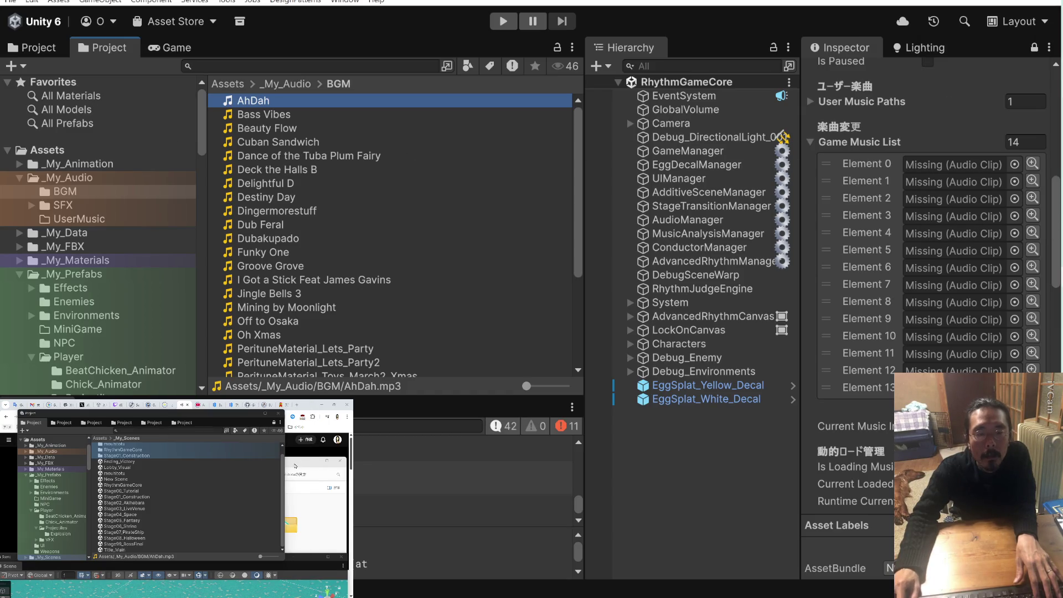
Go to 202506_Unity_BeatChicken in File Explorer and open its Python_MusicAnalysis folder
key("alt+Tab")
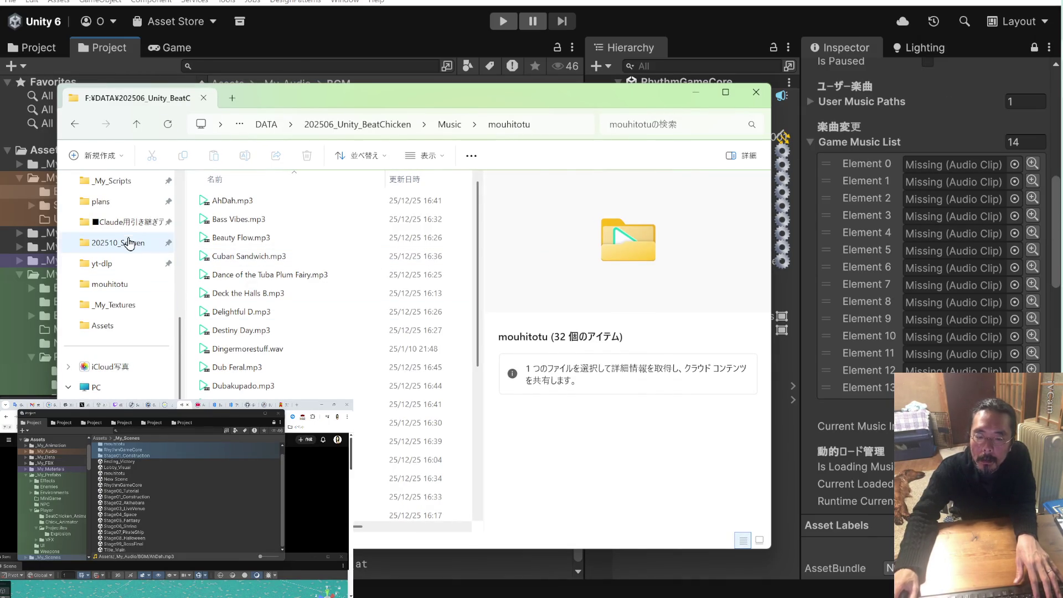
scroll(127, 233, "up", 5)
left_click(143, 377)
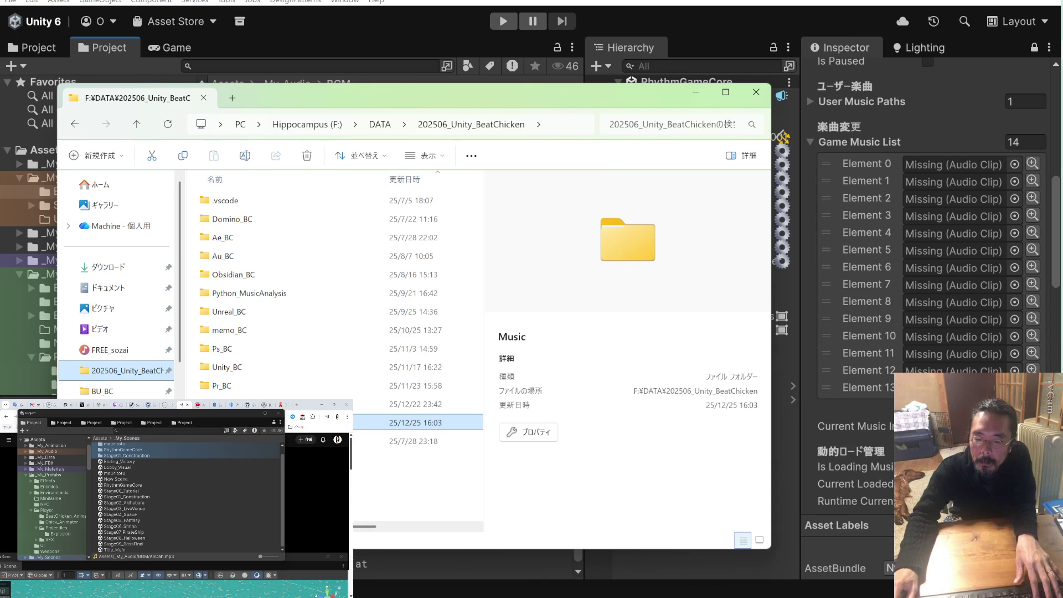
double_click(258, 297)
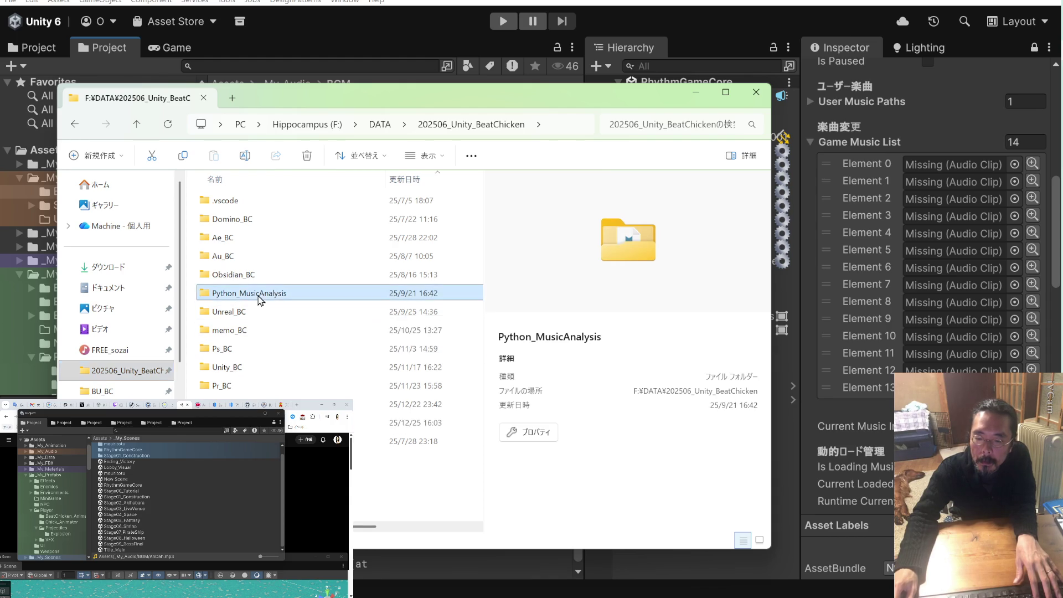
Inspect the models folder's essentia_models and tempocnn subfolders
double_click(249, 256)
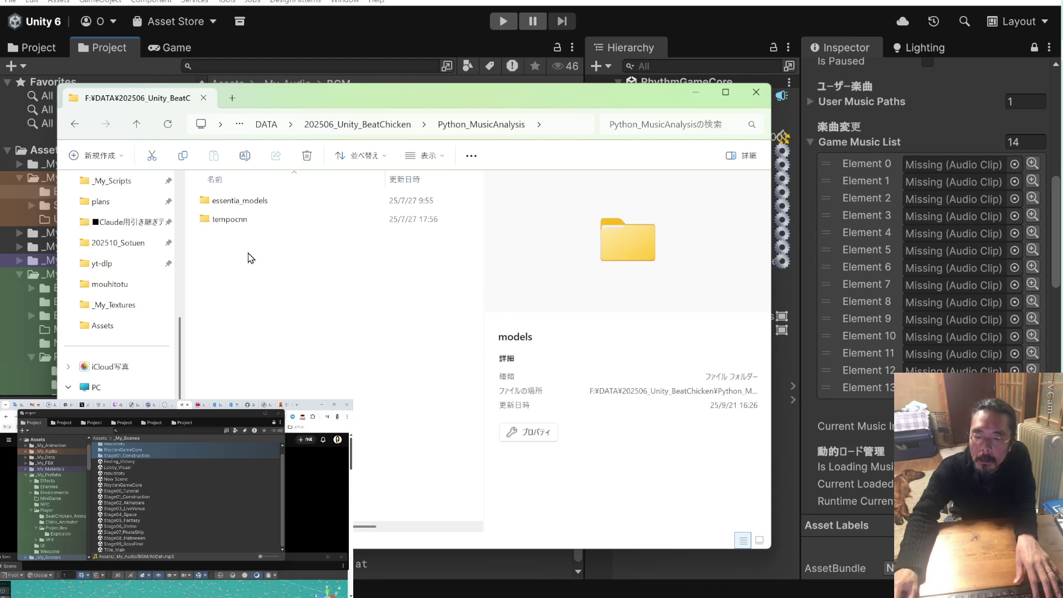
double_click(249, 200)
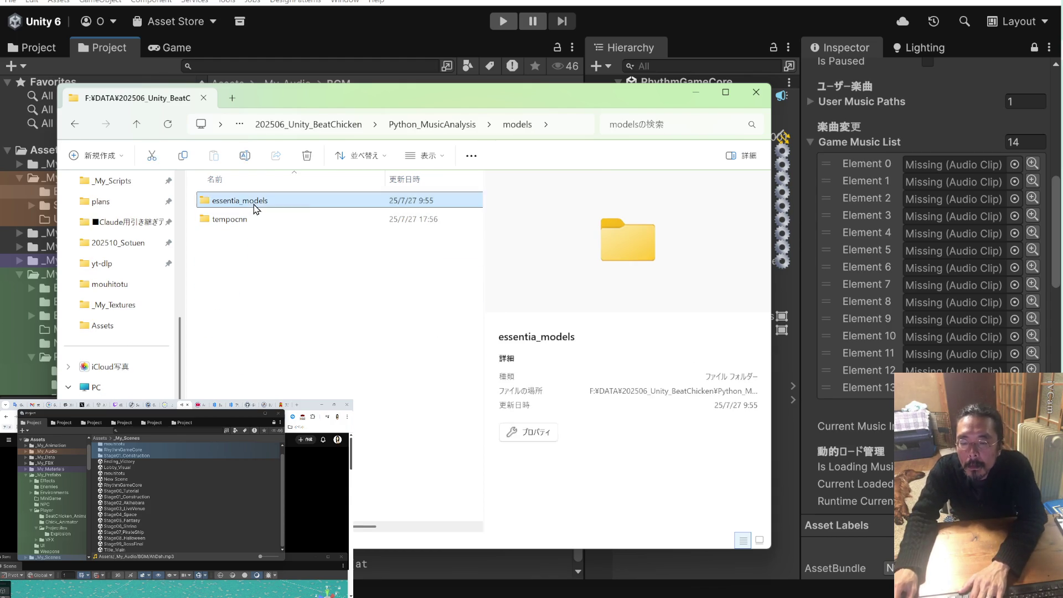
key("alt+Left")
double_click(256, 221)
key("alt+Left")
key("alt+Left")
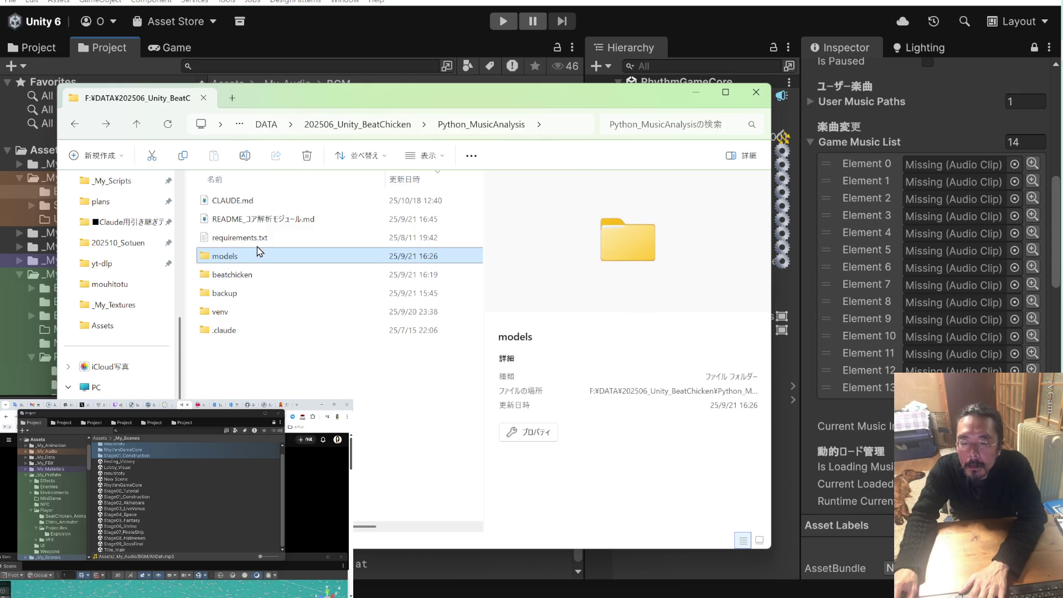
Browse the beatchicken package's __pycache__, core, config and utils subfolders
double_click(253, 276)
double_click(255, 201)
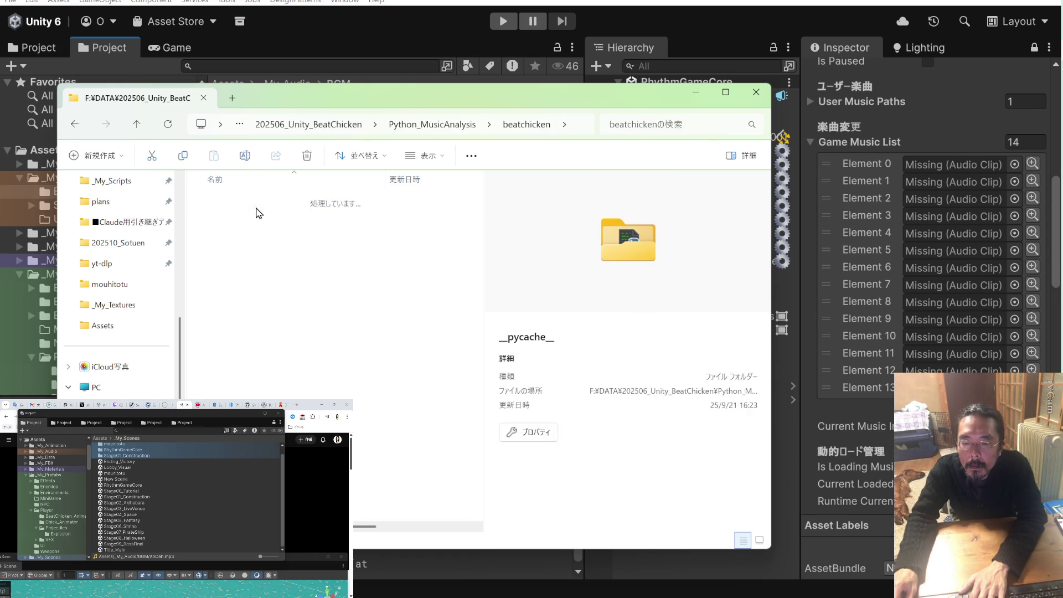
key("alt+Left")
double_click(257, 239)
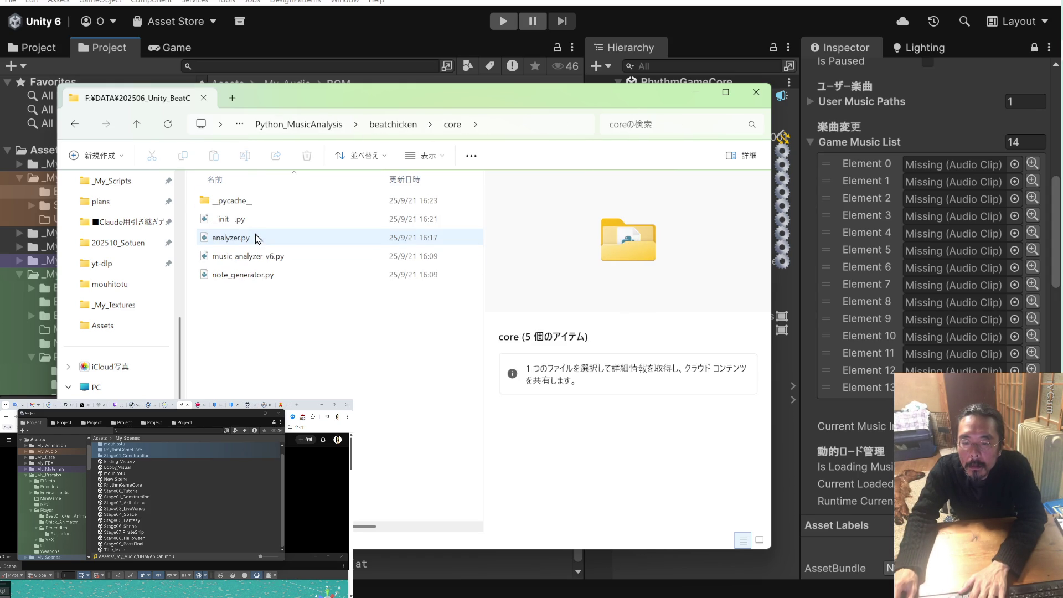
key("alt+Left")
double_click(250, 220)
key("alt+Left")
double_click(251, 257)
key("alt+Left")
key("alt+Left")
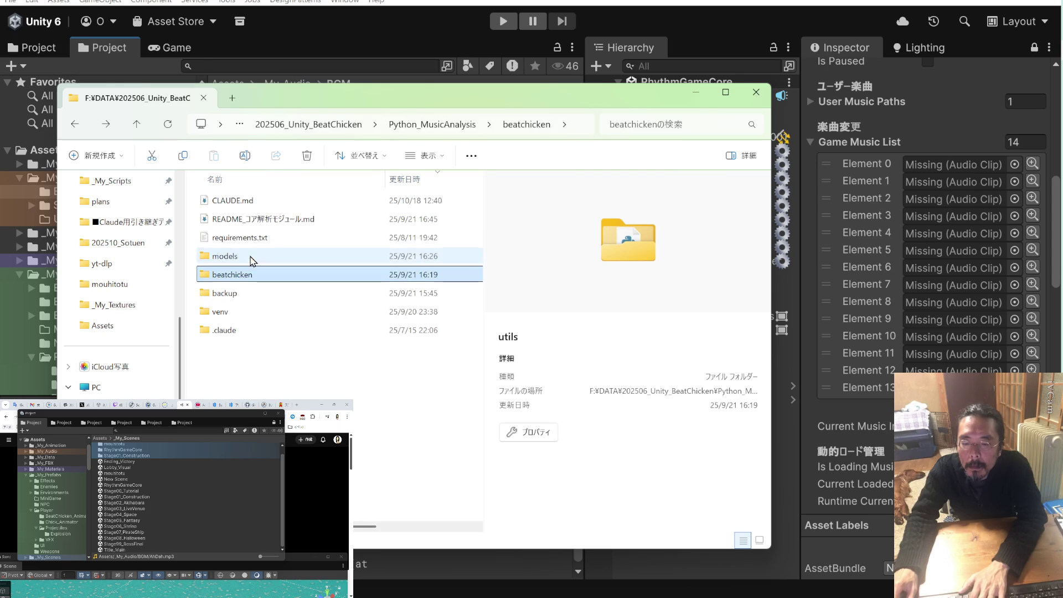
Check the backup, venv and .claude folders, then select requirements.txt
double_click(250, 292)
key("alt+Left")
left_click(250, 316)
double_click(249, 314)
key("alt+Left")
double_click(250, 331)
key("alt+Left")
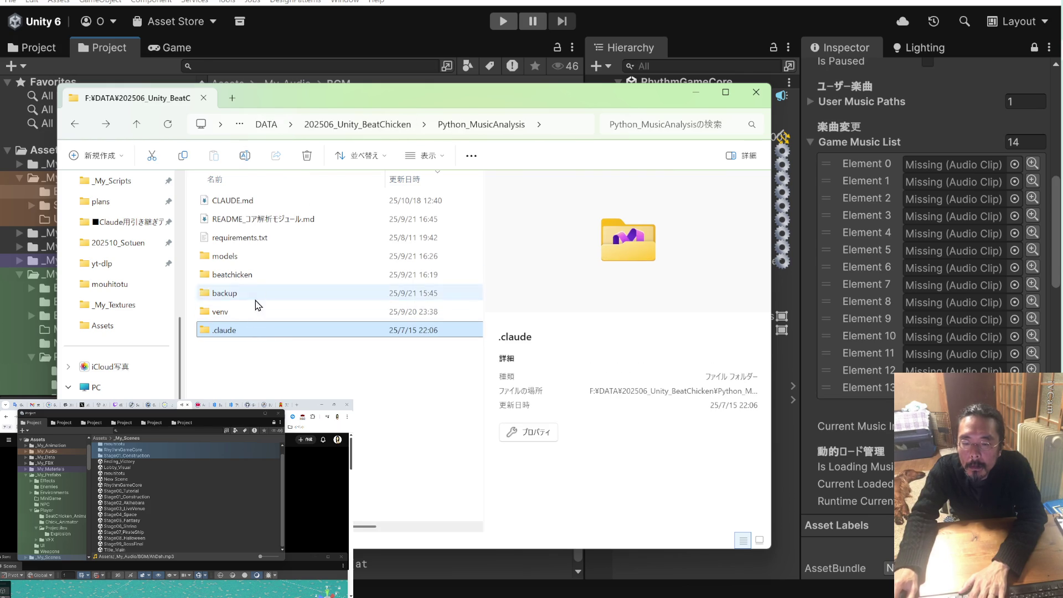
left_click(259, 244)
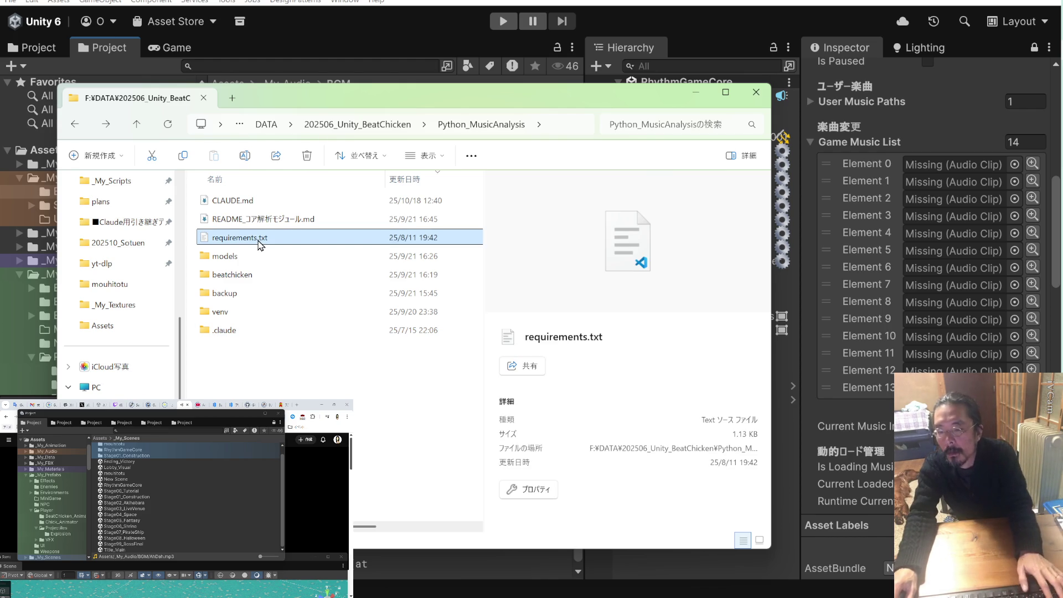
key("ctrl+space")
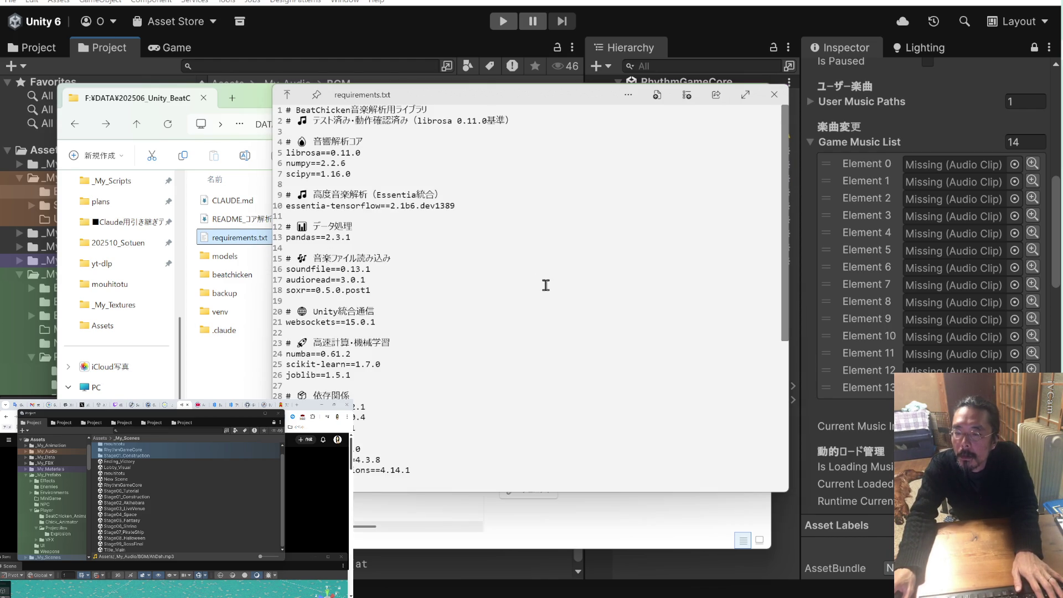
scroll(612, 237, "down", 8)
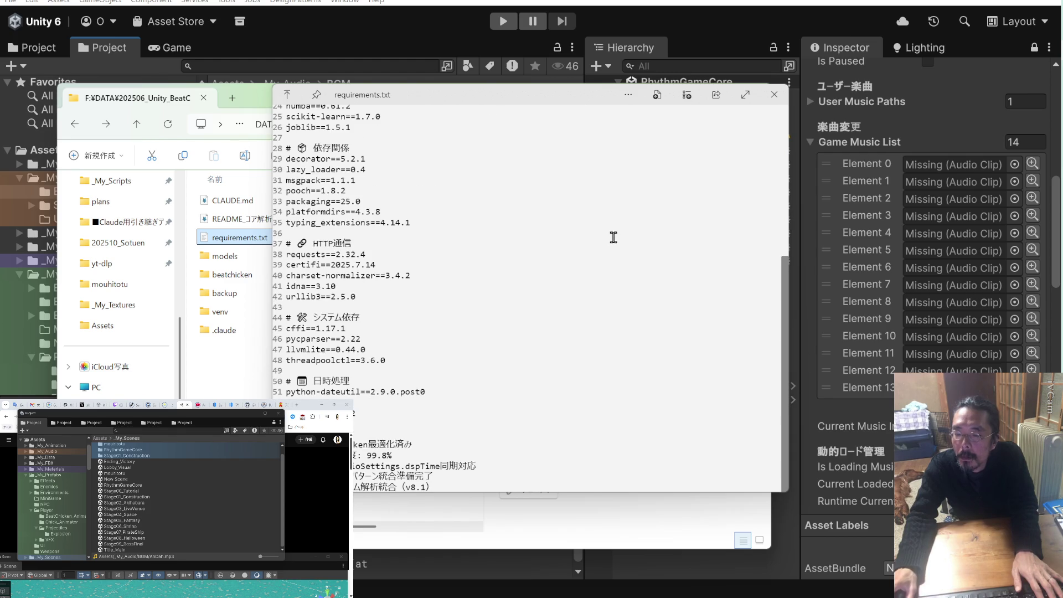
scroll(612, 237, "up", 8)
left_click(774, 94)
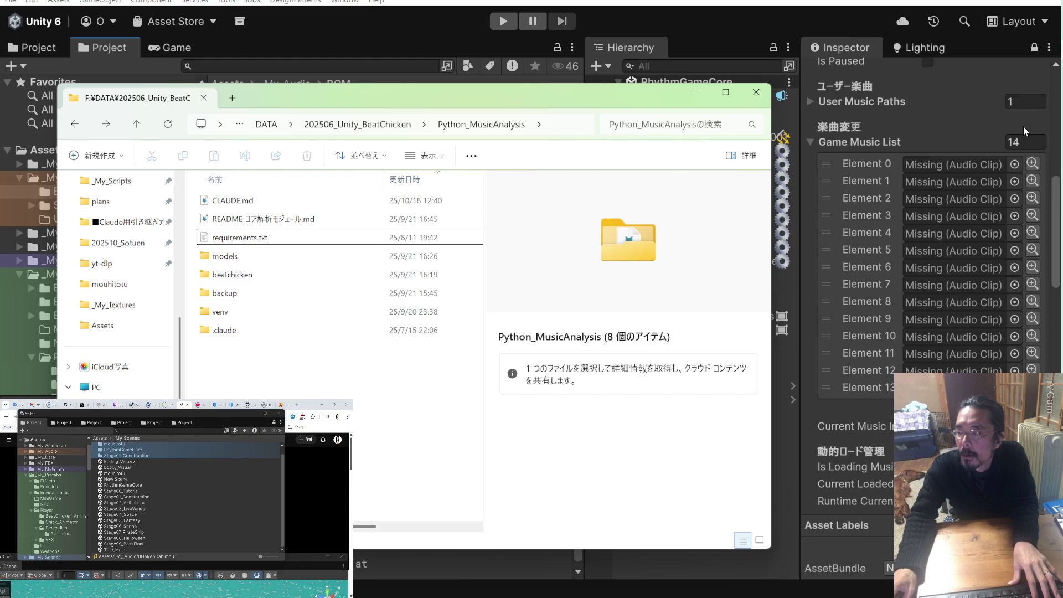
key("alt+Tab")
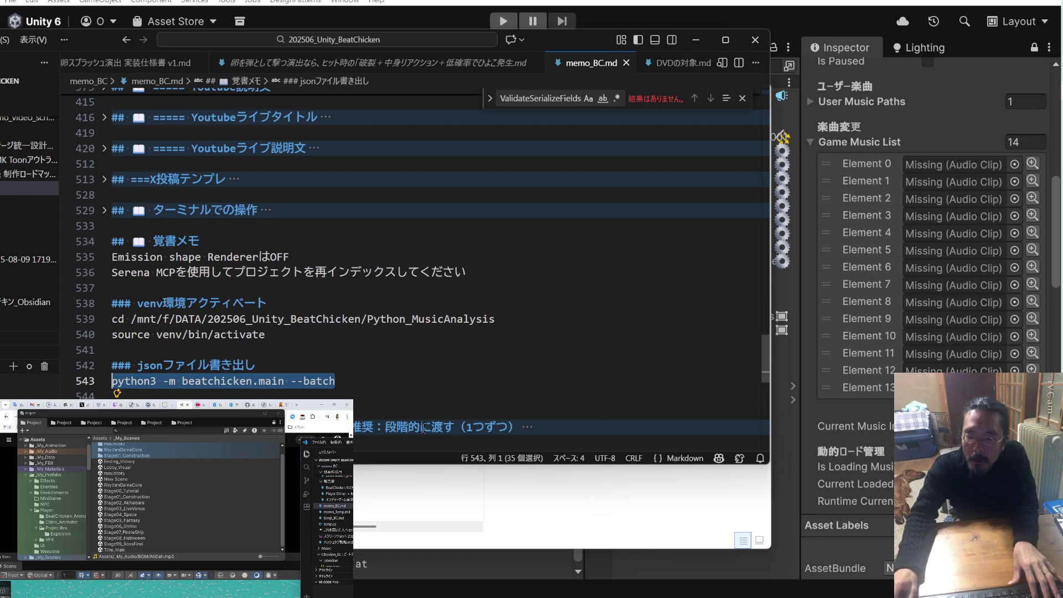
Leave the memo_BC.md notes and move File Explorer up to 202506_Unity_BeatChicken
key("alt+Tab")
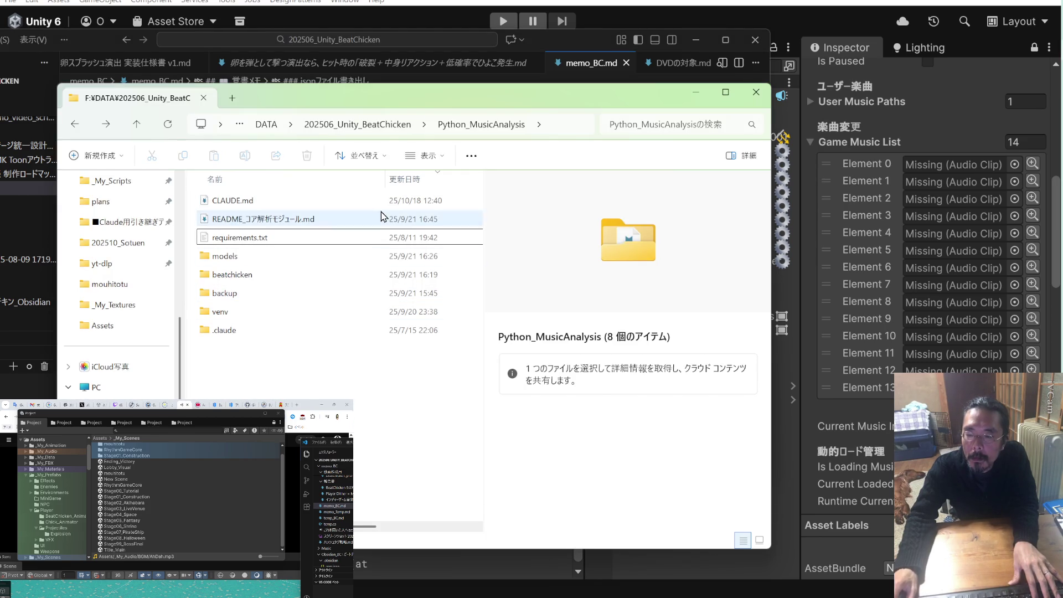
left_click(386, 126)
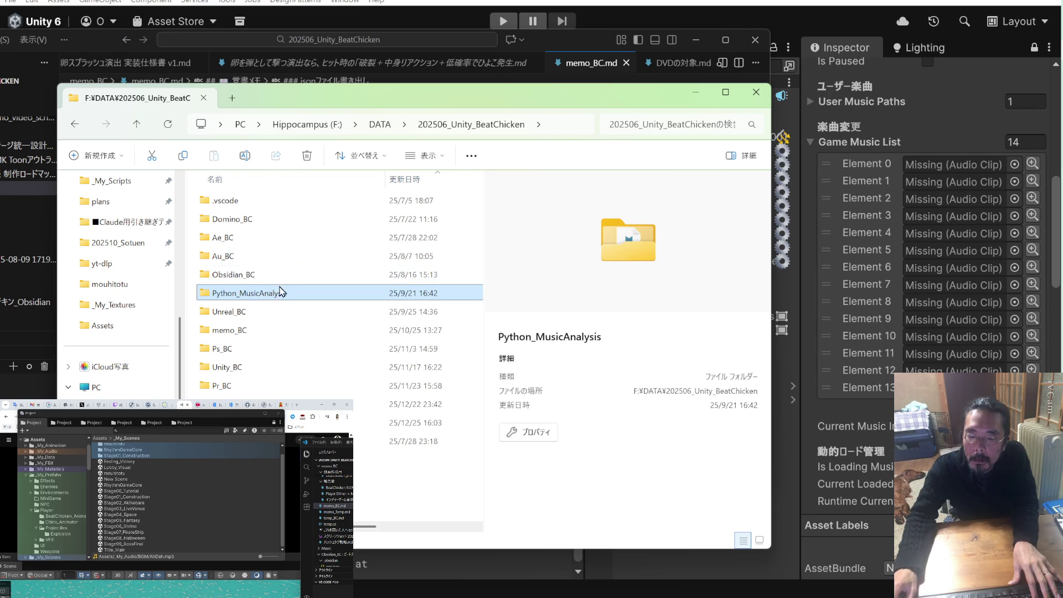
Navigate through Unity_BC and BeatChicken into the project's Assets folder
double_click(274, 374)
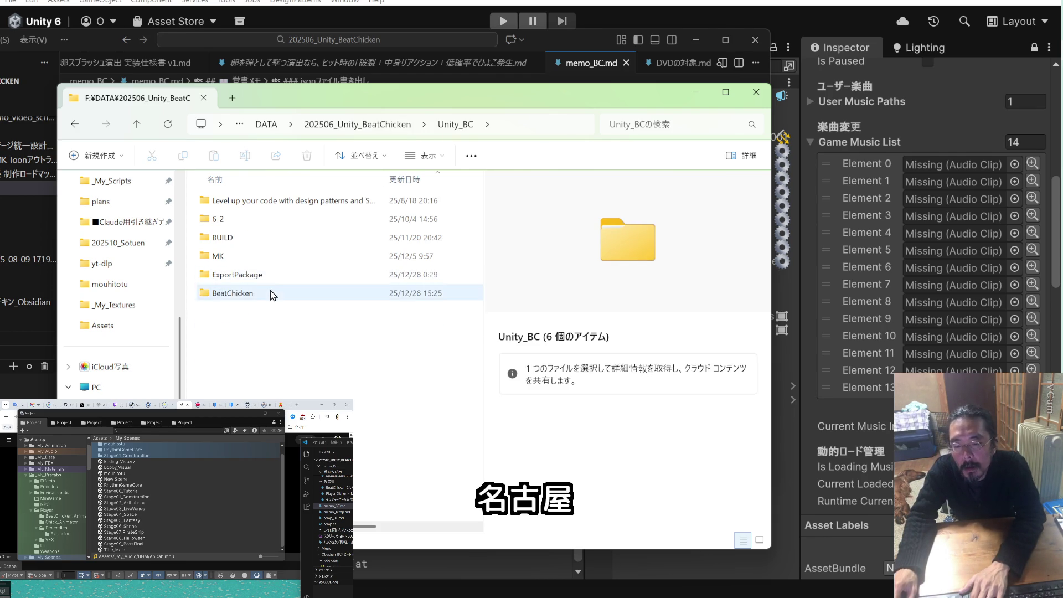
double_click(272, 295)
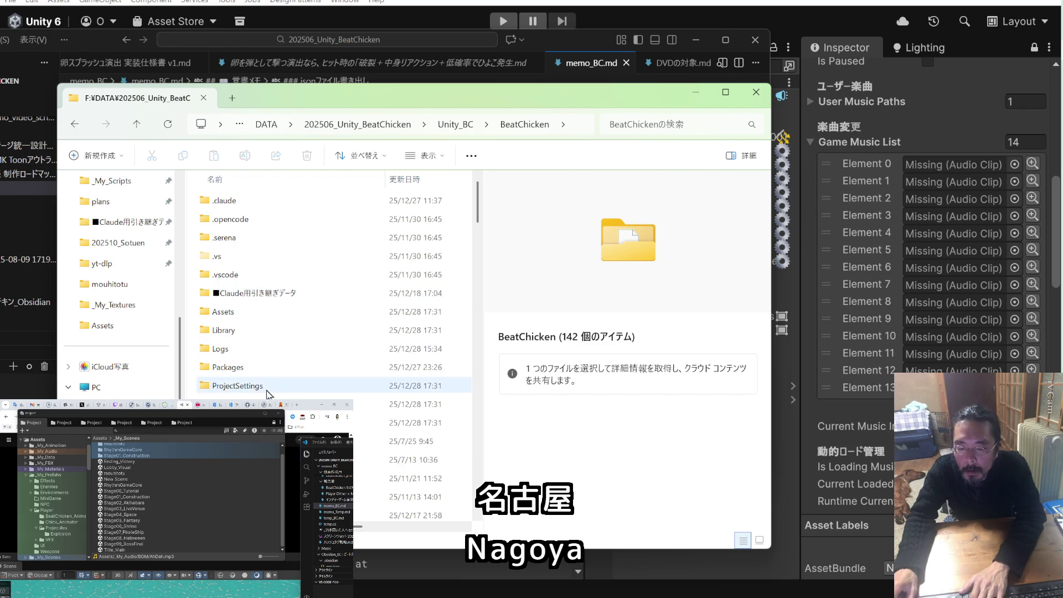
scroll(268, 390, "down", 5)
scroll(264, 392, "up", 5)
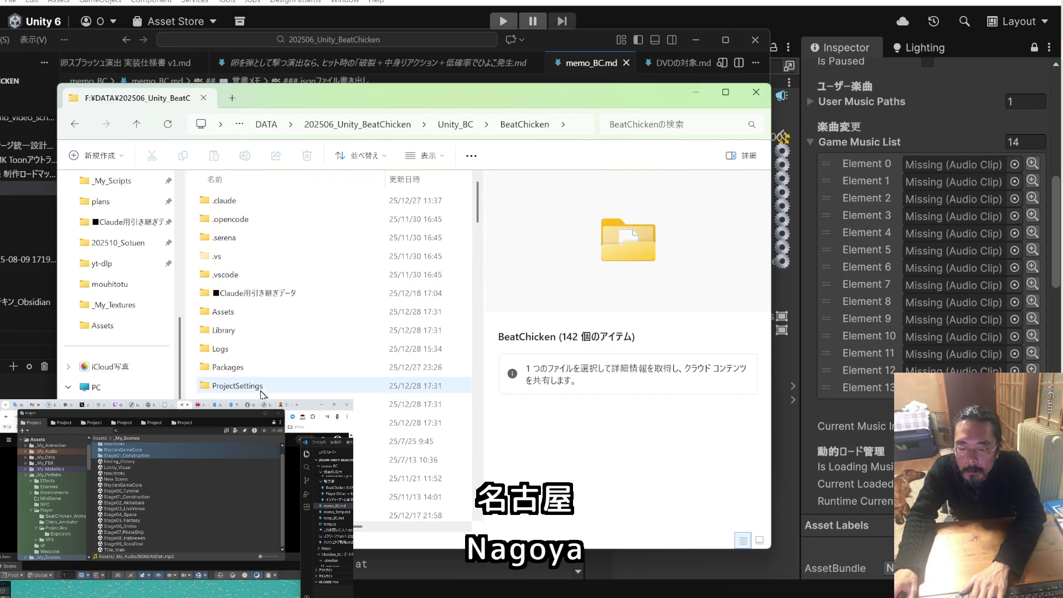
double_click(264, 314)
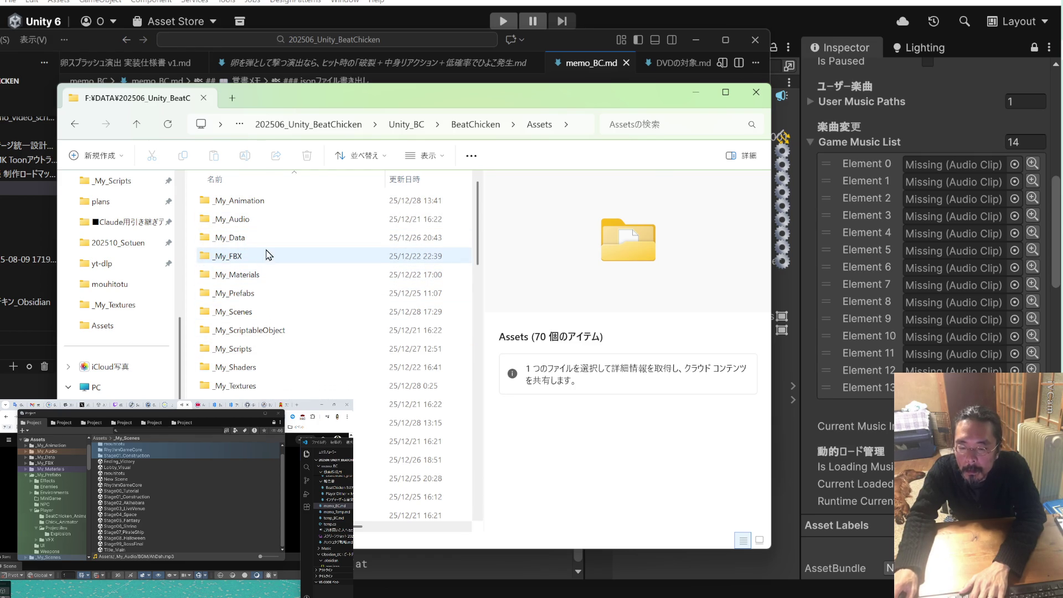
Look through _My_Audio's UserMusic and BGM folders, then return to Assets
double_click(269, 221)
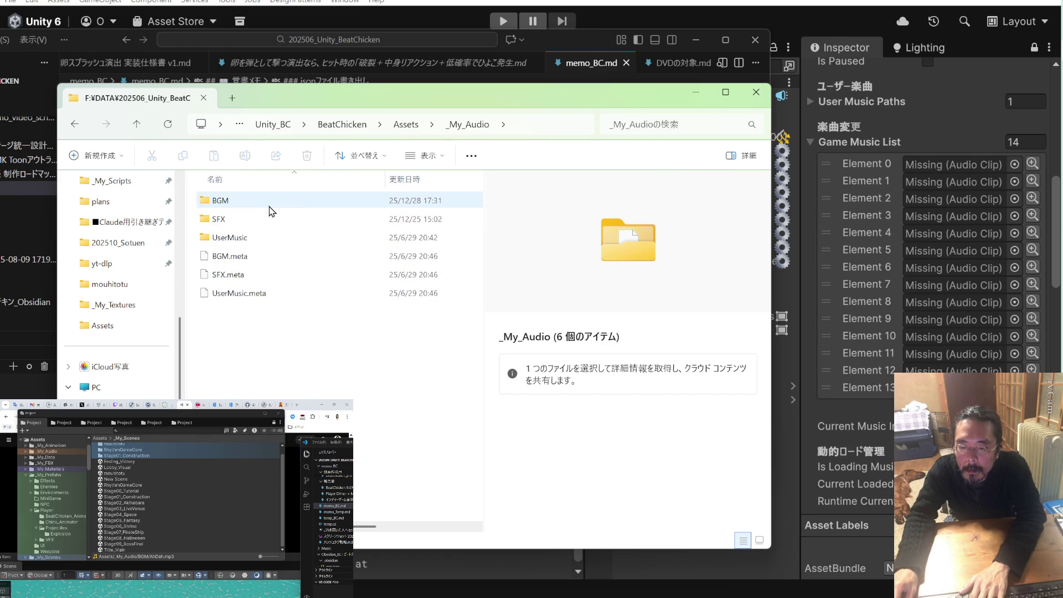
double_click(268, 237)
key("alt+Left")
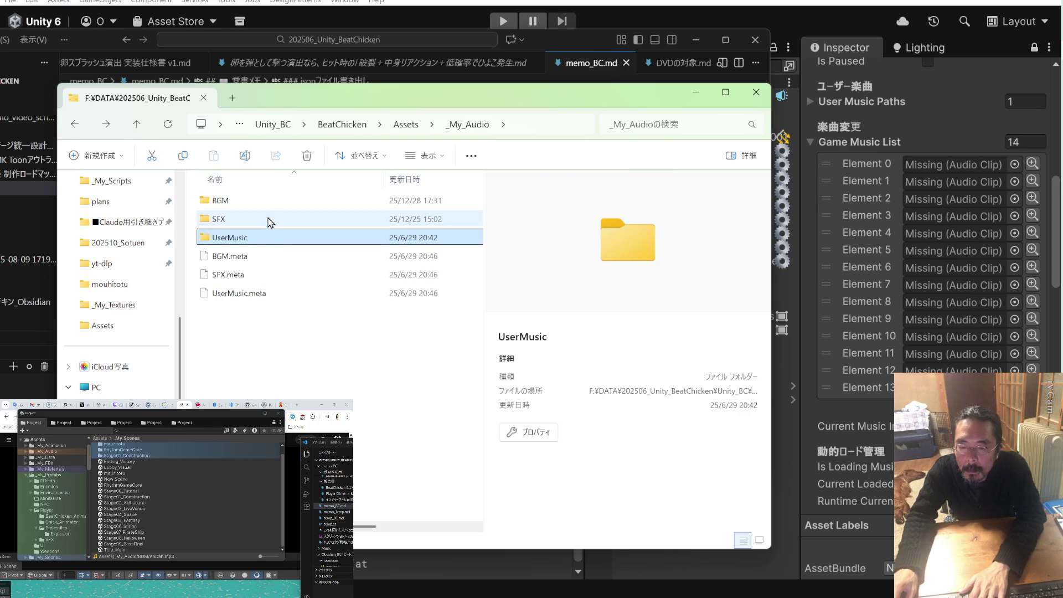
double_click(268, 202)
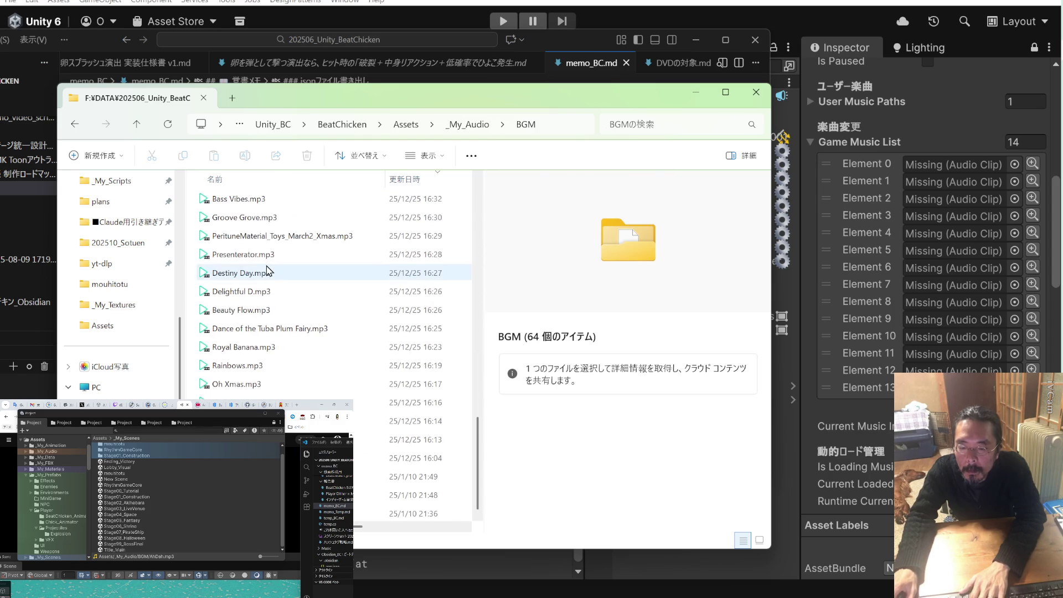
key("alt+Left")
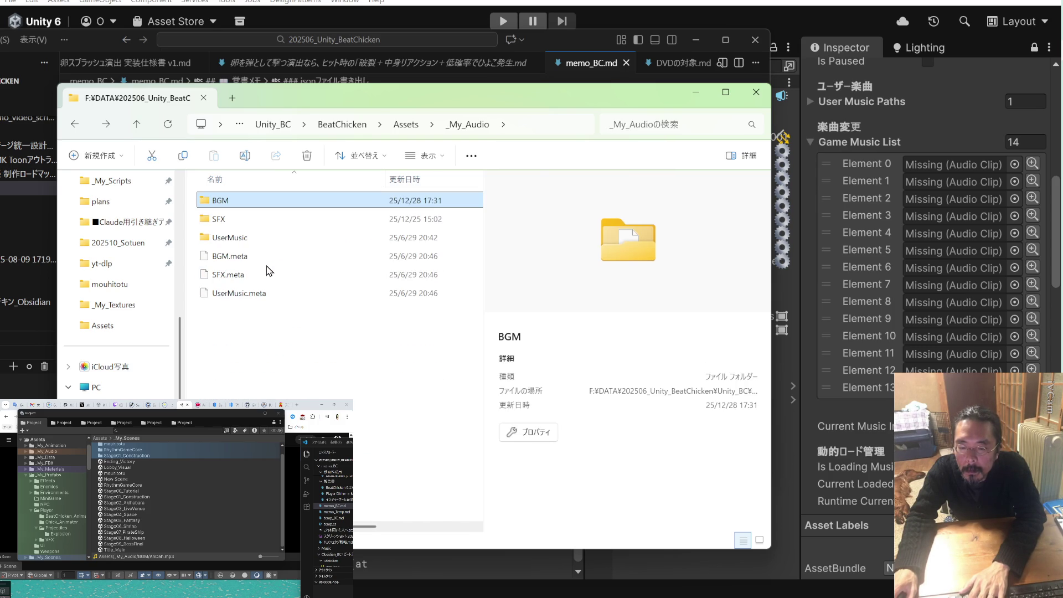
key("alt+Left")
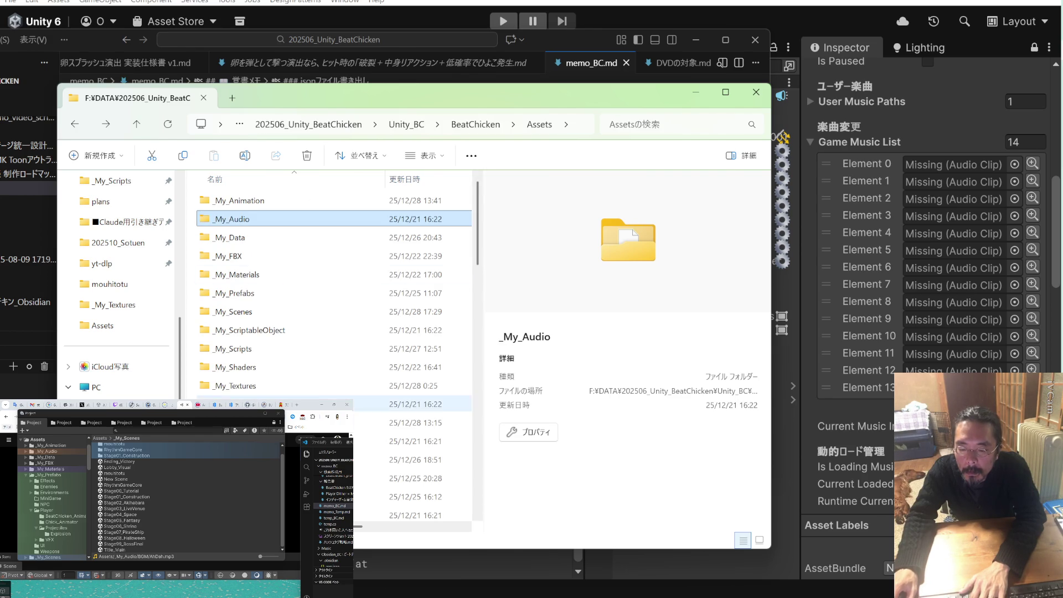
Open StreamingAssets, check BakingSheet, and settle in the empty MusicAnalysis folder
scroll(412, 440, "down", 2)
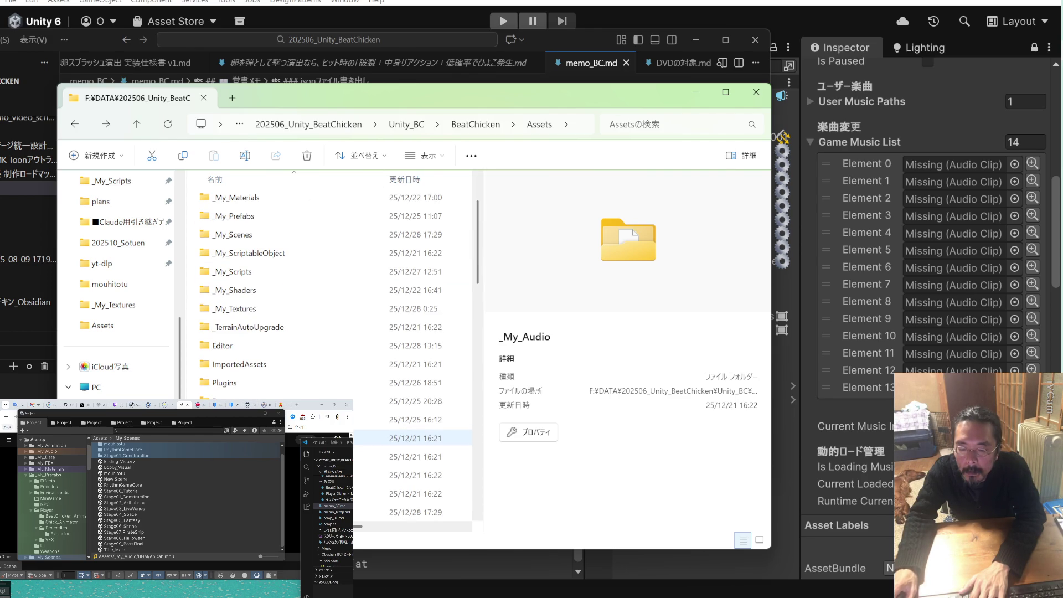
left_click(412, 494)
scroll(412, 487, "down", 3)
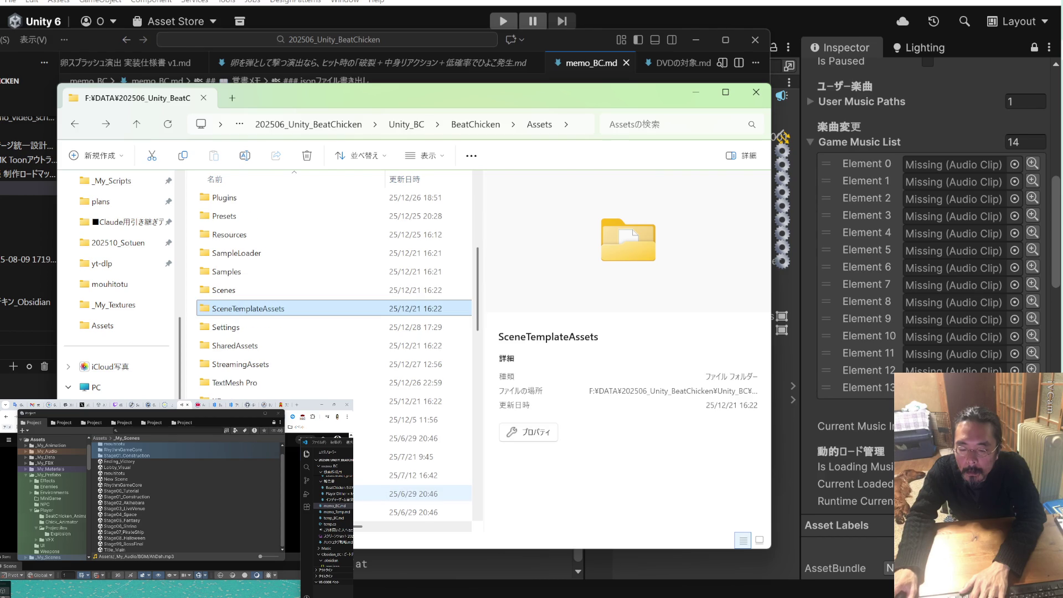
left_click(267, 365)
double_click(267, 367)
double_click(288, 204)
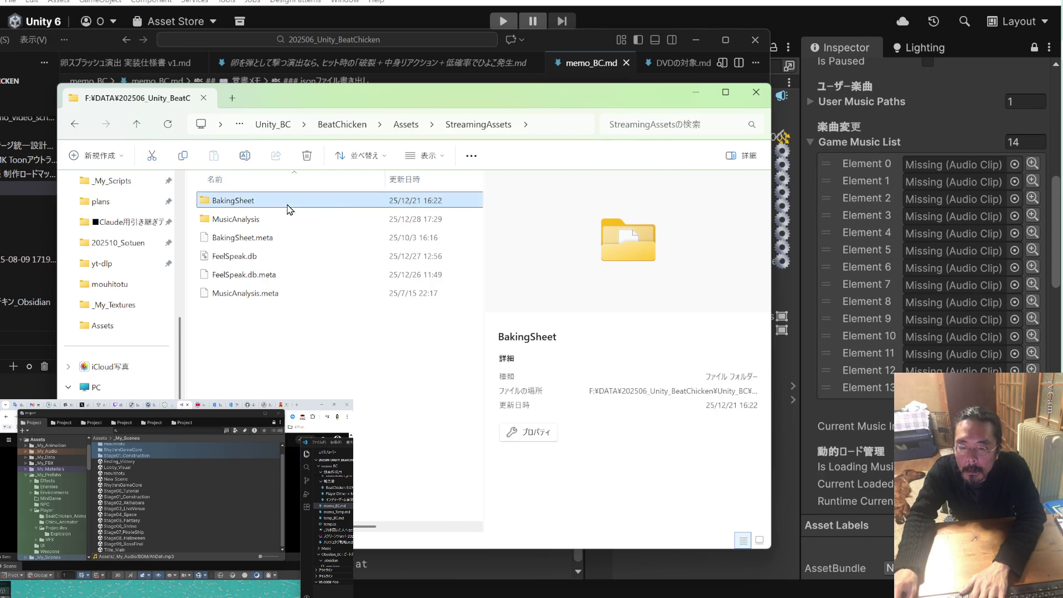
key("alt+Left")
double_click(275, 220)
key("alt+Left")
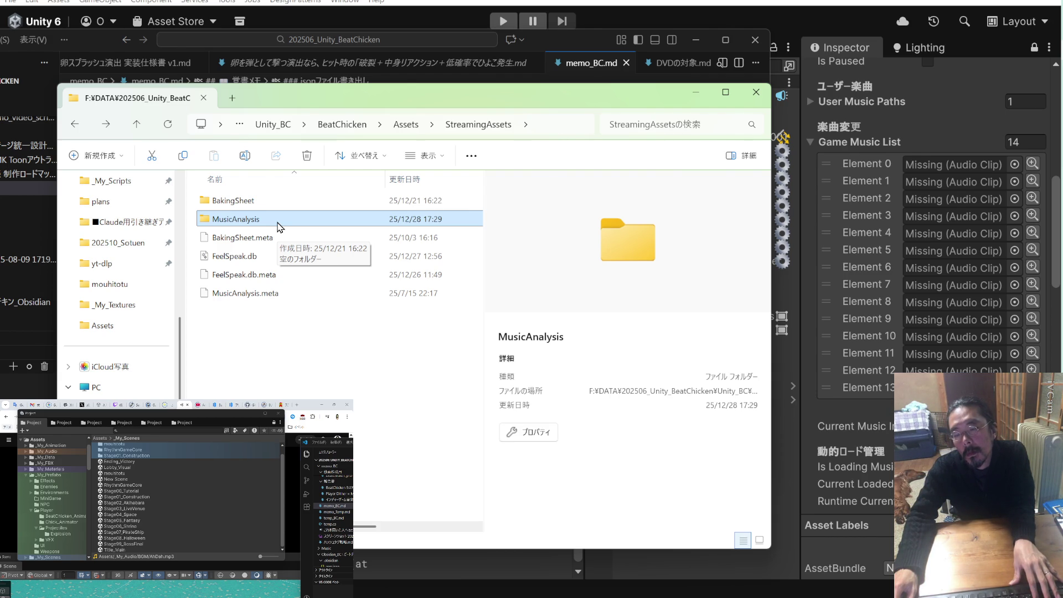
double_click(278, 224)
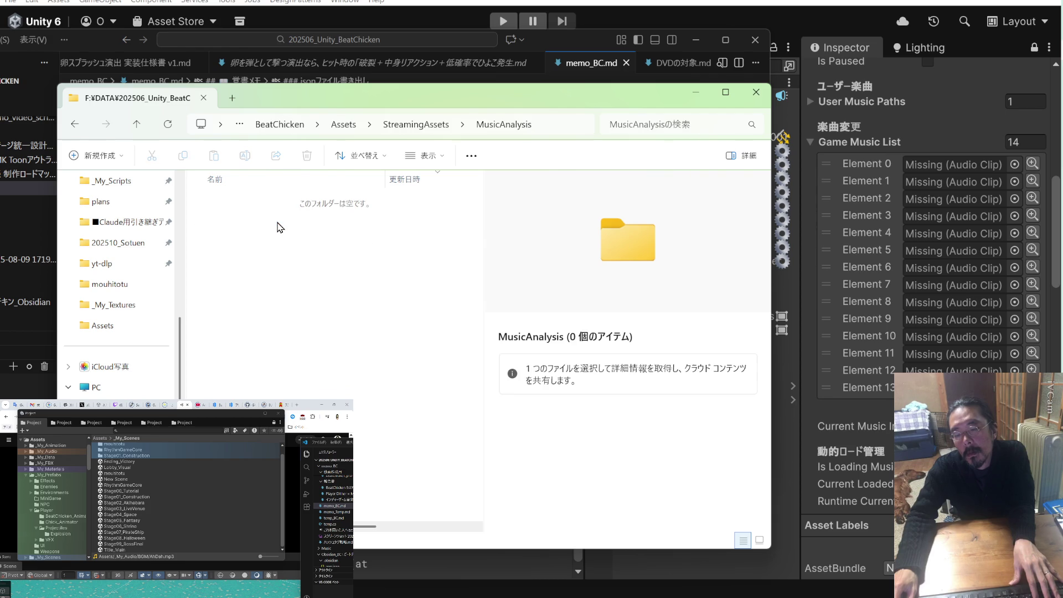
Raise the terminal window and select the batch command on memo line 543
key("alt+Tab")
left_click_drag(648, 243, 537, 29)
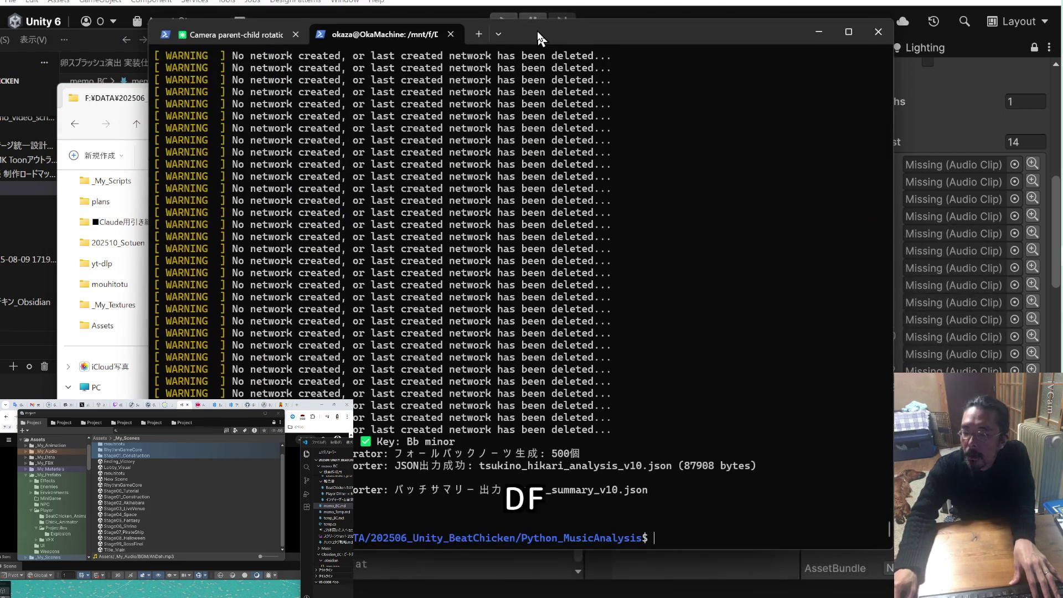
key("alt+Tab")
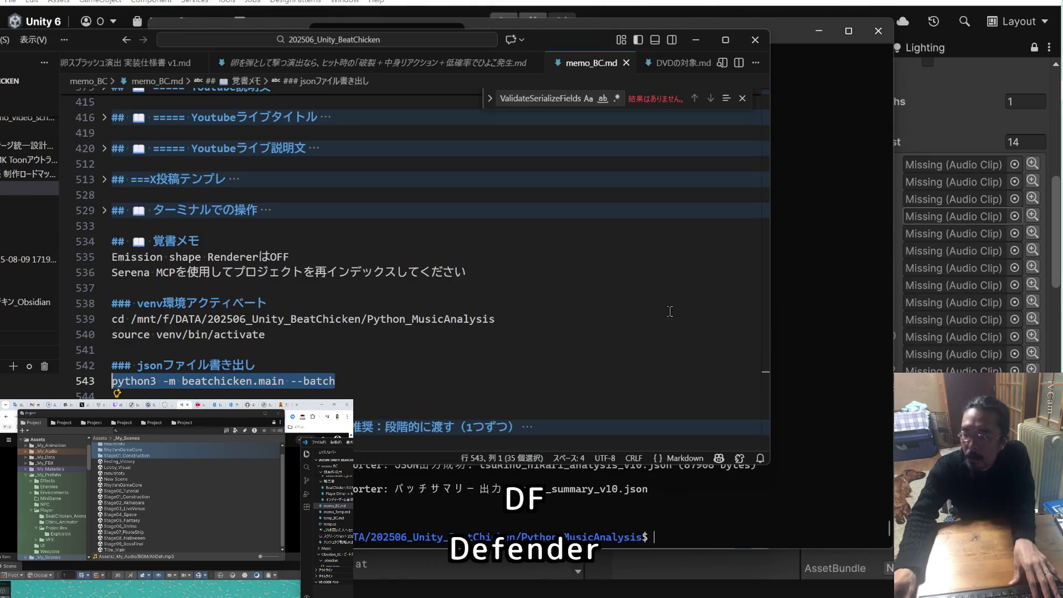
left_click(341, 379)
left_click_drag(341, 379, 74, 382)
key("ctrl+c")
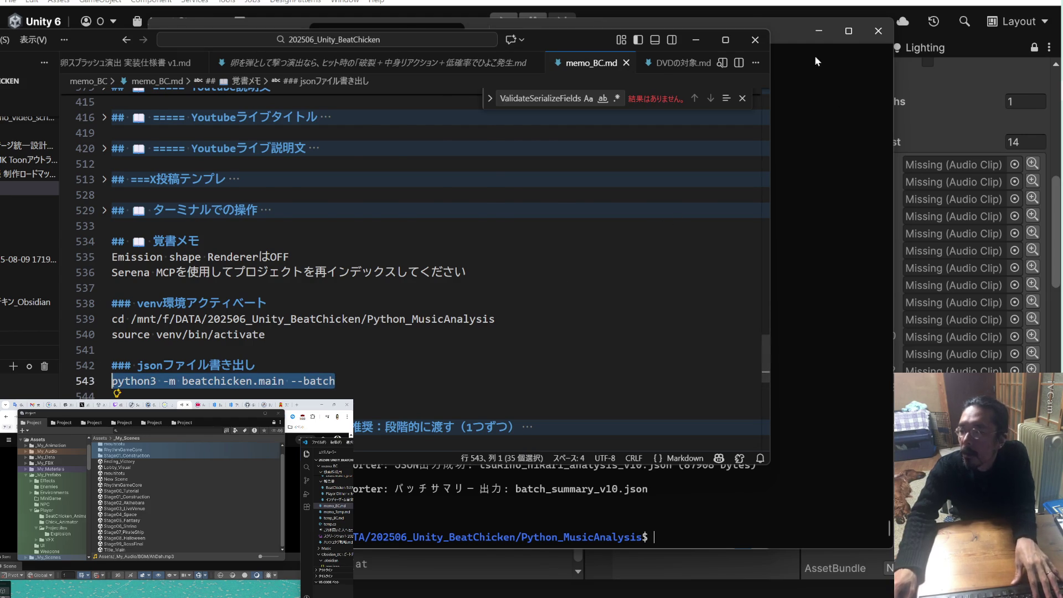
Run python3 -m beatchicken.main --batch in the terminal; it reports files not found
left_click(805, 67)
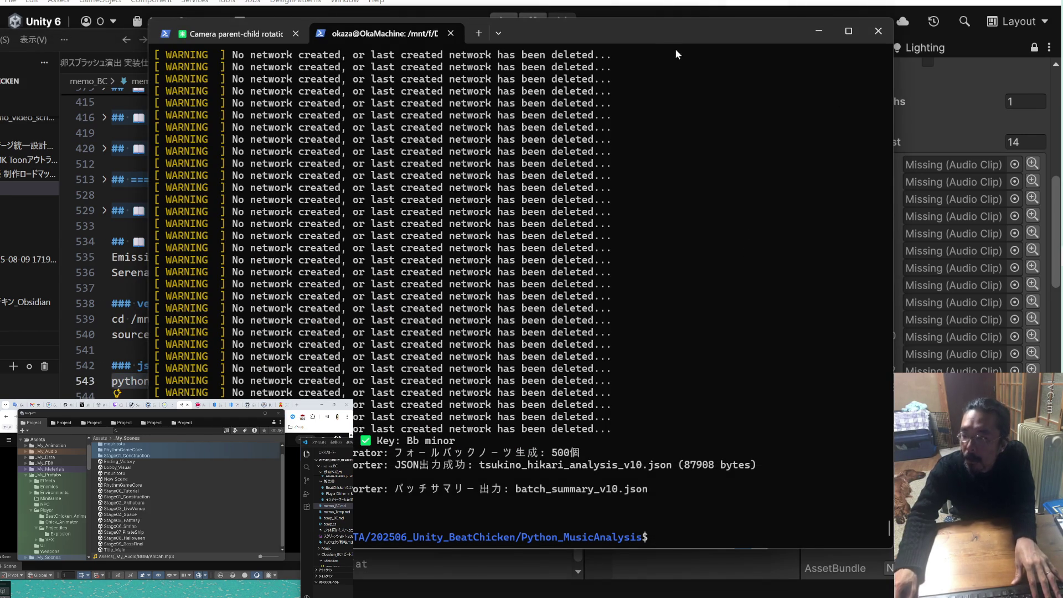
mouse_move(672, 34)
left_mouse_down()
mouse_move(666, 373)
mouse_move(664, 8)
left_mouse_up()
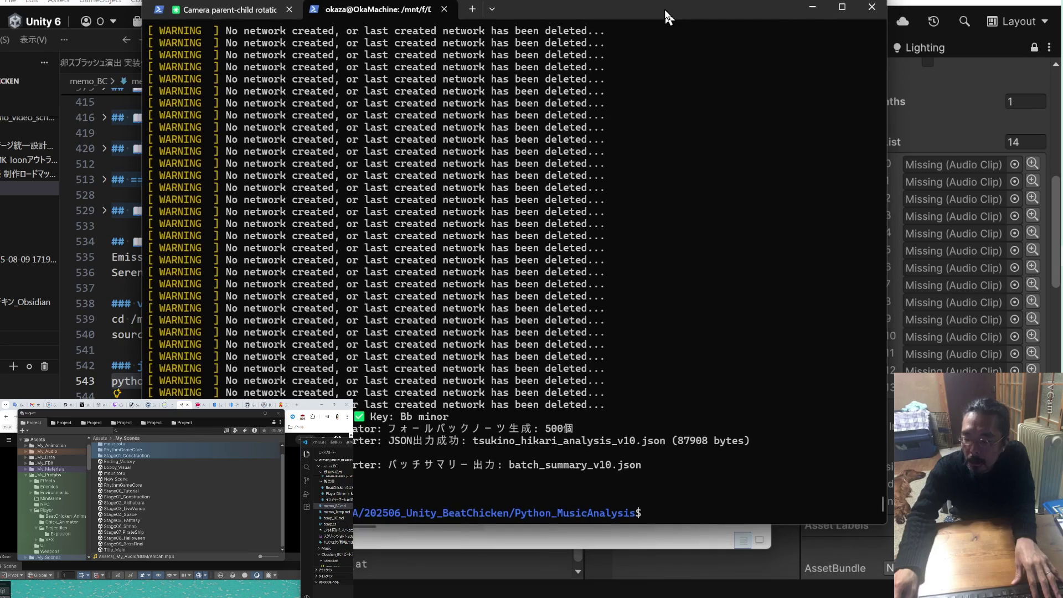
key("ctrl+v")
key("Return")
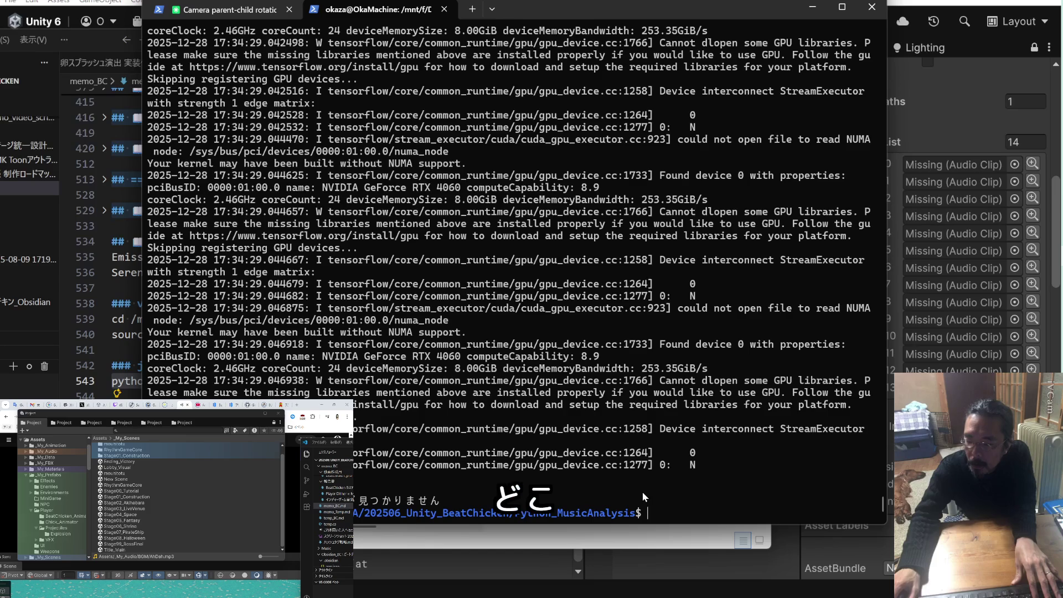
scroll(639, 487, "up", 10)
scroll(637, 480, "down", 10)
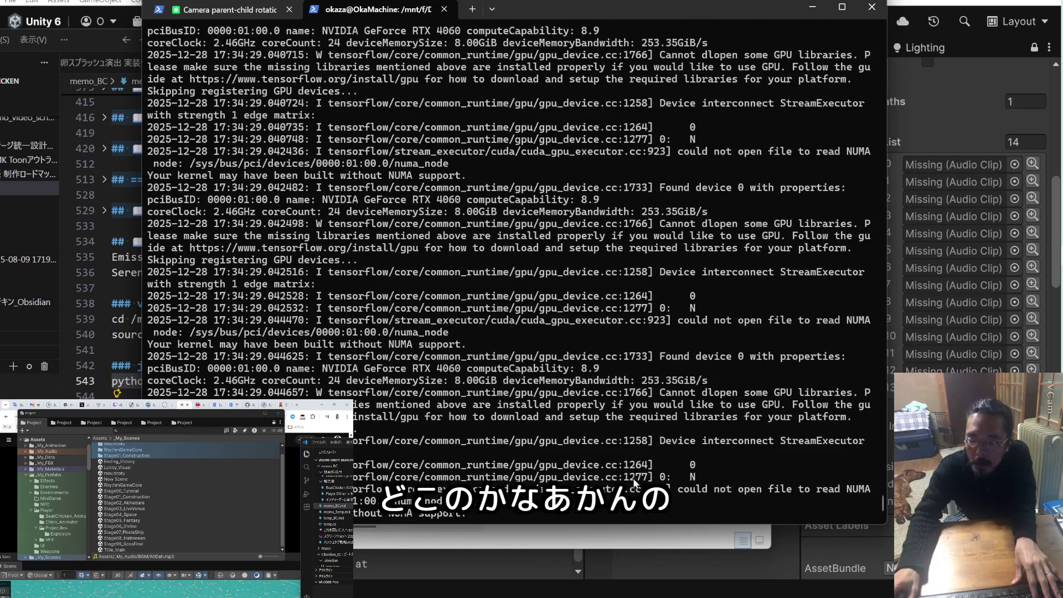
key("alt+Tab")
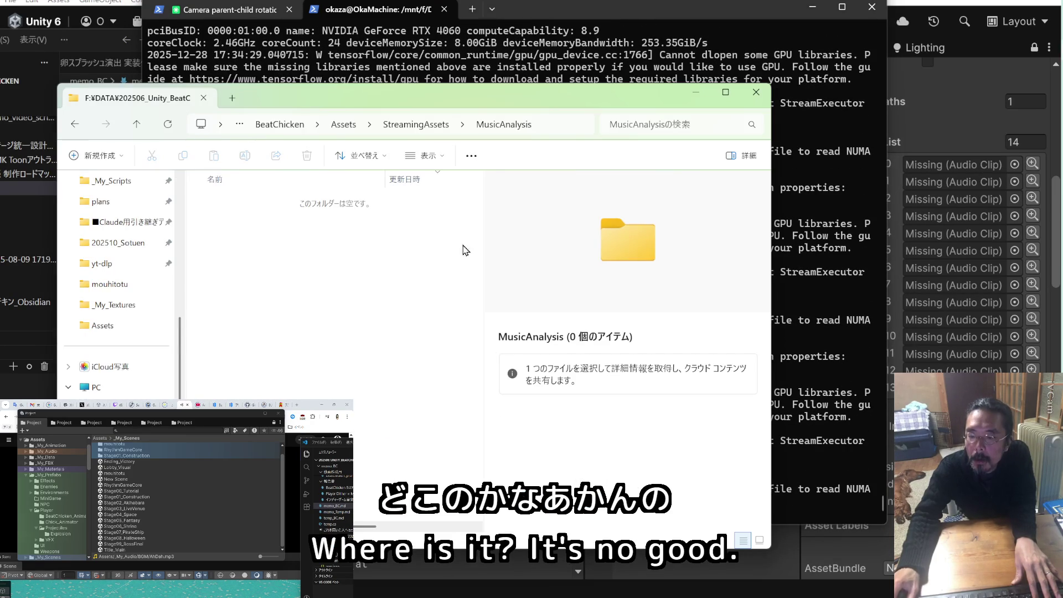
Drag the selected BGM mp3 files from the BGM folder into MusicAnalysis
left_click_drag(467, 100, 458, 100)
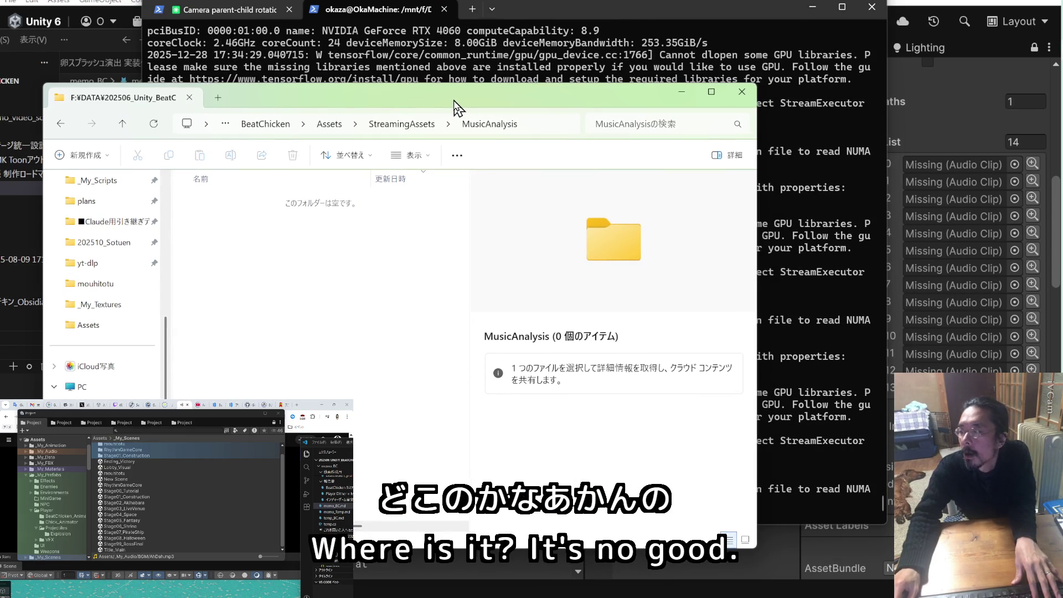
left_click(275, 473)
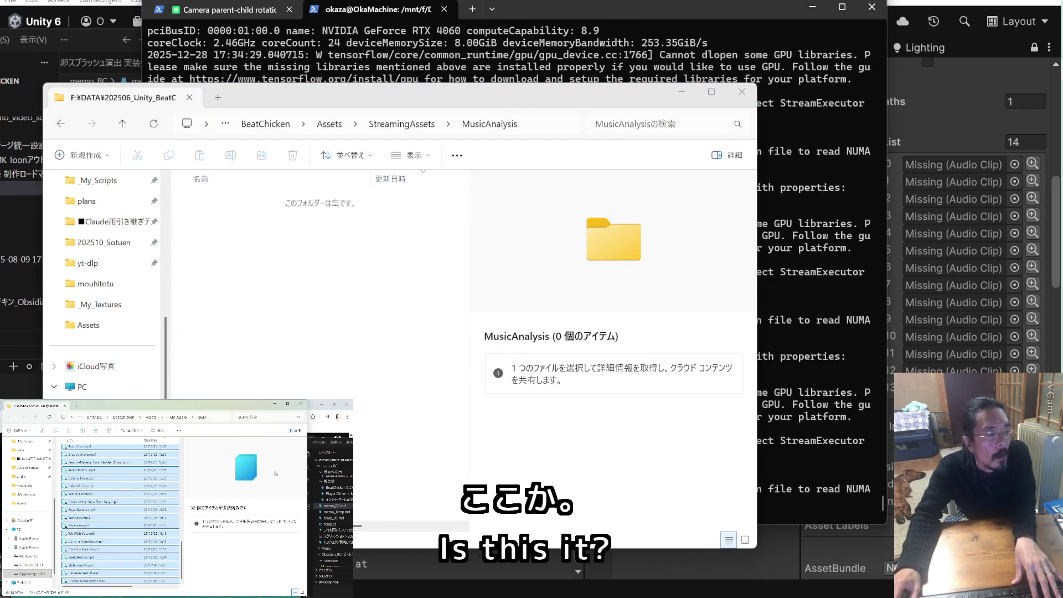
scroll(82, 487, "up", 5)
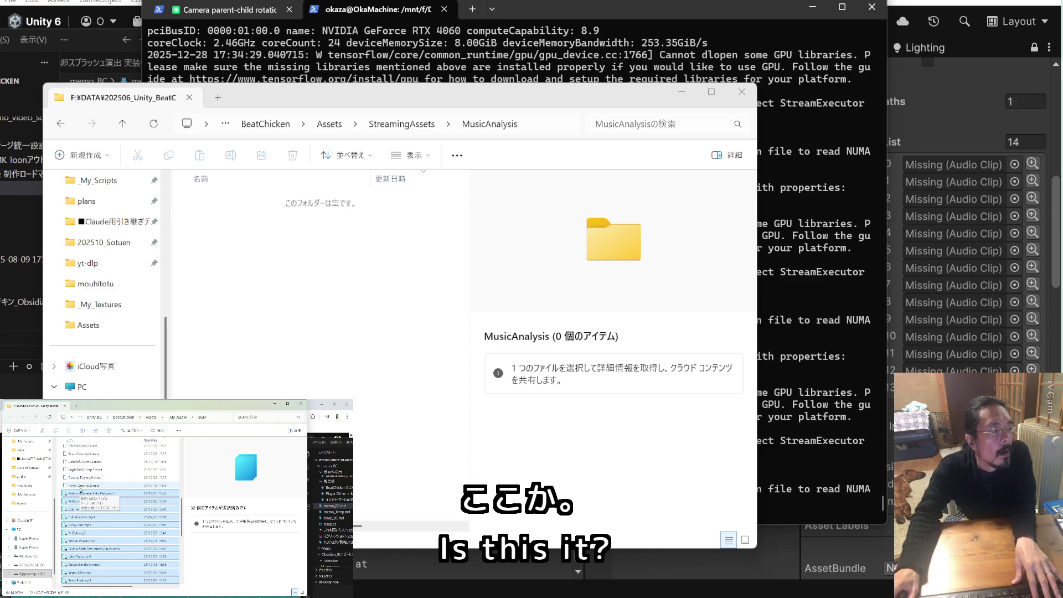
scroll(82, 493, "down", 5)
mouse_move(84, 513)
left_mouse_down()
mouse_move(368, 294)
mouse_move(362, 301)
left_mouse_up()
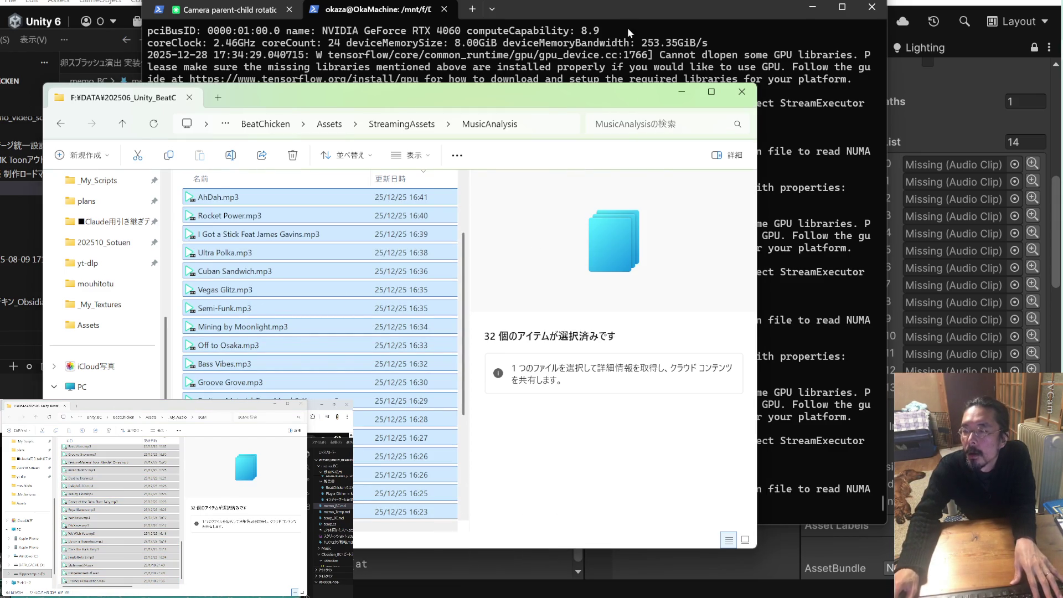
Rerun the batch analysis command, which still reports no music files found
left_click(623, 2)
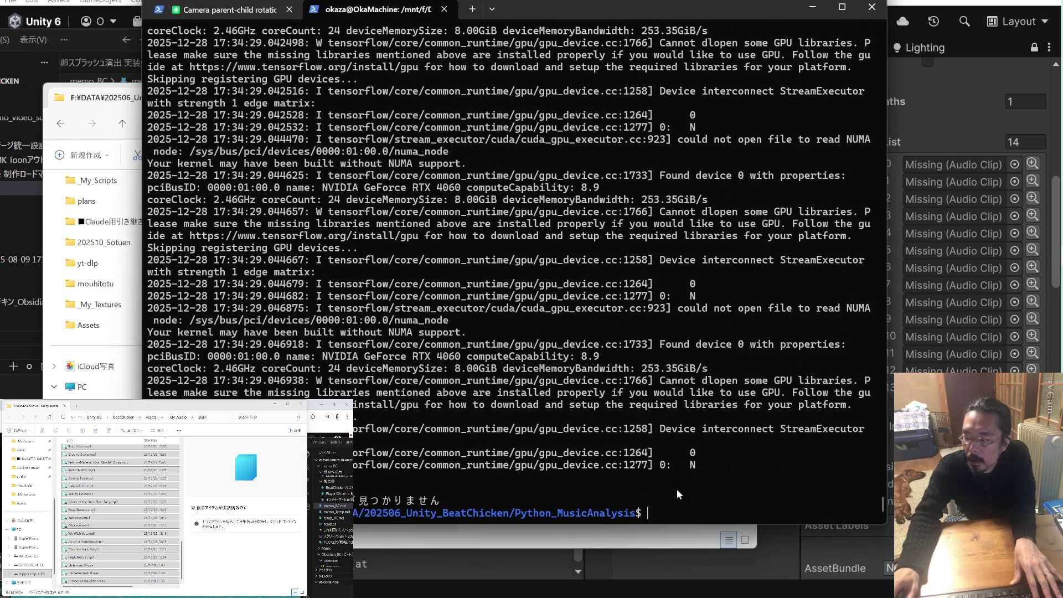
key("ctrl+v")
key("Return")
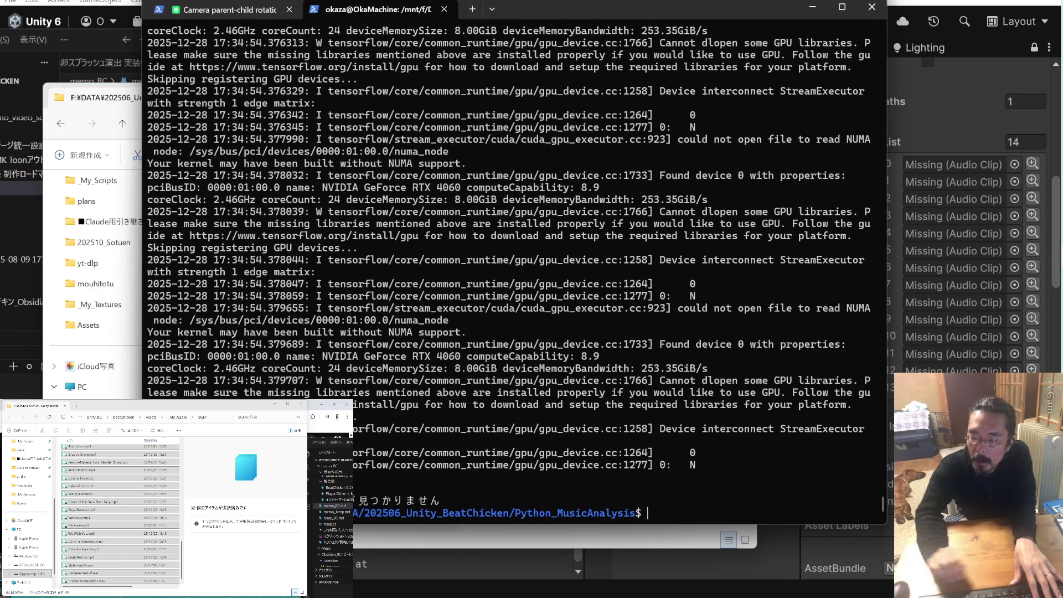
left_click_drag(530, 7, 744, 47)
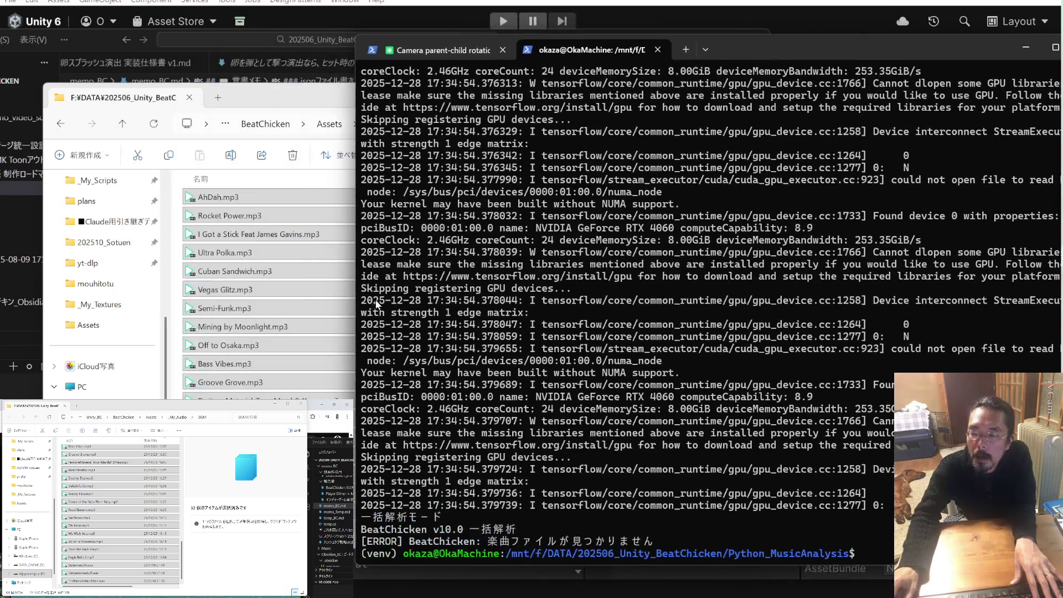
Delete the copied BGM files from MusicAnalysis and go back up to StreamingAssets
left_click(200, 212)
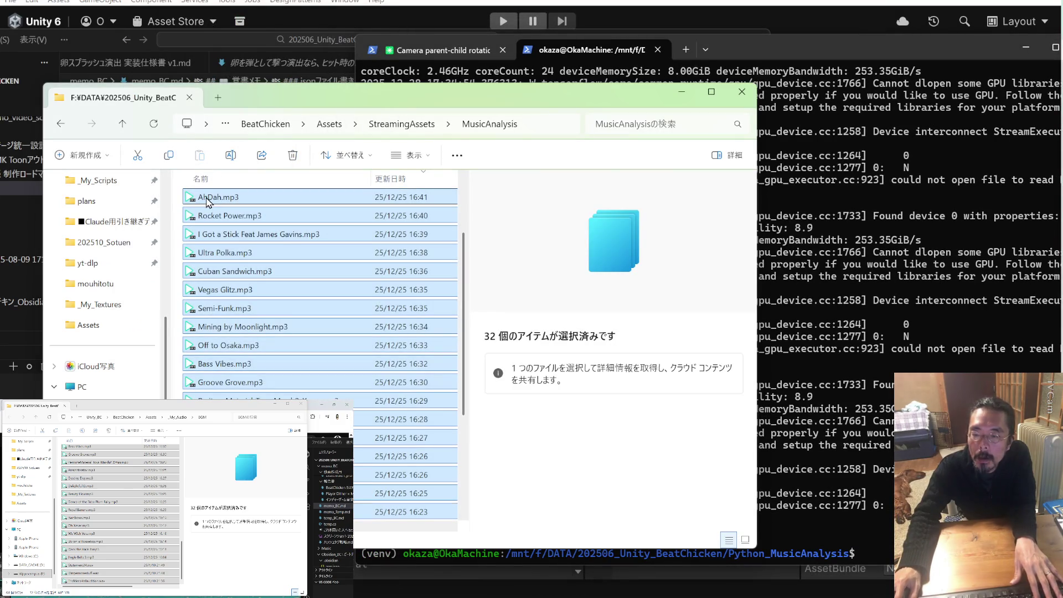
right_click(200, 212)
left_click(249, 412)
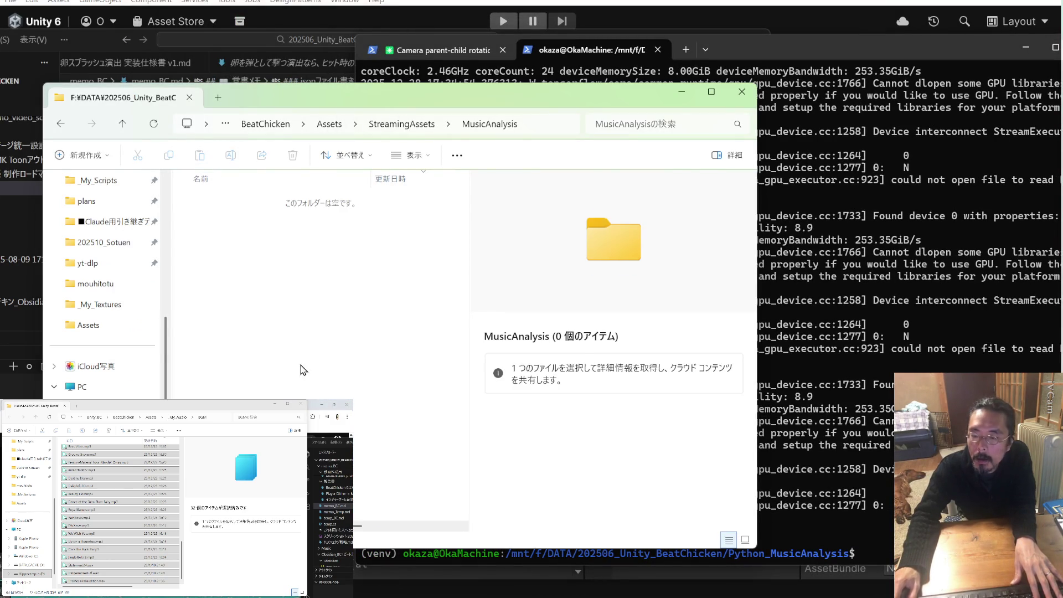
mouse_move(769, 54)
left_mouse_down()
mouse_move(487, 14)
mouse_move(537, 19)
left_mouse_up()
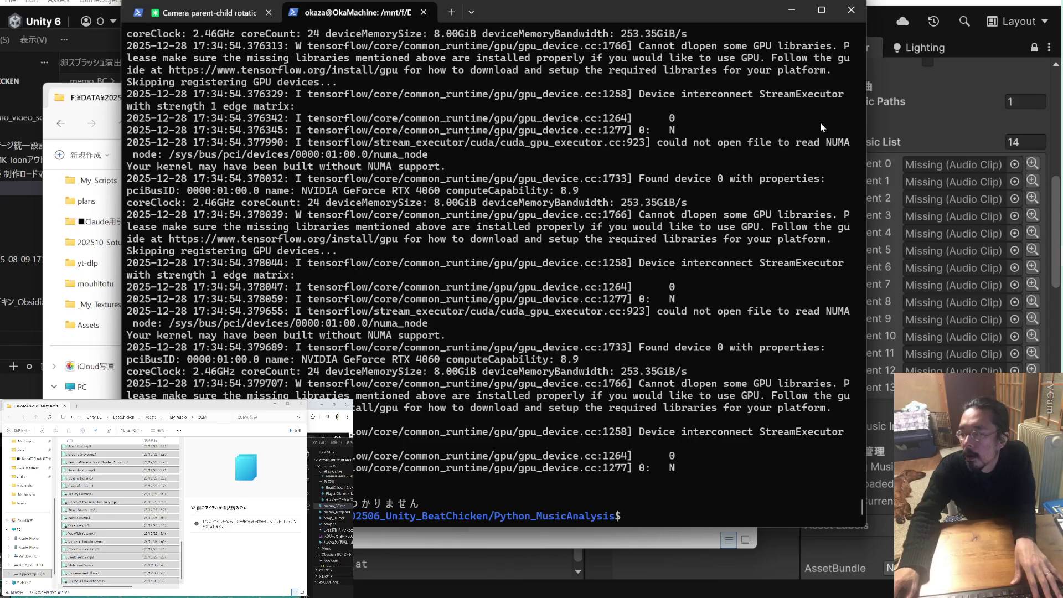
key("alt+Tab")
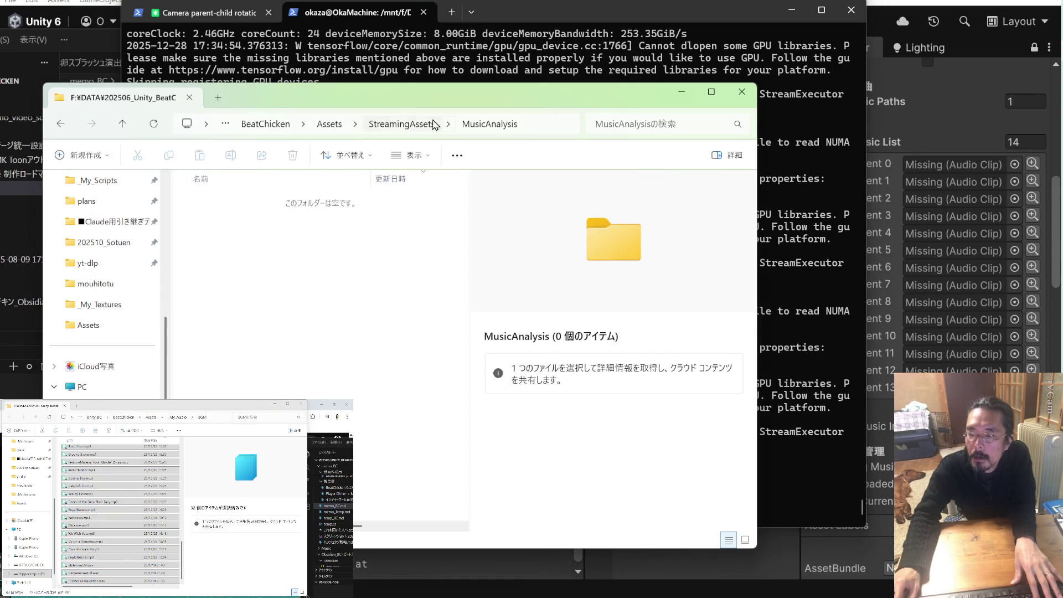
left_click(434, 125)
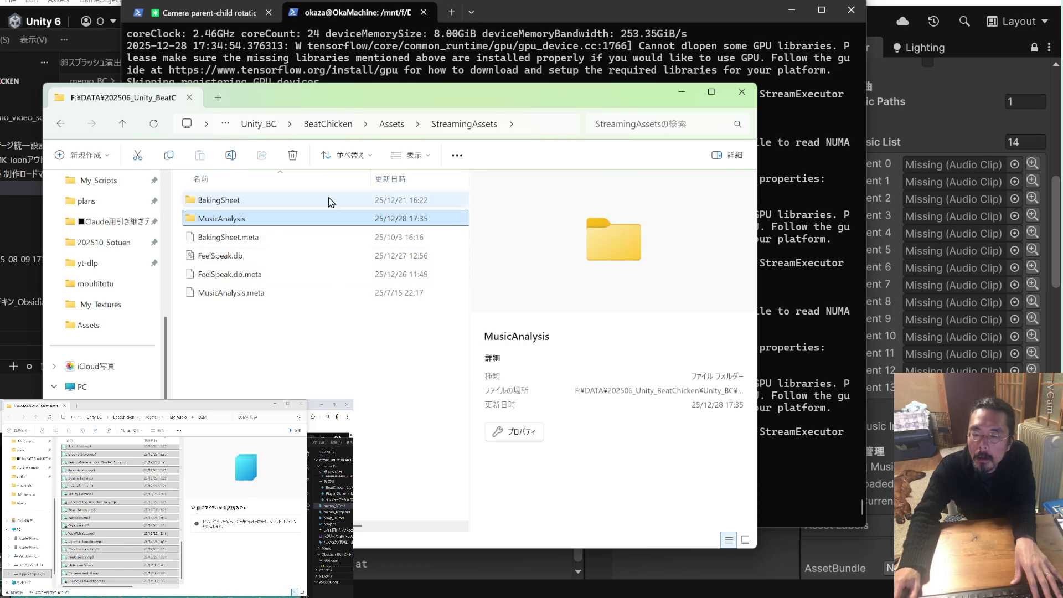
Go up to 202506_Unity_BeatChicken and open the Python_MusicAnalysis folder
left_click(384, 126)
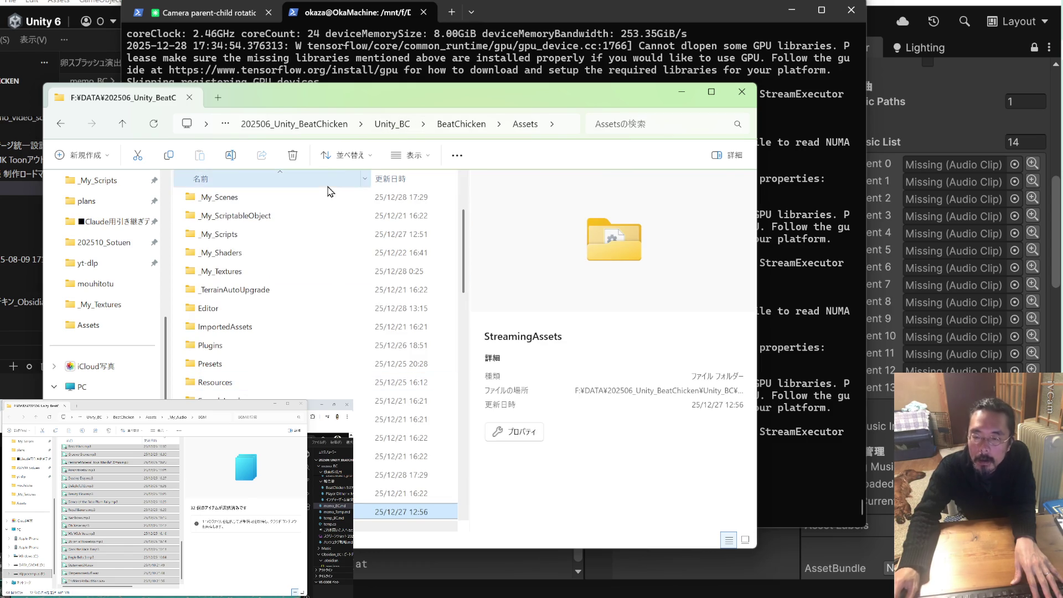
left_click(457, 128)
left_click(457, 127)
left_click(429, 125)
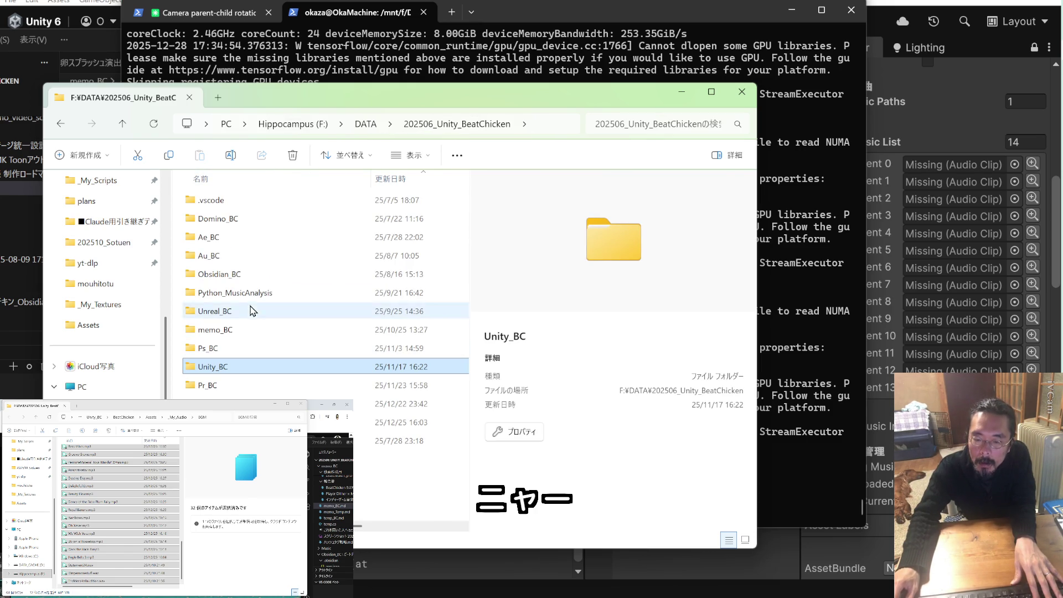
double_click(249, 292)
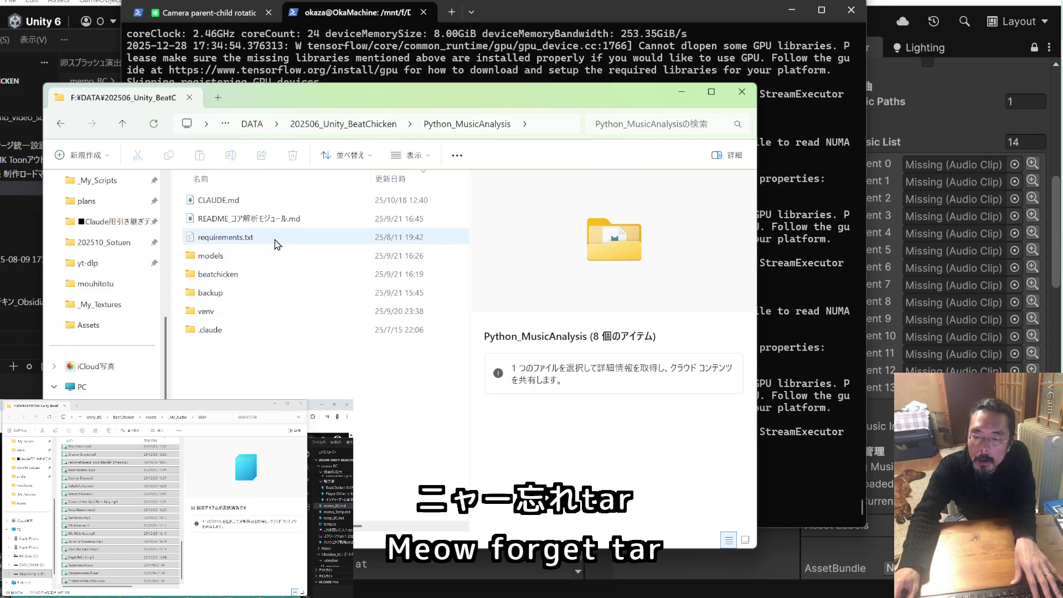
Preview README_コア解析モジュール.md with Space, then open it in VS Code
left_click(286, 223)
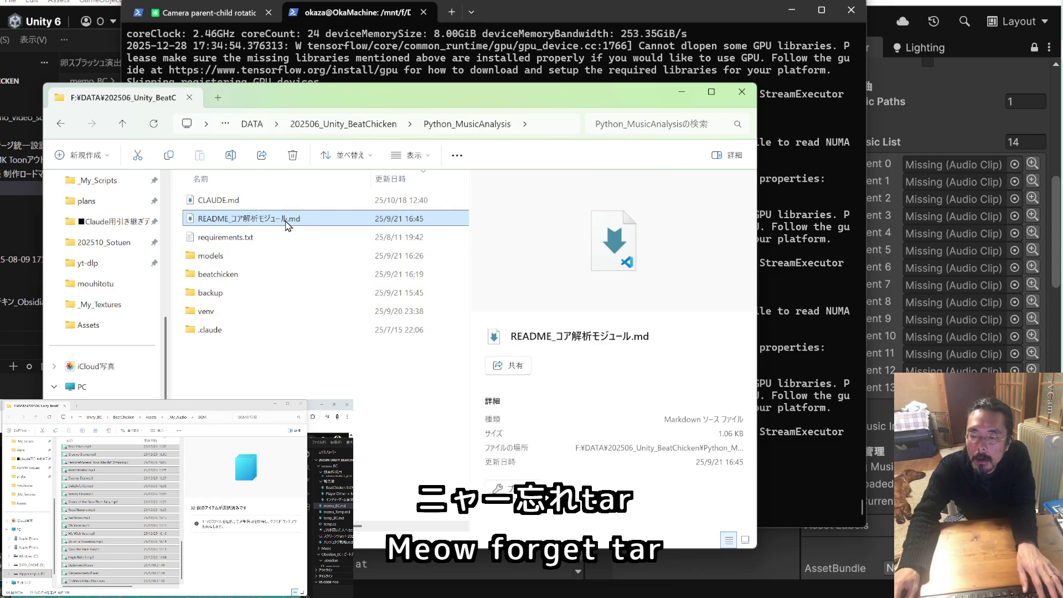
key("space")
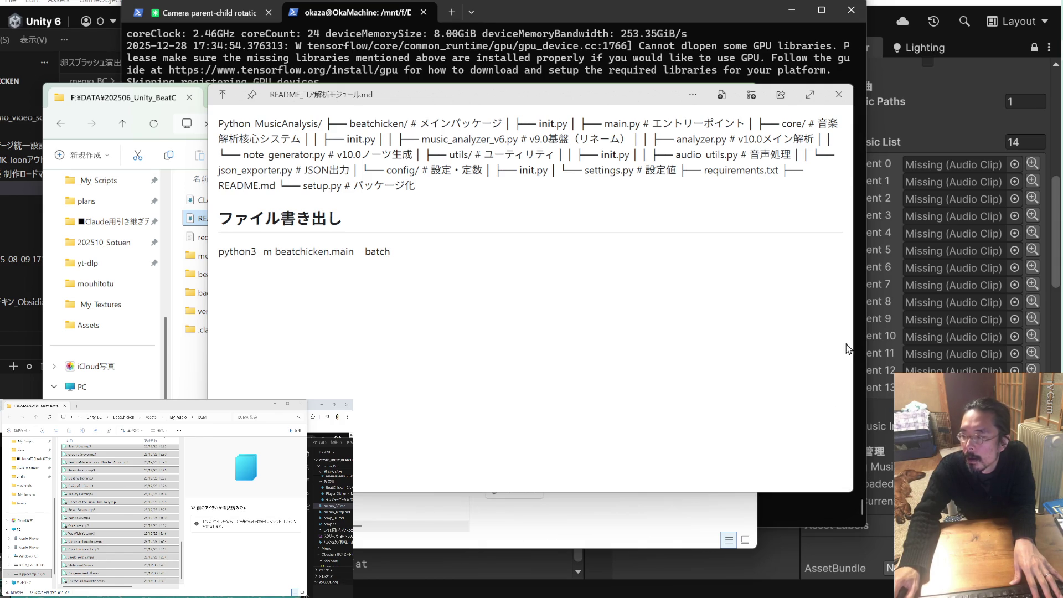
left_click(855, 136)
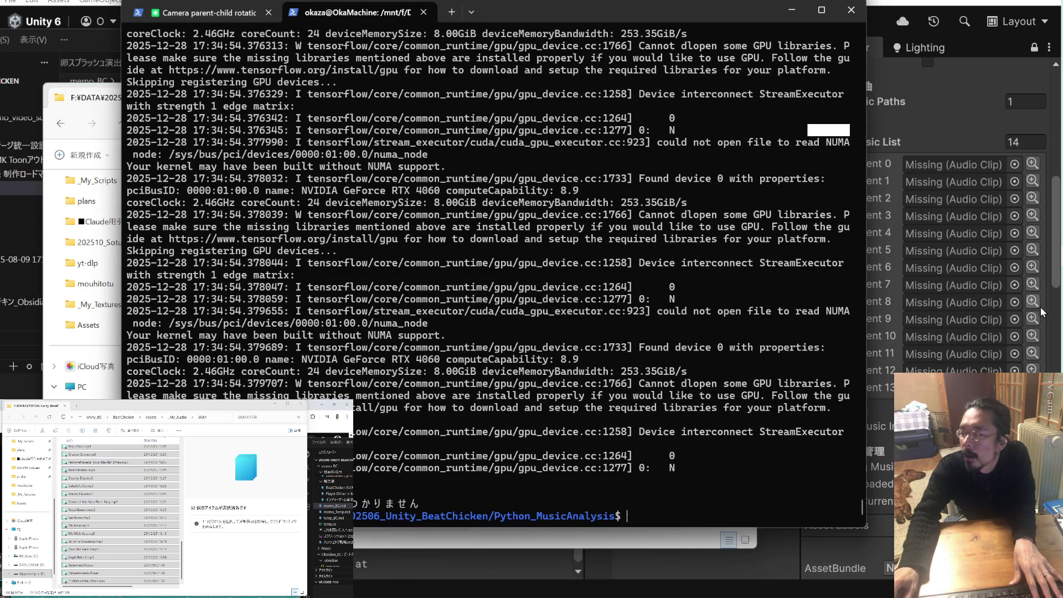
left_click(105, 108)
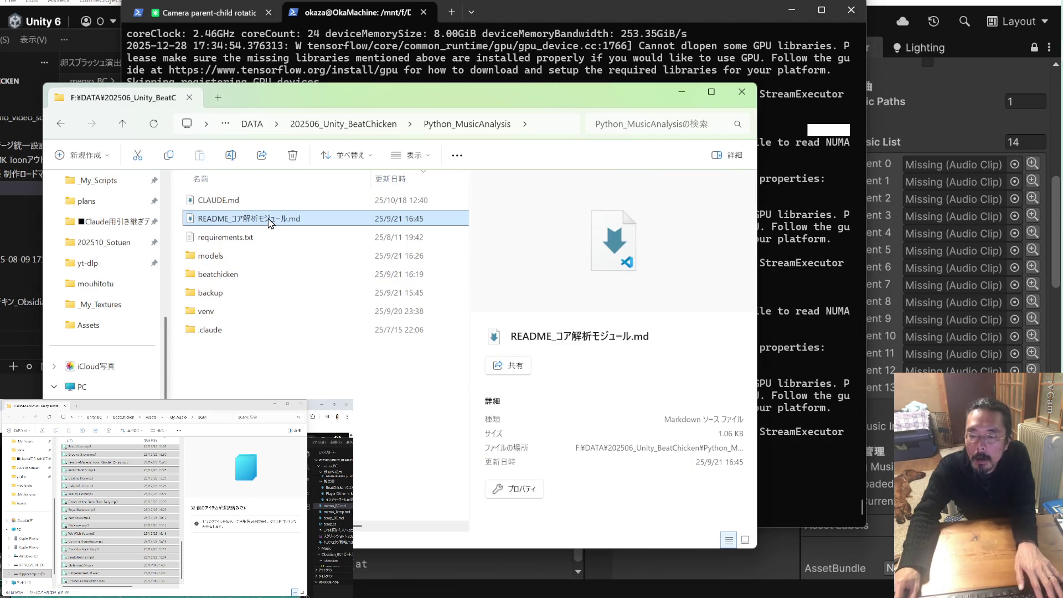
key("space")
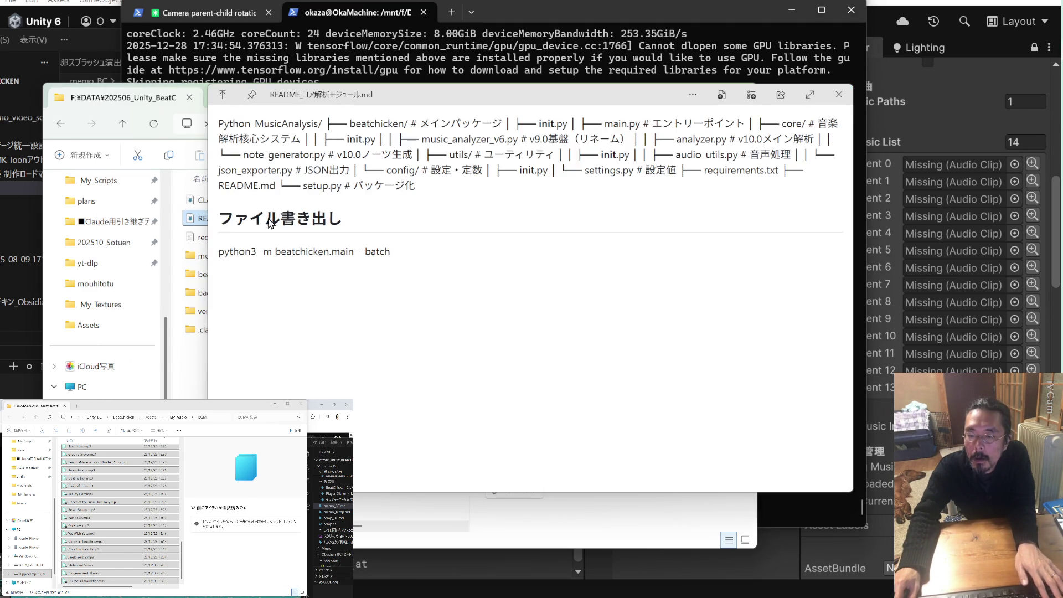
key("space")
double_click(270, 219)
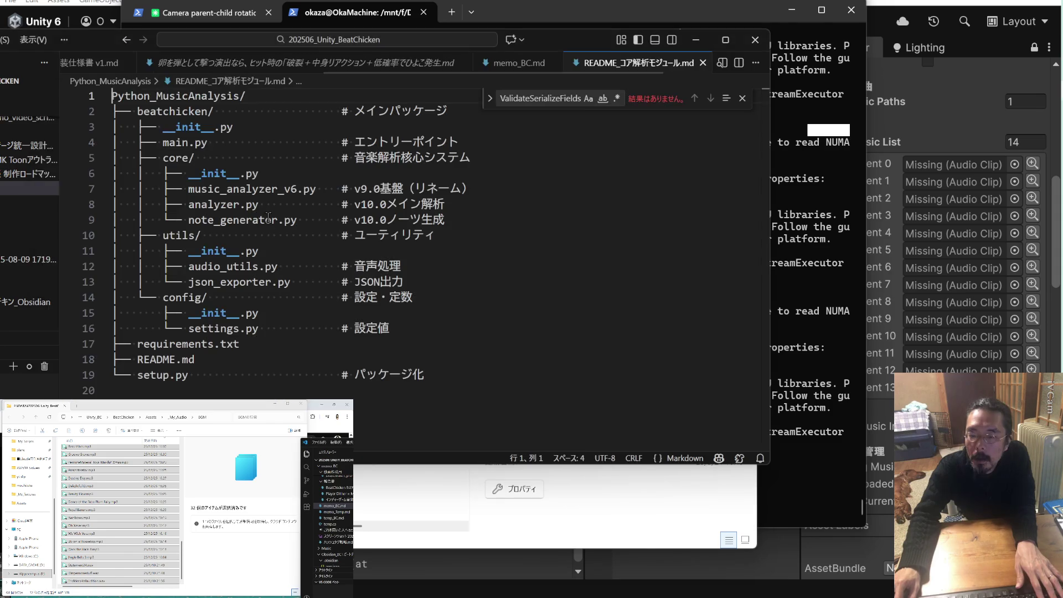
Read through the README's beatchicken package tree, then move the VS Code window aside
scroll(375, 282, "down", 2)
scroll(374, 282, "up", 3)
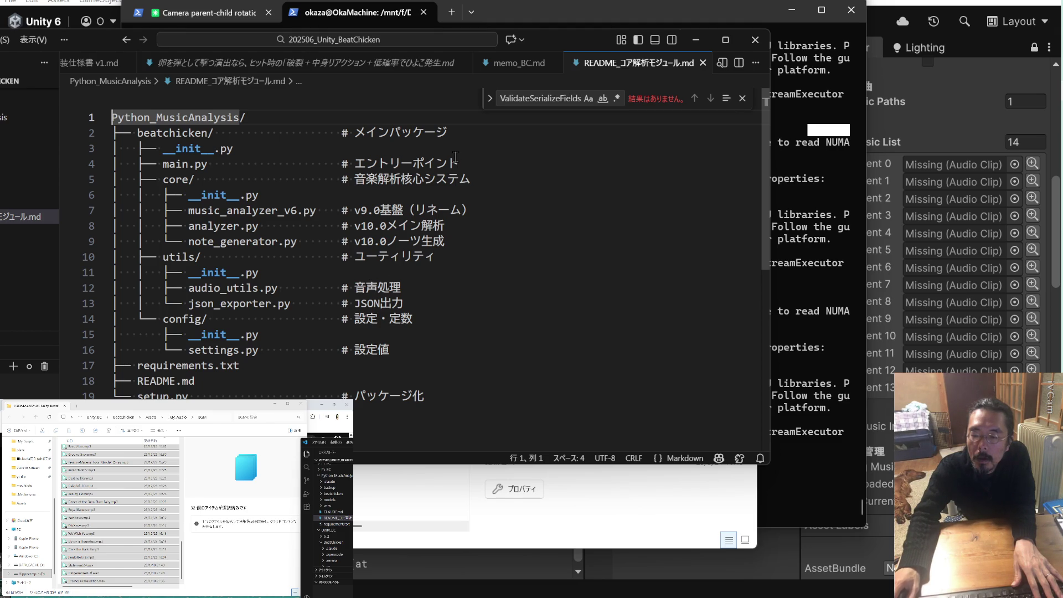
scroll(455, 160, "down", 2)
scroll(455, 174, "up", 2)
scroll(455, 177, "down", 2)
scroll(455, 177, "up", 2)
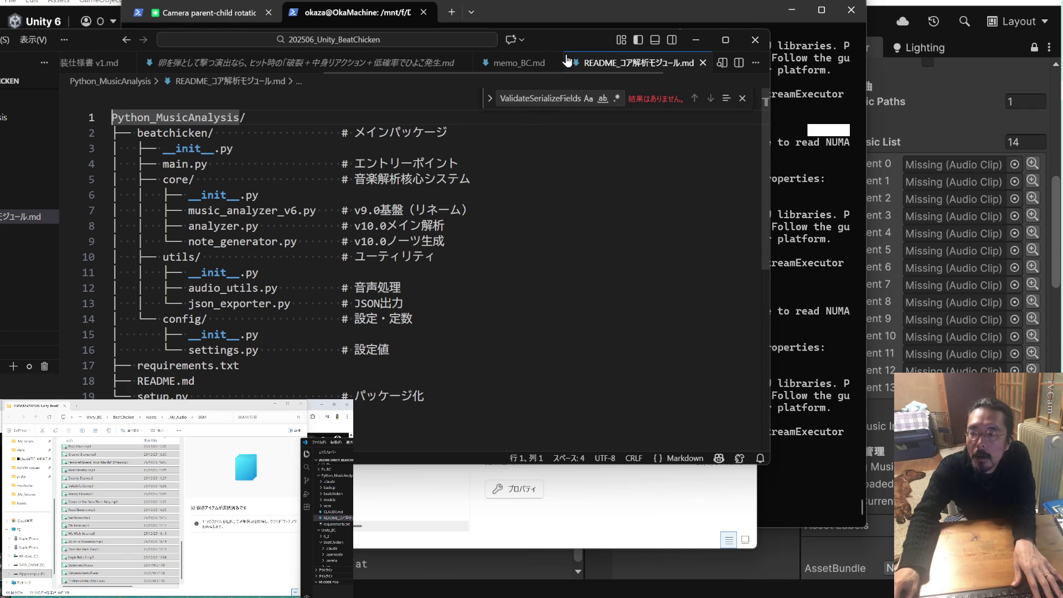
mouse_move(559, 48)
left_mouse_down()
mouse_move(0, 221)
mouse_move(0, 205)
left_mouse_up()
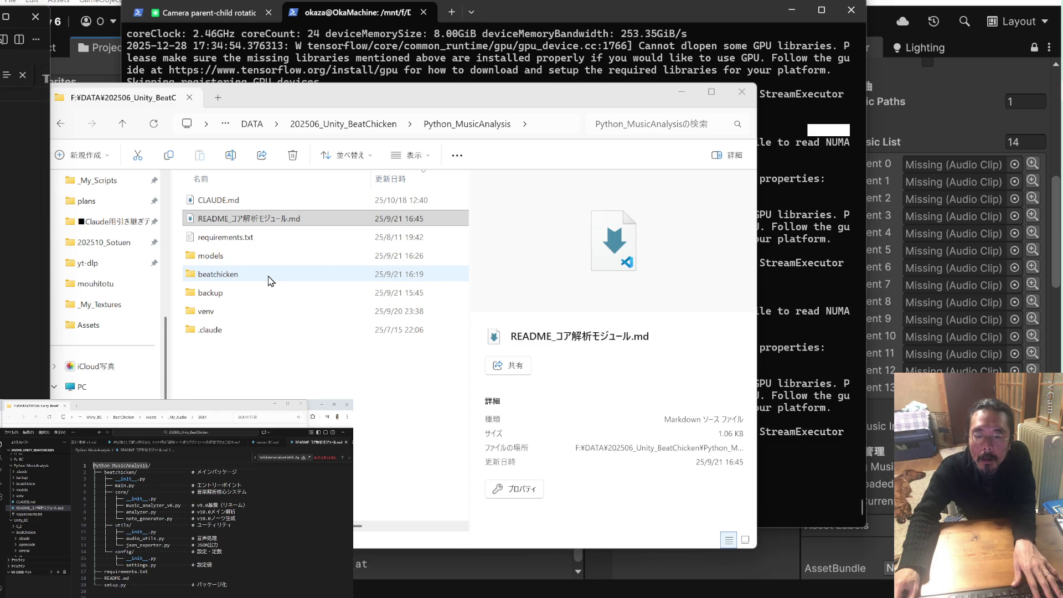
Open the beatchicken folder and preview main.py, reading its *.ogg batch search code
double_click(270, 281)
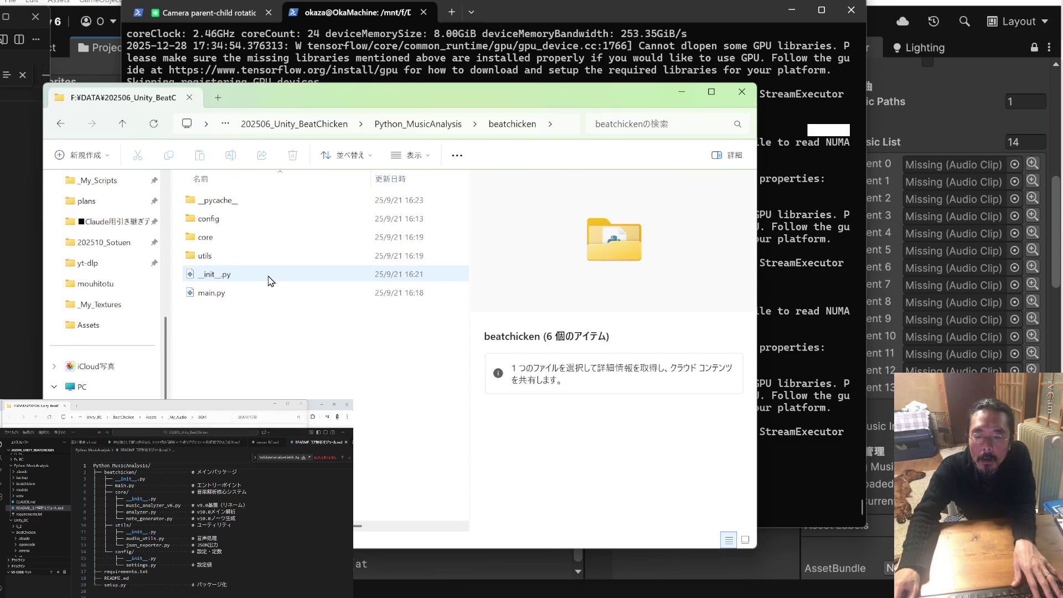
left_click(248, 294)
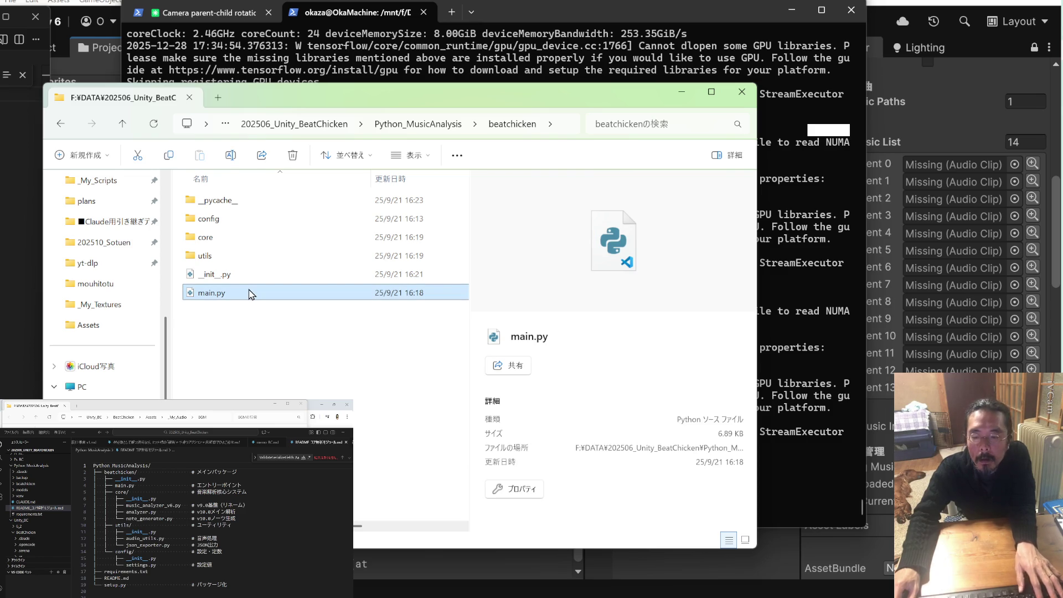
key("ctrl+space")
scroll(496, 310, "down", 2)
scroll(497, 310, "down", 20)
scroll(497, 310, "up", 6)
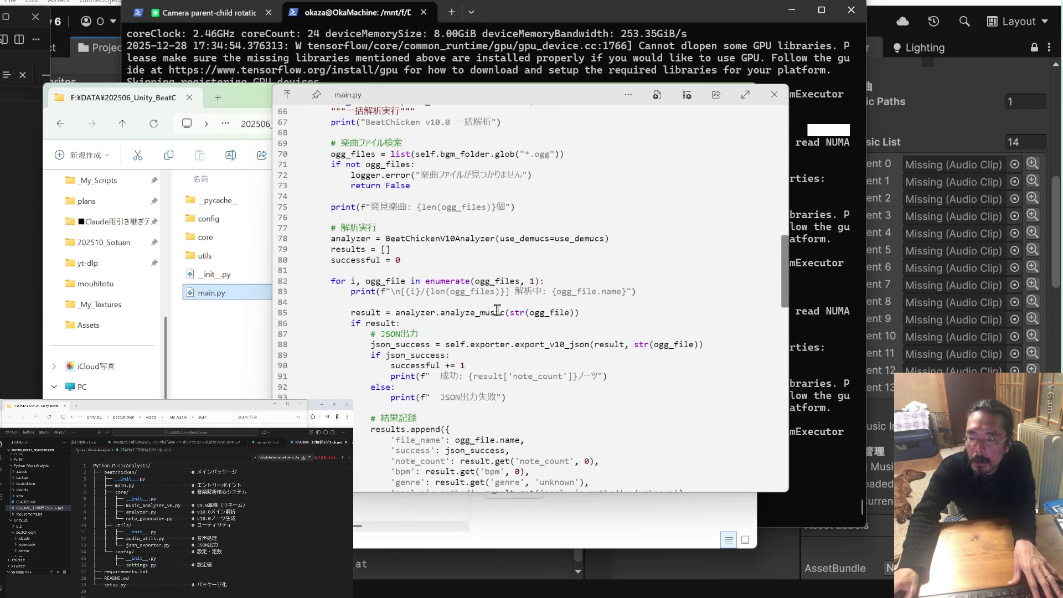
scroll(496, 310, "up", 5)
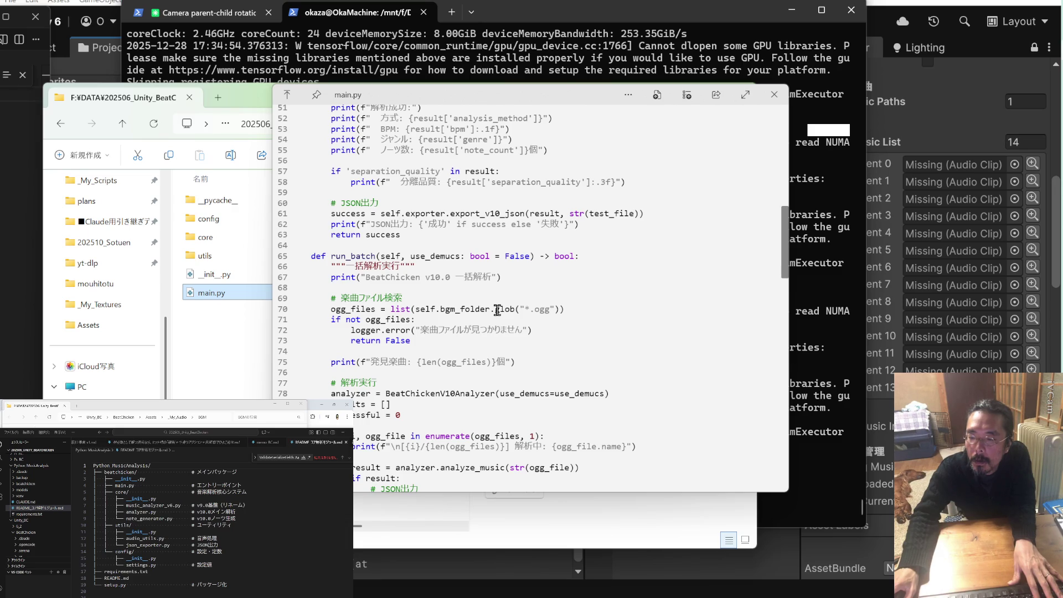
scroll(496, 310, "up", 2)
scroll(496, 310, "up", 4)
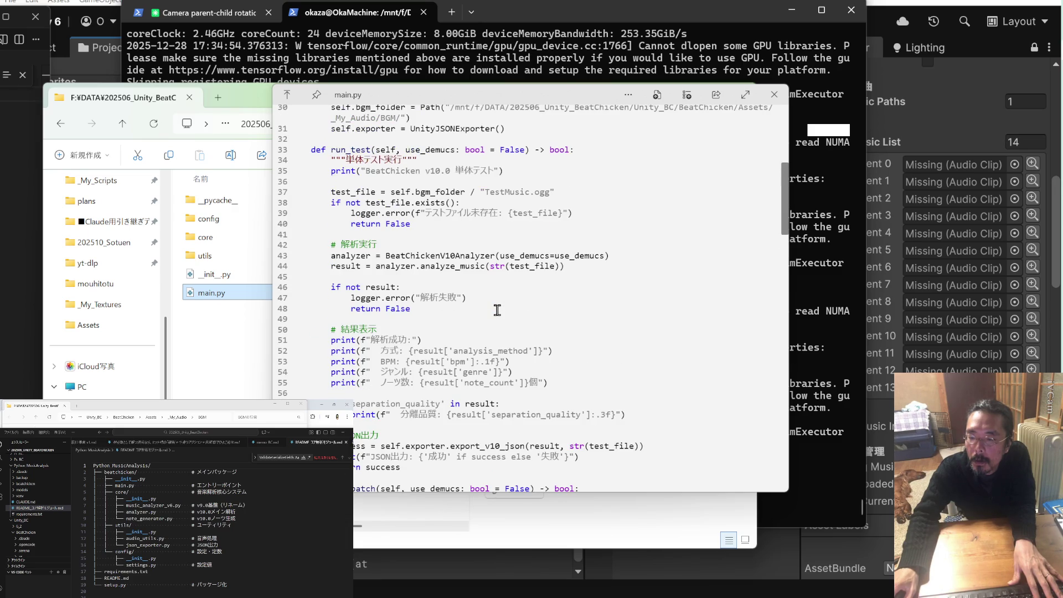
scroll(496, 310, "up", 4)
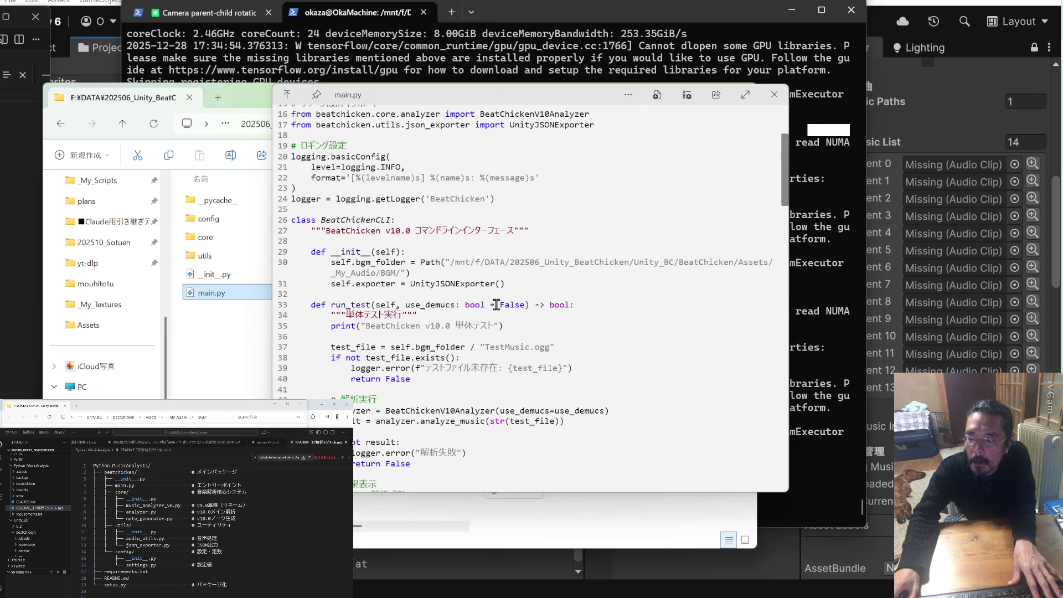
scroll(496, 305, "down", 5)
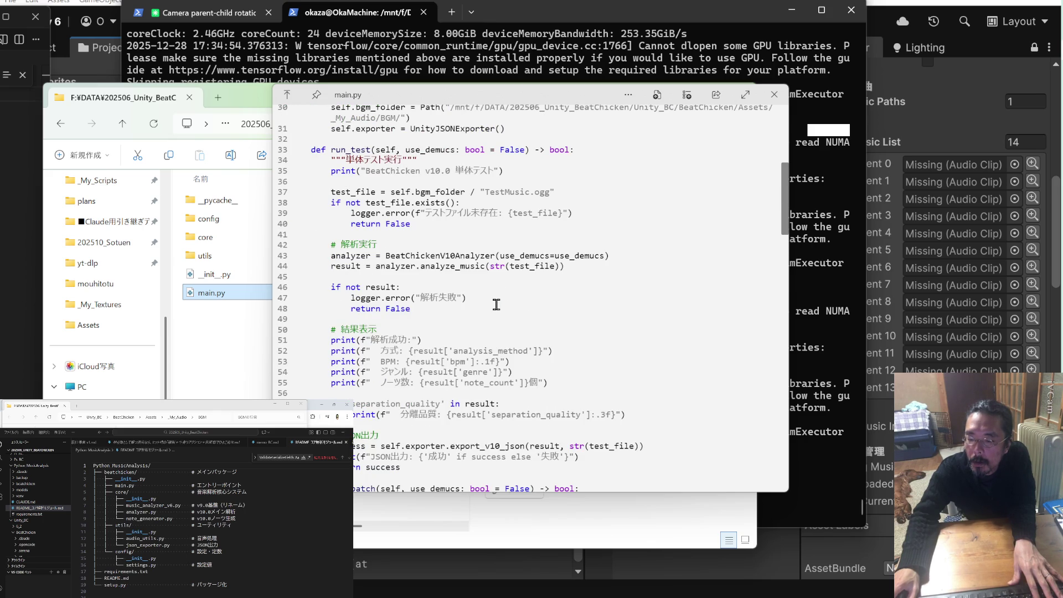
scroll(496, 304, "down", 7)
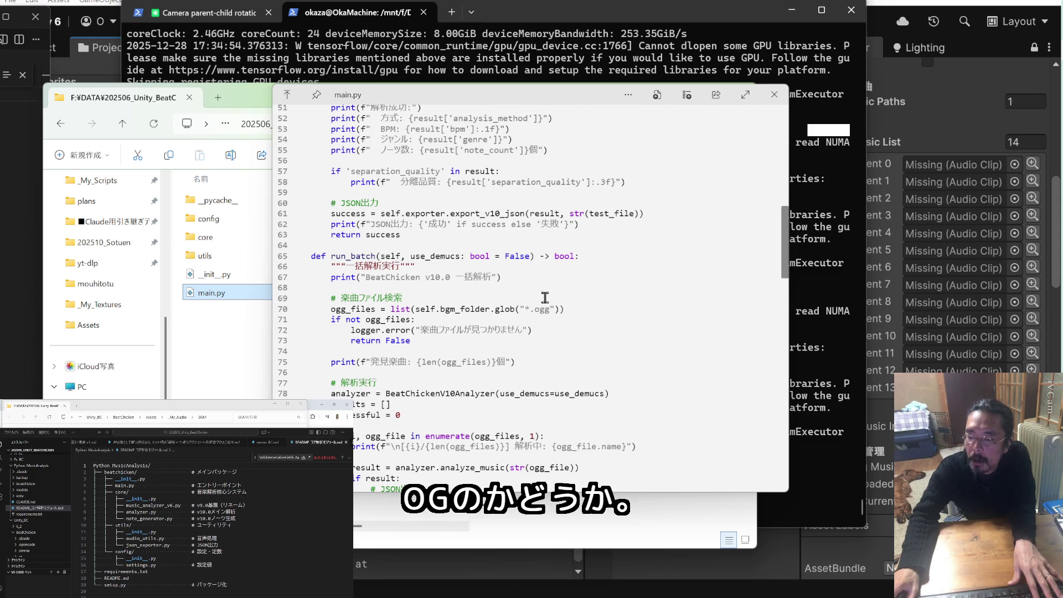
left_click(775, 95)
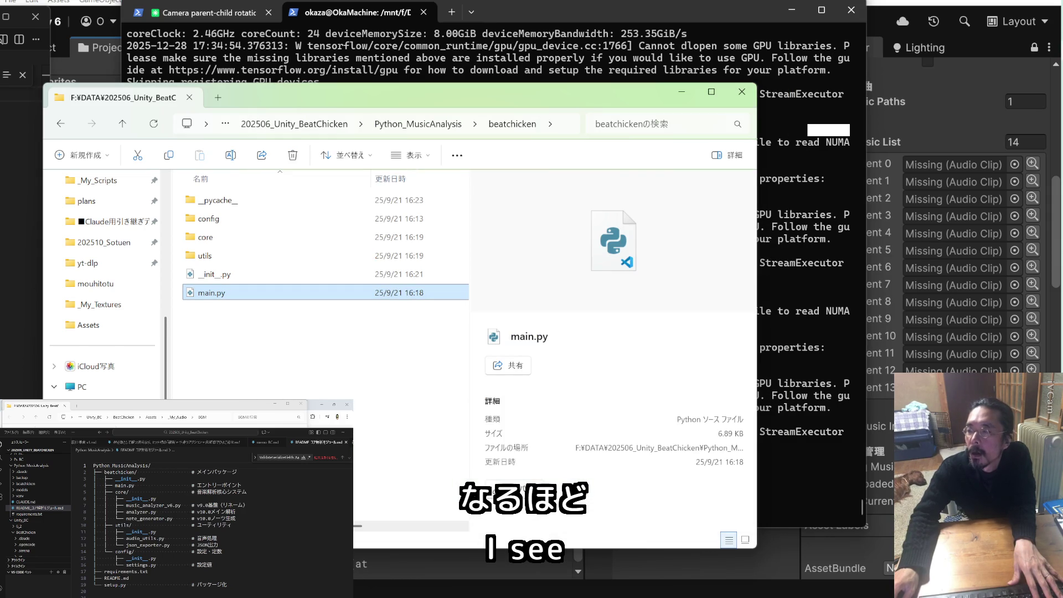
Move the BGM folder window onto the main screen, review its tracks, then switch to Unity
left_click(269, 408)
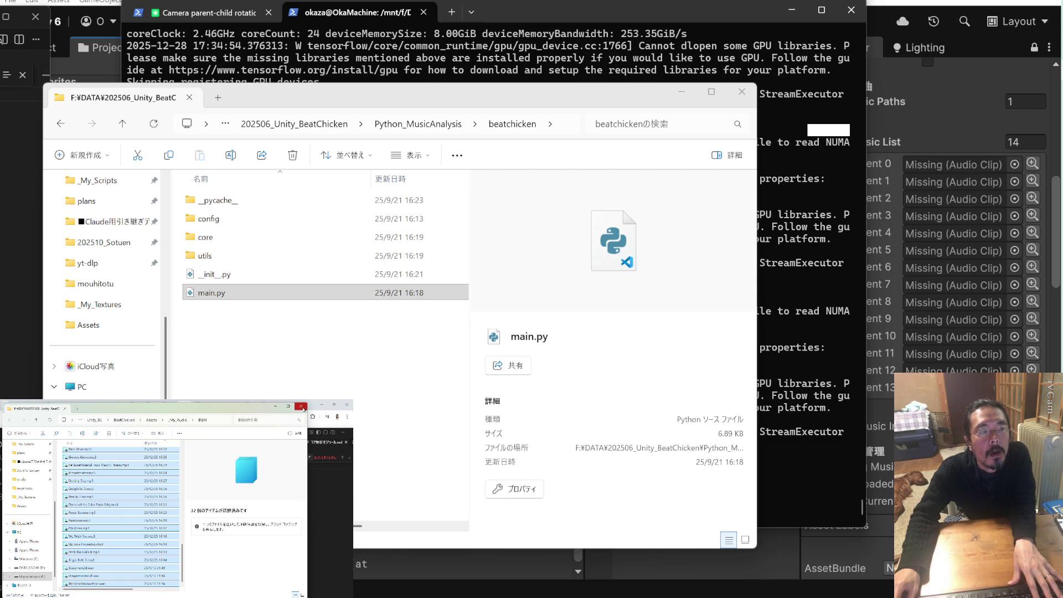
left_click_drag(277, 408, 510, 31)
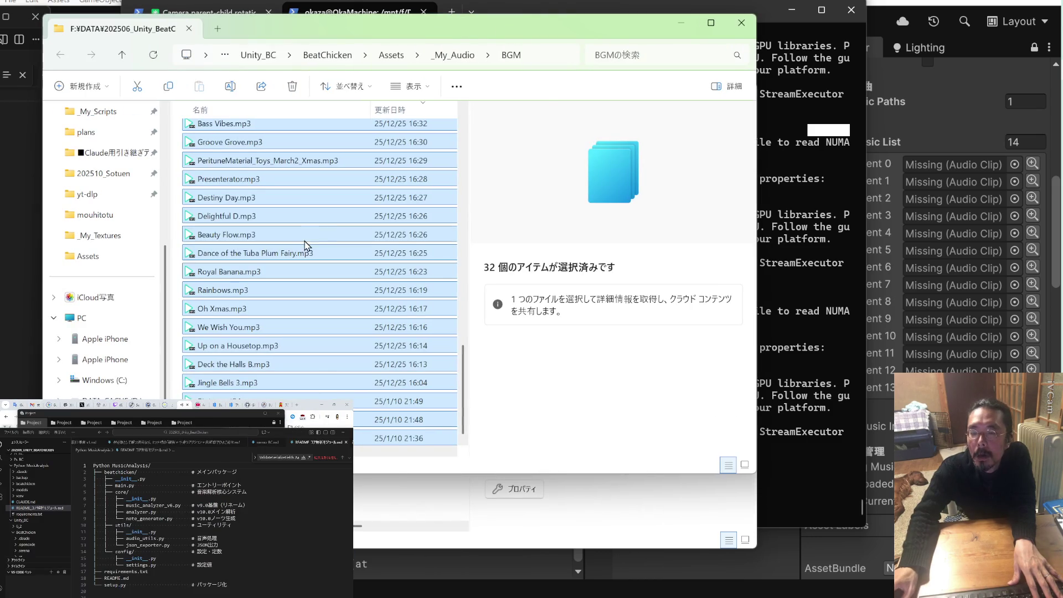
scroll(288, 242, "up", 8)
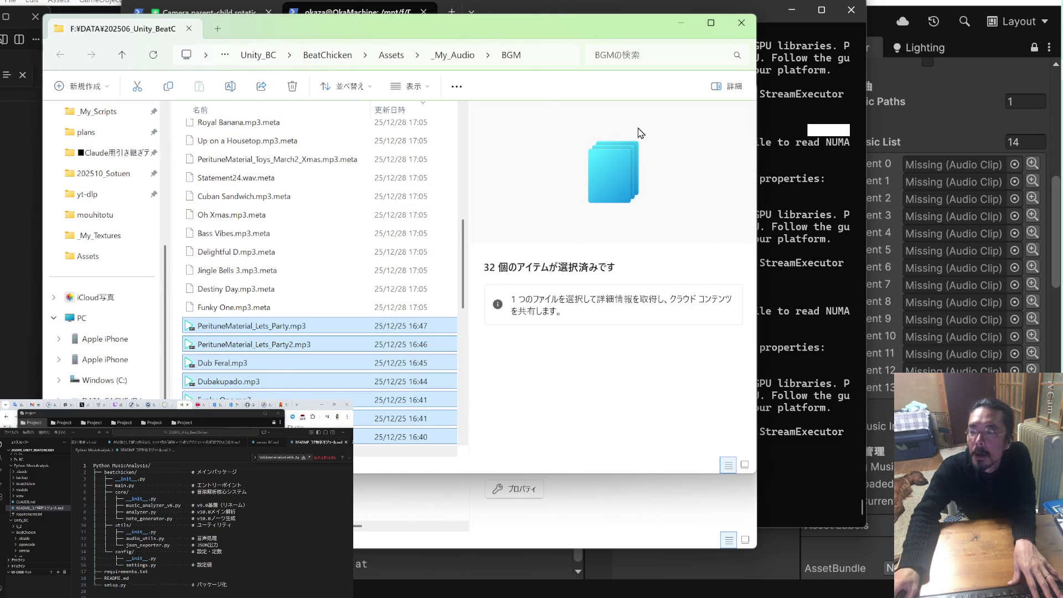
key("alt+Tab")
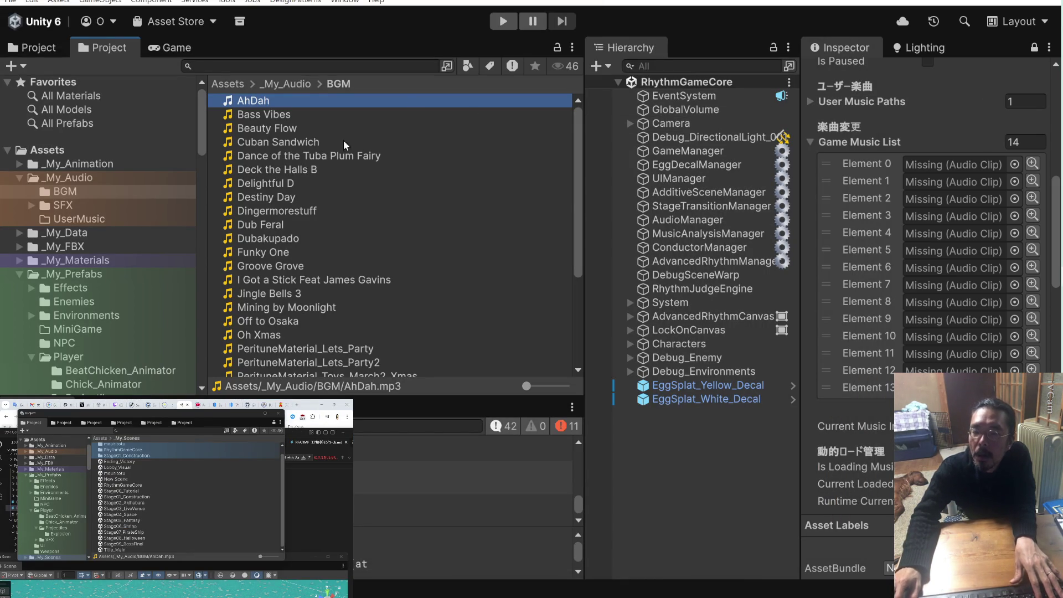
Delete all the music clips from the Assets/_My_Audio/BGM folder
scroll(297, 189, "down", 5)
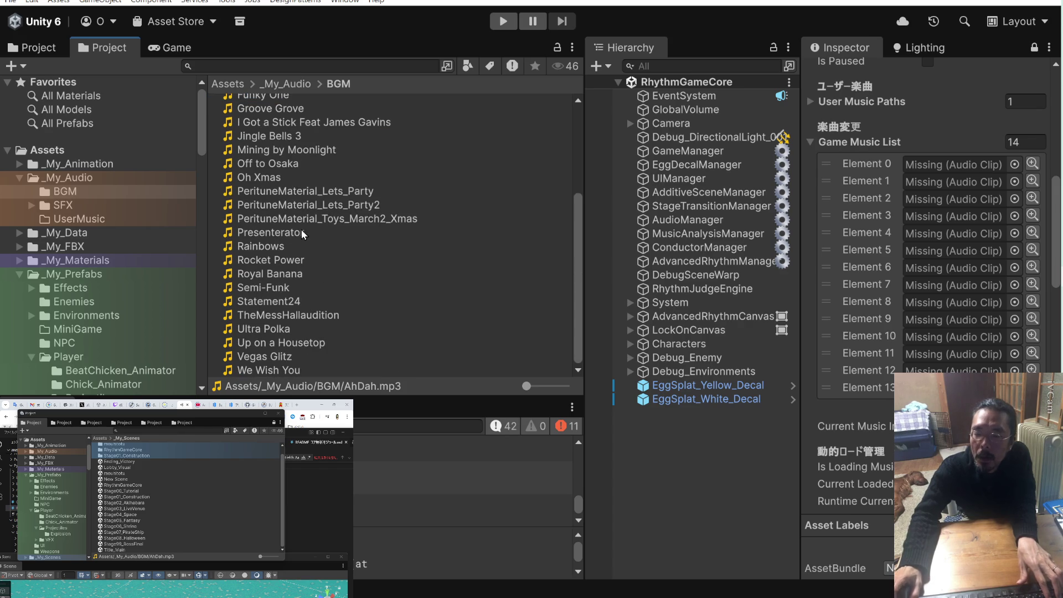
right_click(294, 369)
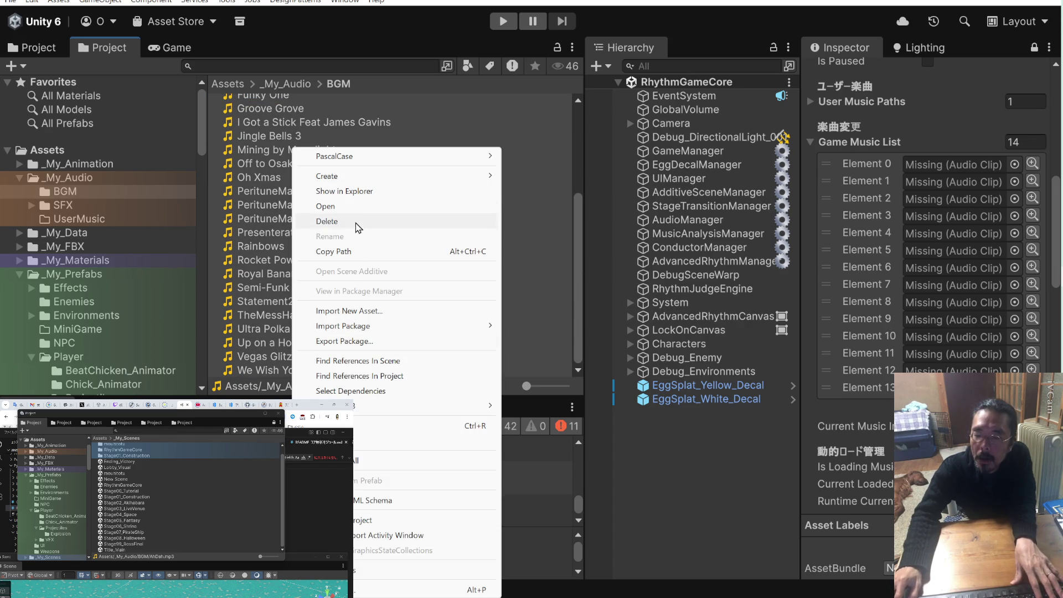
left_click(357, 225)
left_click(545, 329)
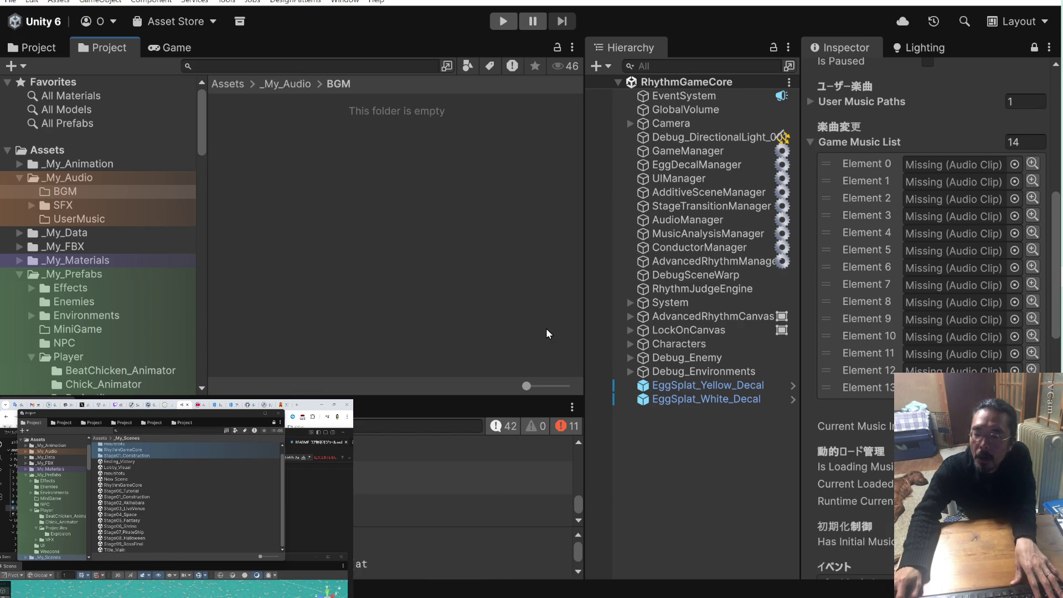
key("super")
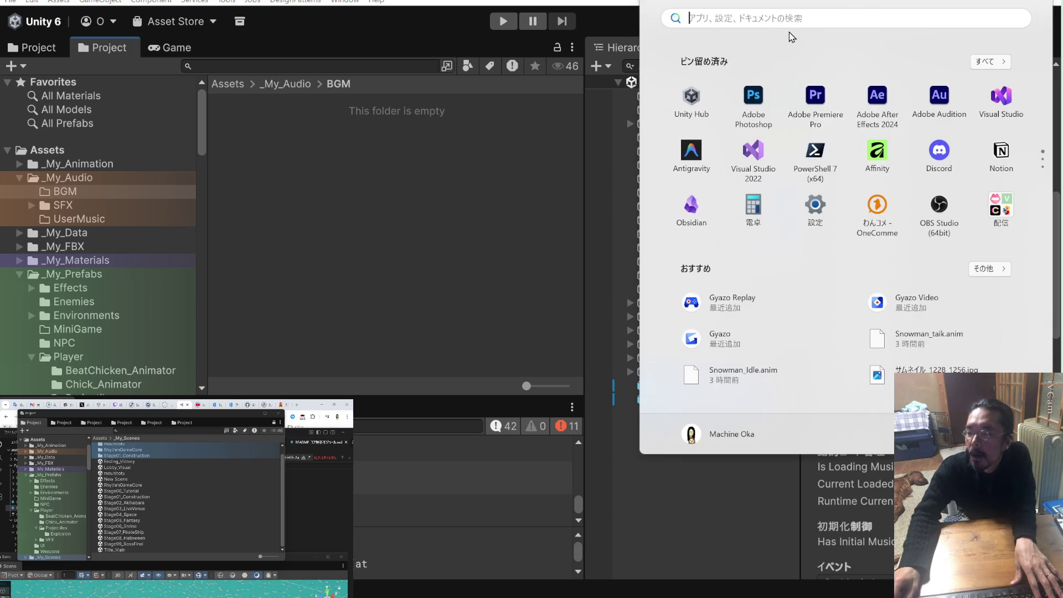
Launch Adobe Audition and open the 202506_Unity_BeatChicken > Music > mouhitotu folder in Explorer
left_click(942, 111)
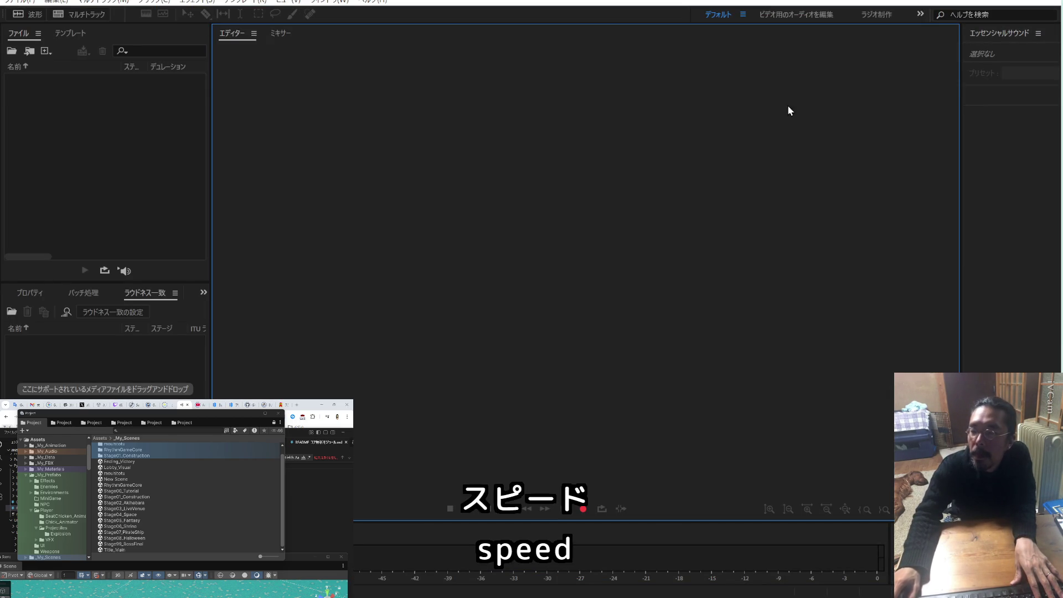
key("alt+Tab")
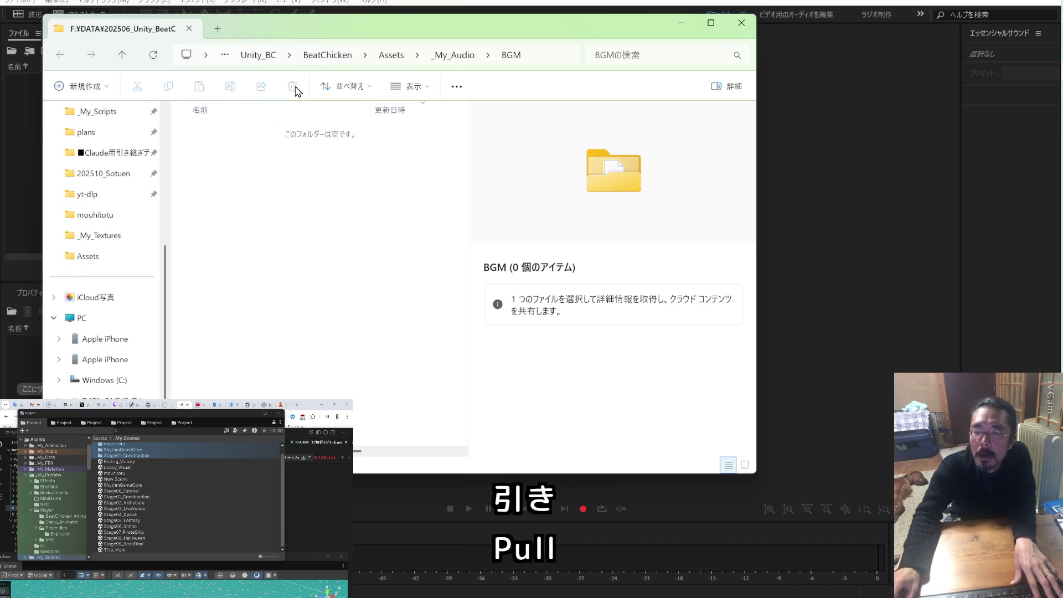
left_click(264, 56)
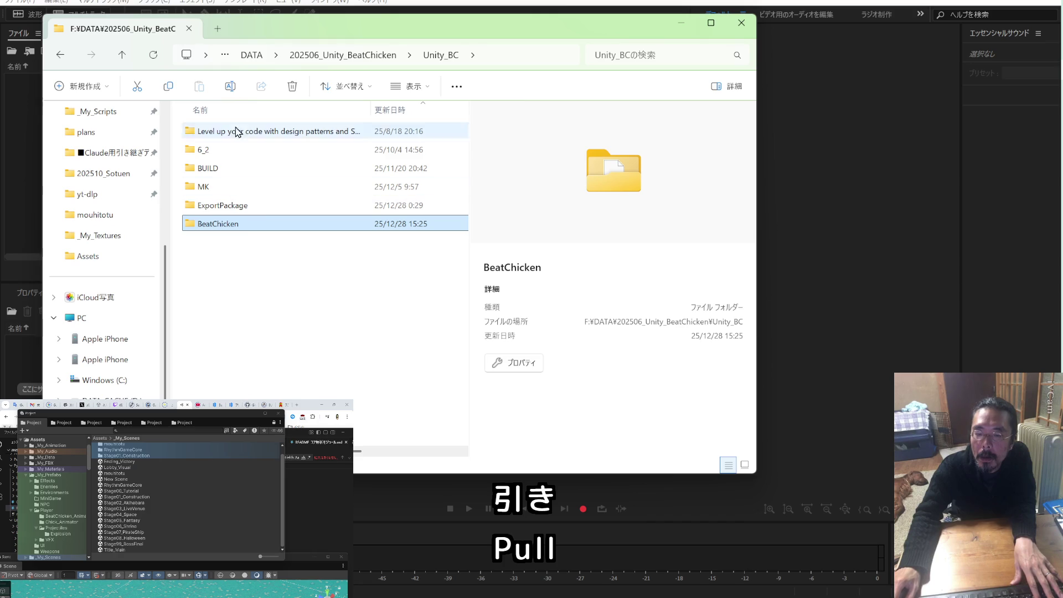
left_click(313, 55)
double_click(216, 354)
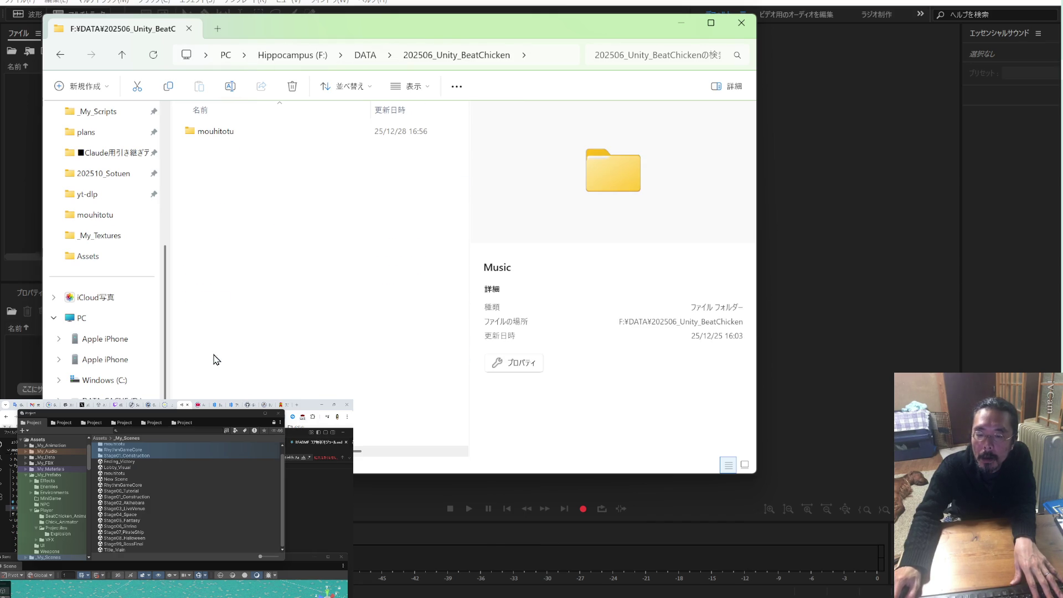
double_click(237, 139)
Import every track in mouhitotu, starting with AhDah.mp3, into Audition's Files panel
left_click_drag(339, 42, 685, 58)
left_click(578, 151)
key("ctrl+a")
left_click_drag(578, 155, 97, 142)
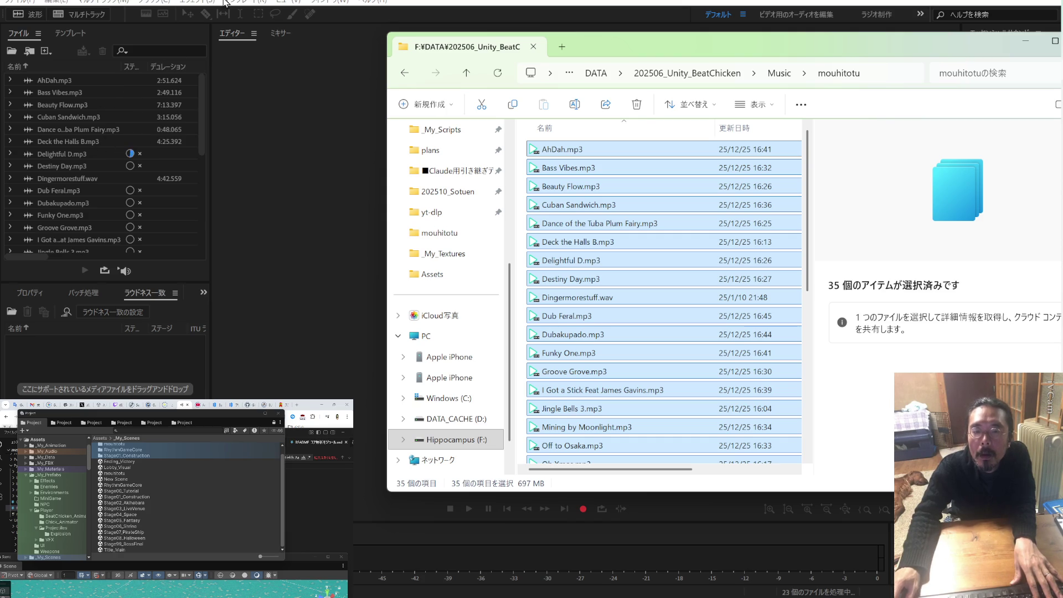
Bring Audition to the front and select the imported AhDah.mp3 track
left_click(229, 58)
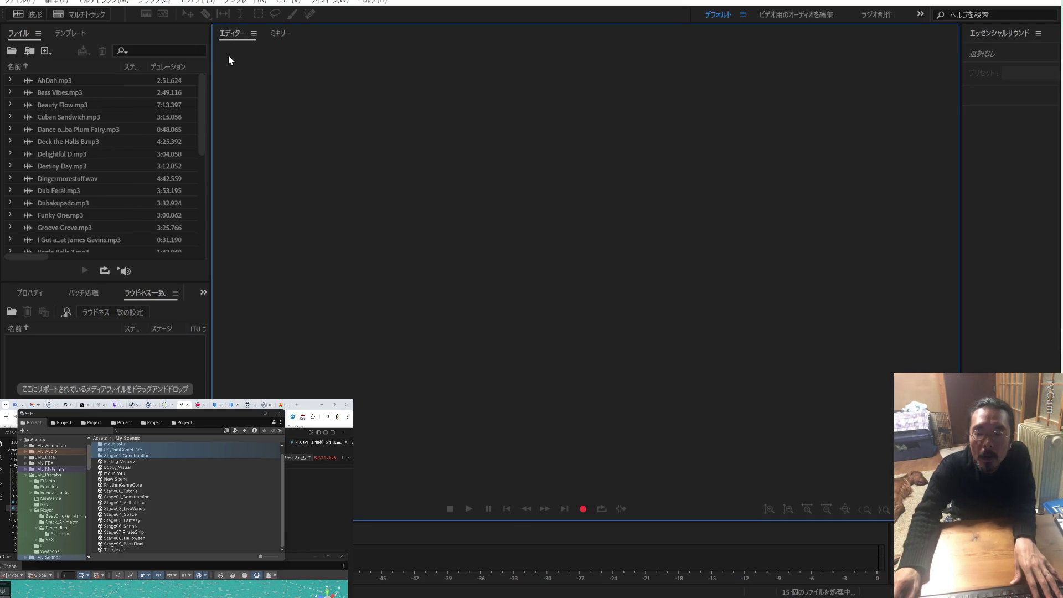
left_click(33, 4)
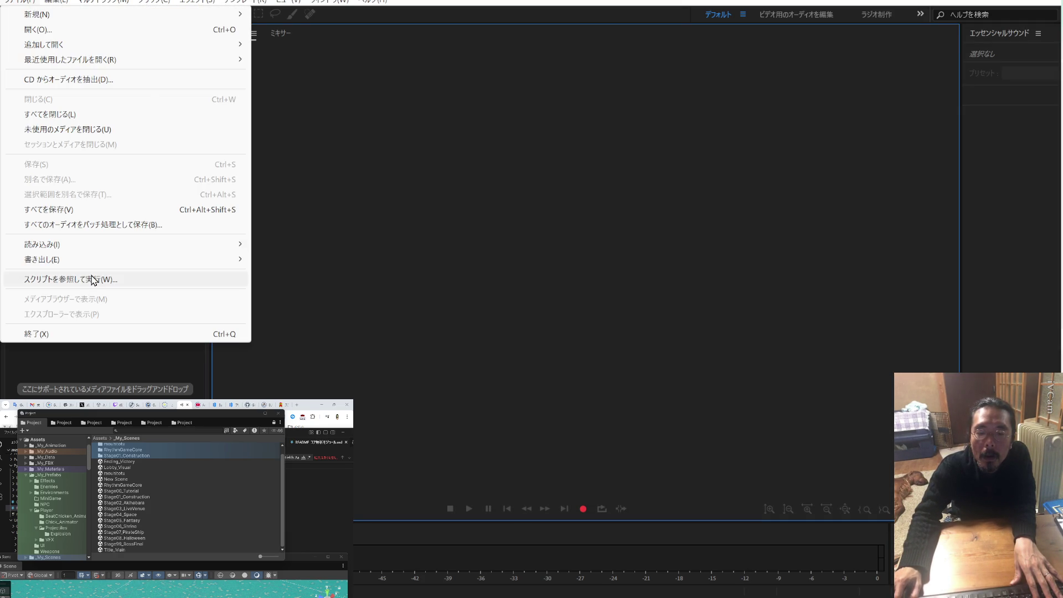
mouse_move(97, 268)
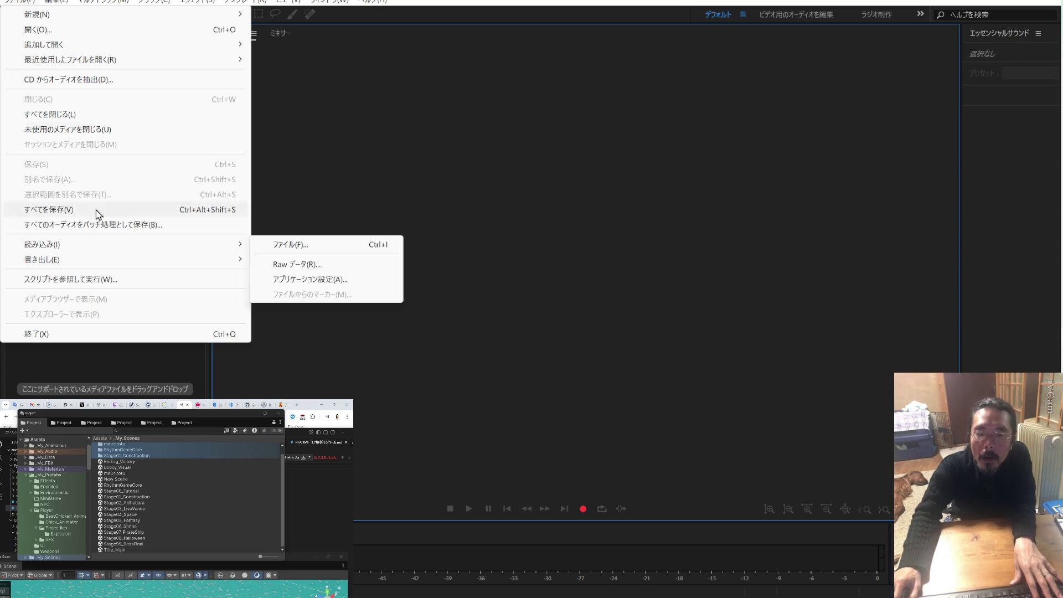
mouse_move(67, 2)
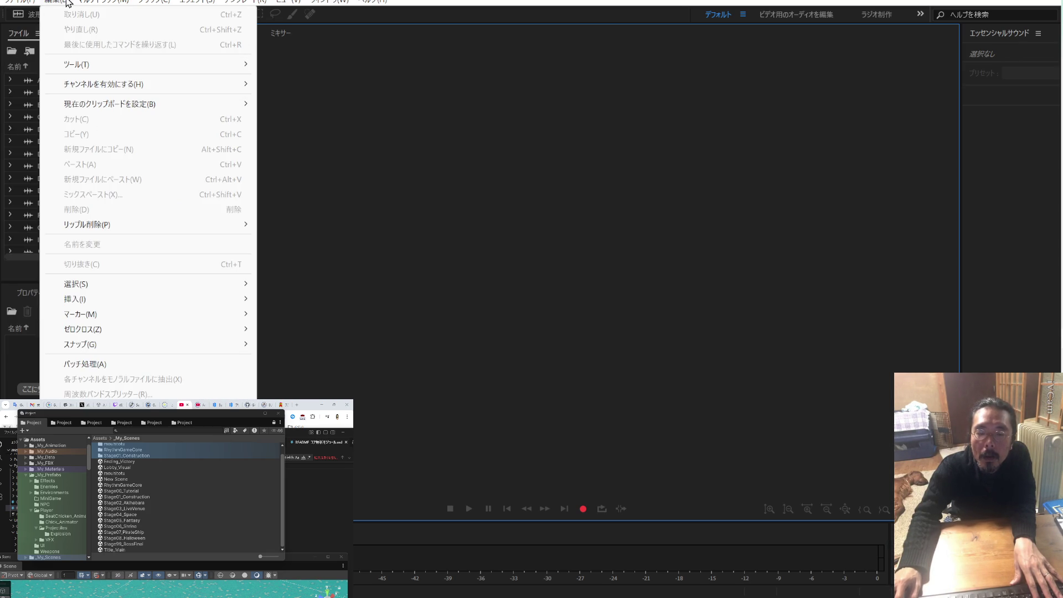
mouse_move(114, 2)
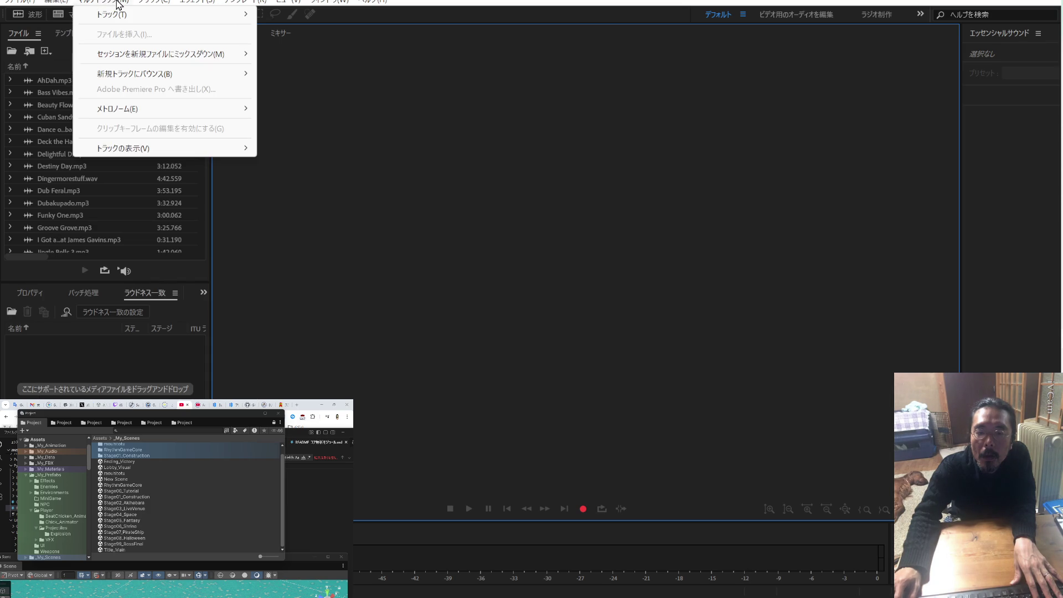
mouse_move(149, 7)
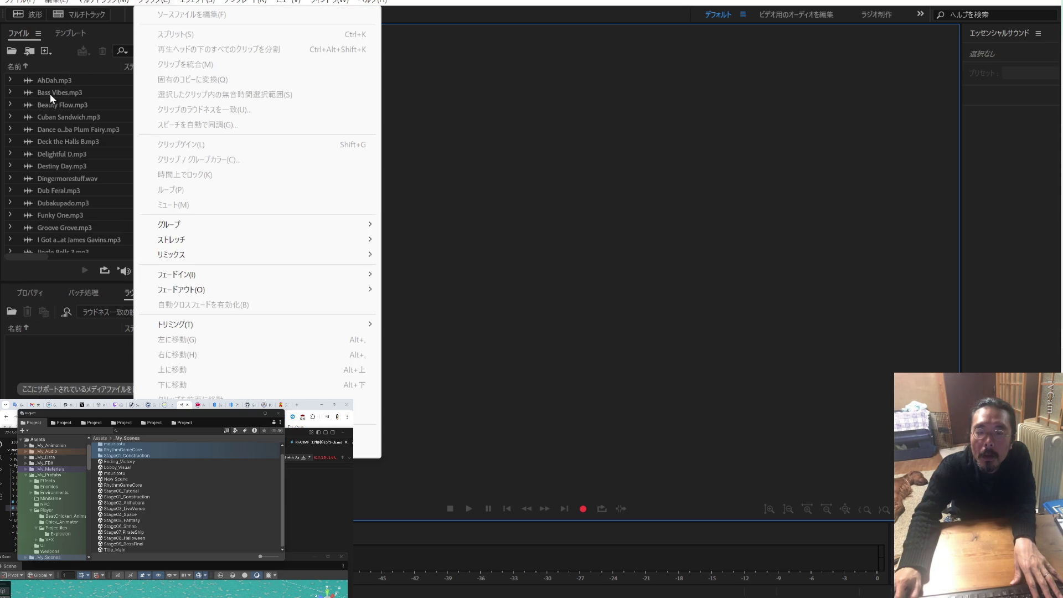
left_click(66, 81)
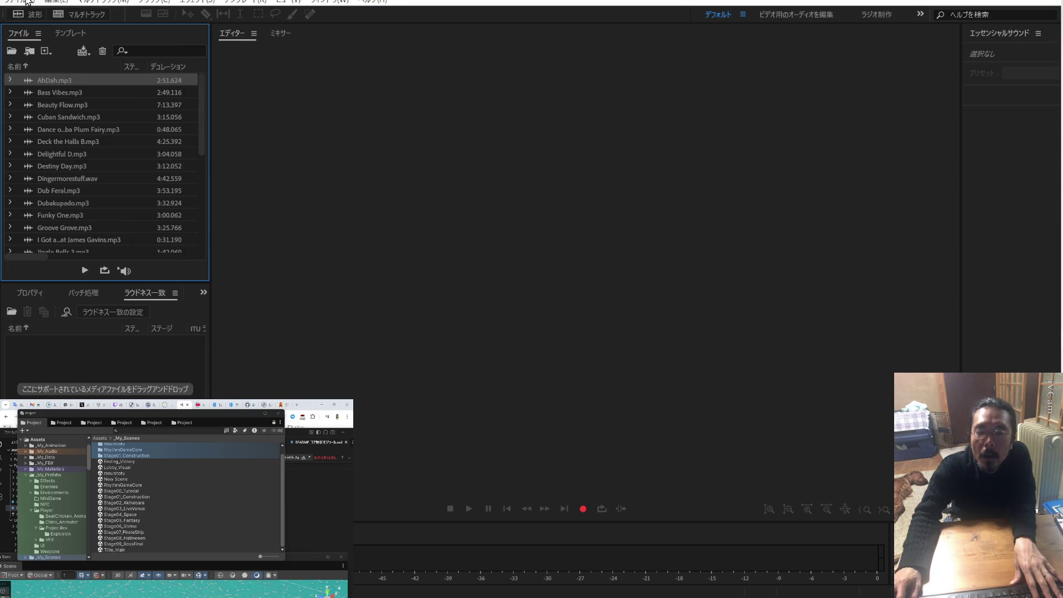
Select all open files and choose File > Save All Audio as Batch Process
left_click(26, 2)
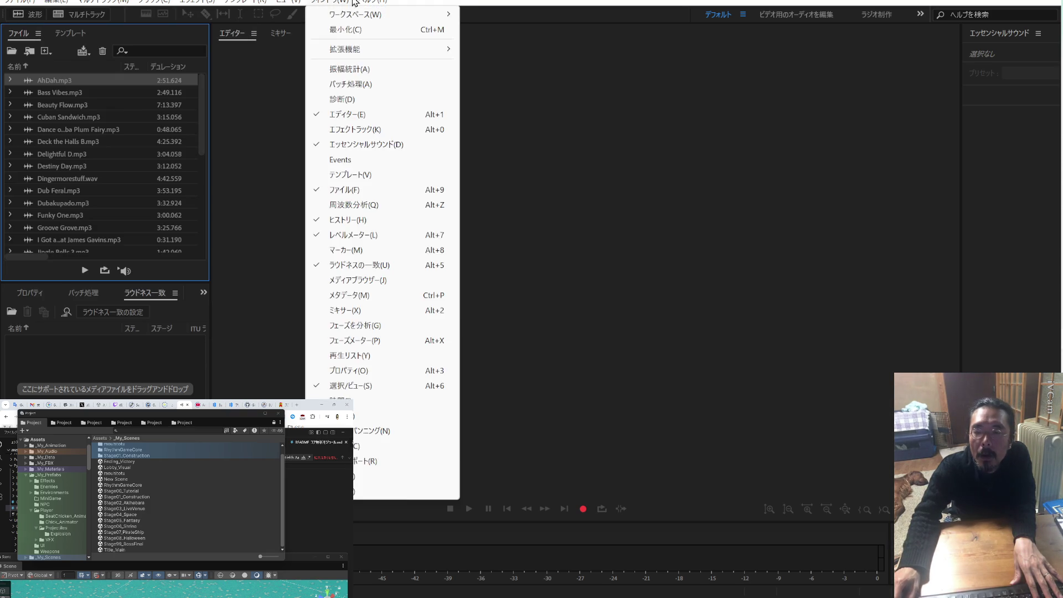
left_click(141, 121)
key("ctrl+a")
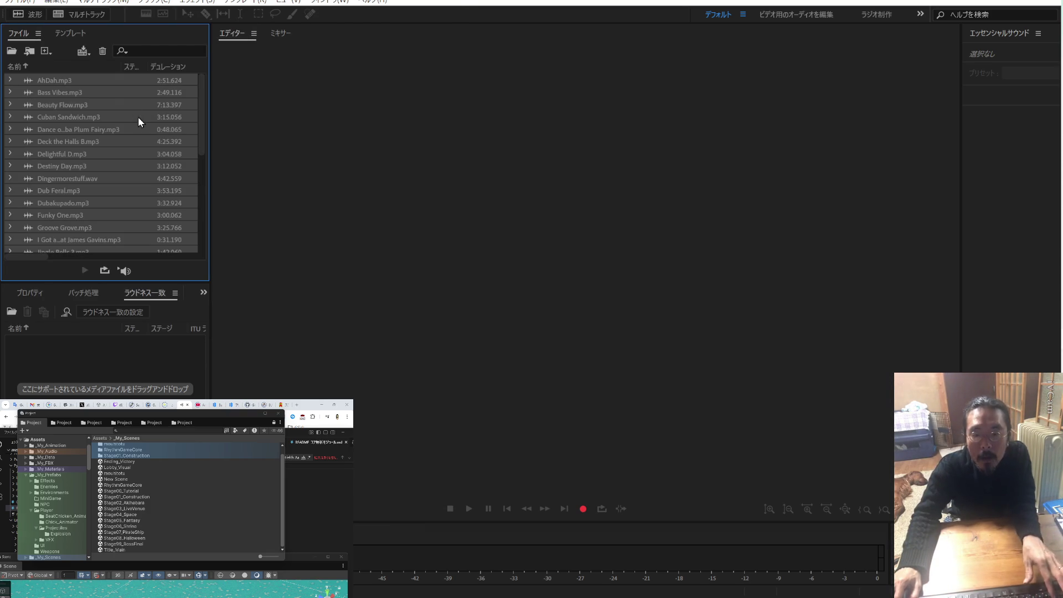
left_click(31, 2)
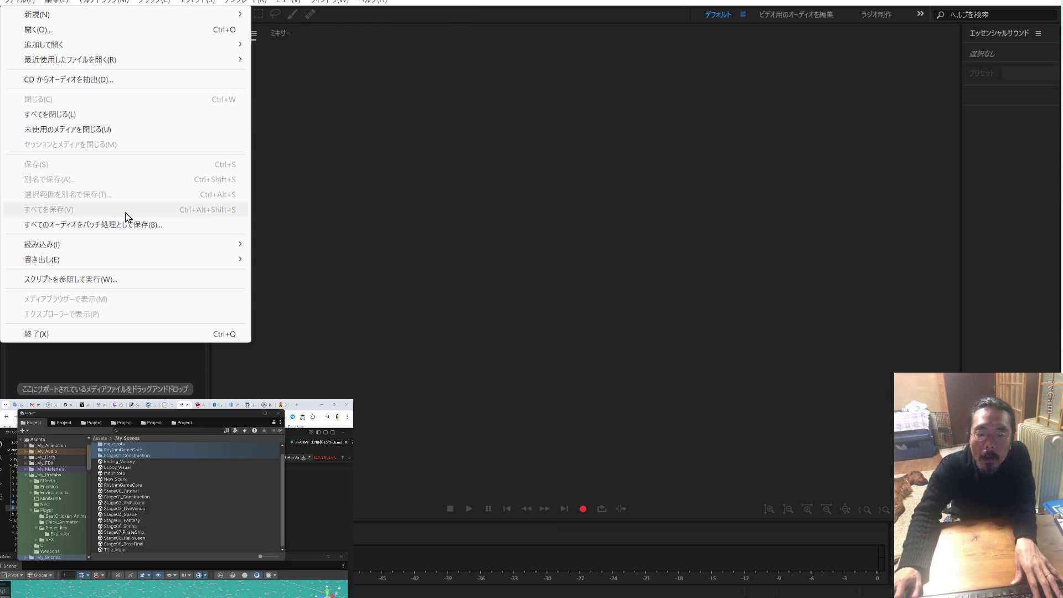
mouse_move(122, 264)
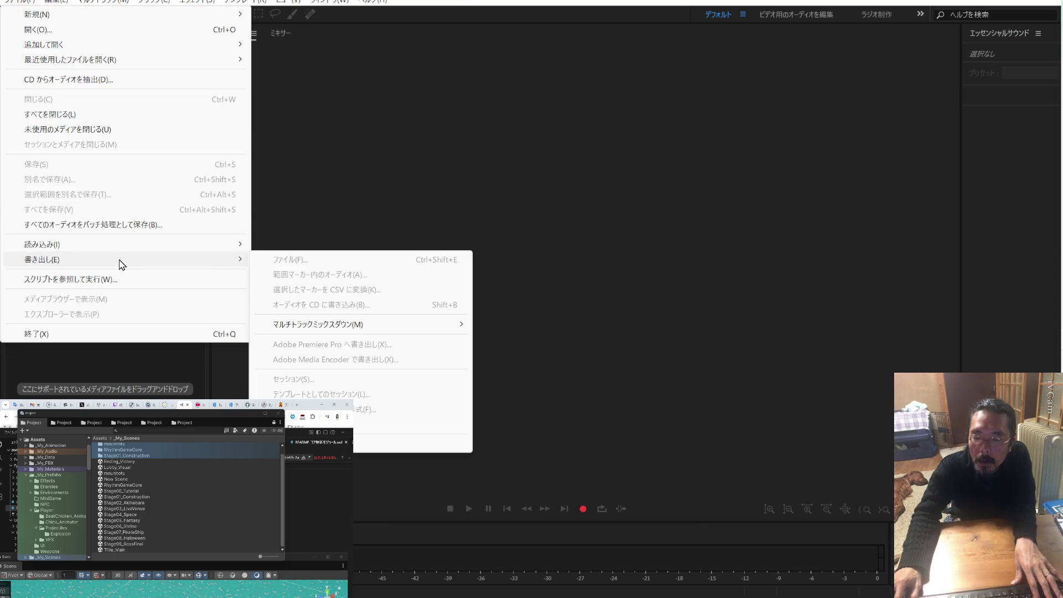
left_click(130, 225)
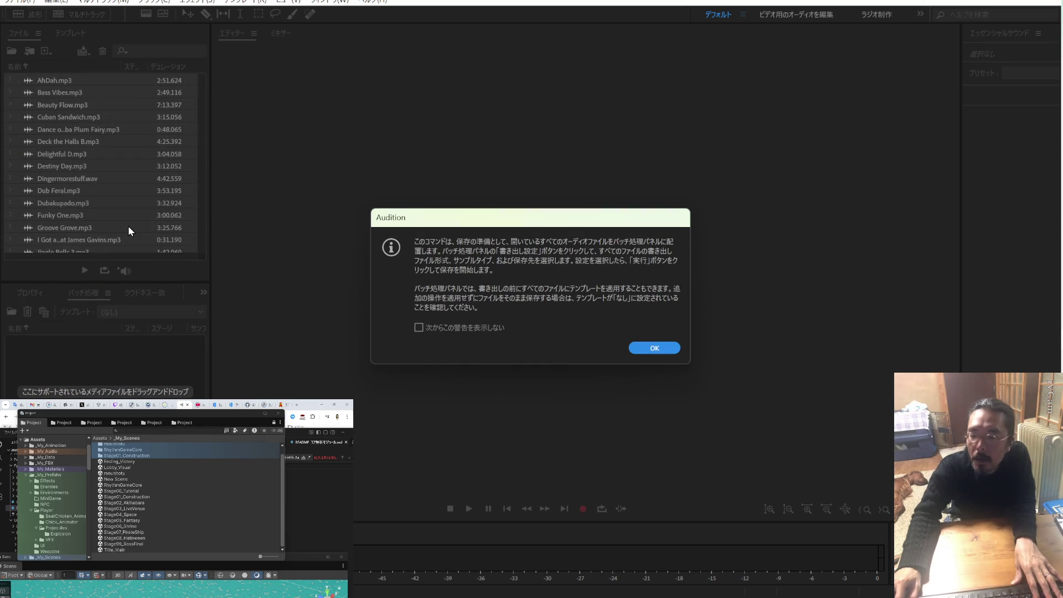
Batch-export the tracks as Xiph OGG beside their source files and run the batch
left_click(655, 347)
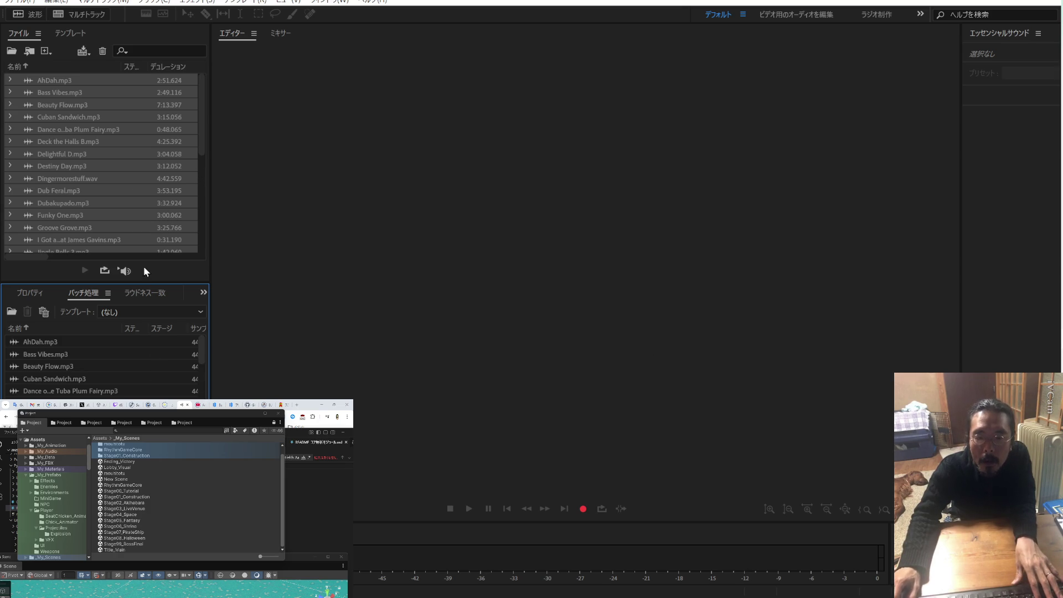
left_click(121, 157)
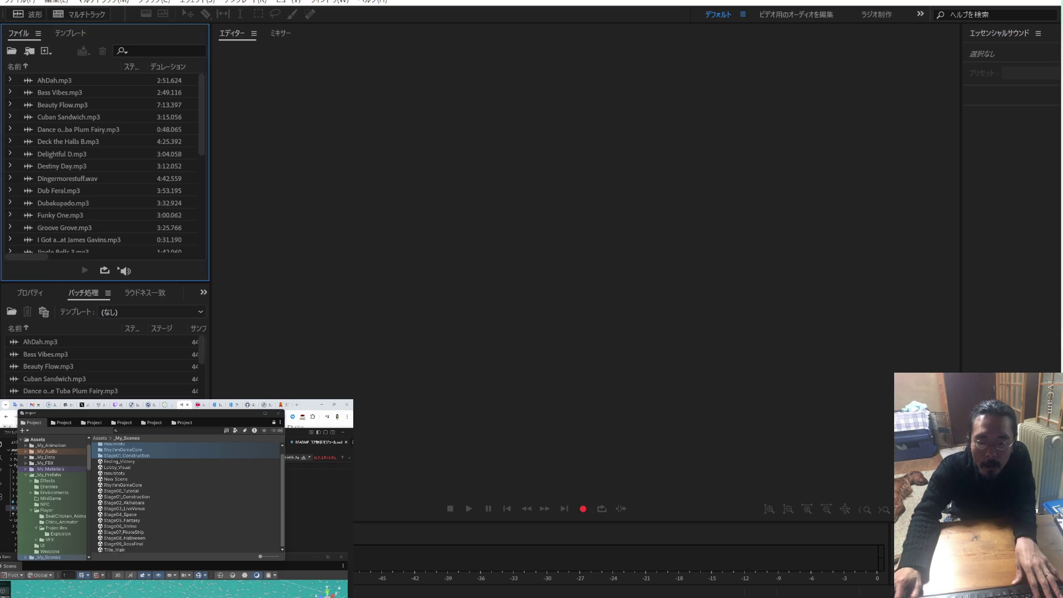
left_click(44, 578)
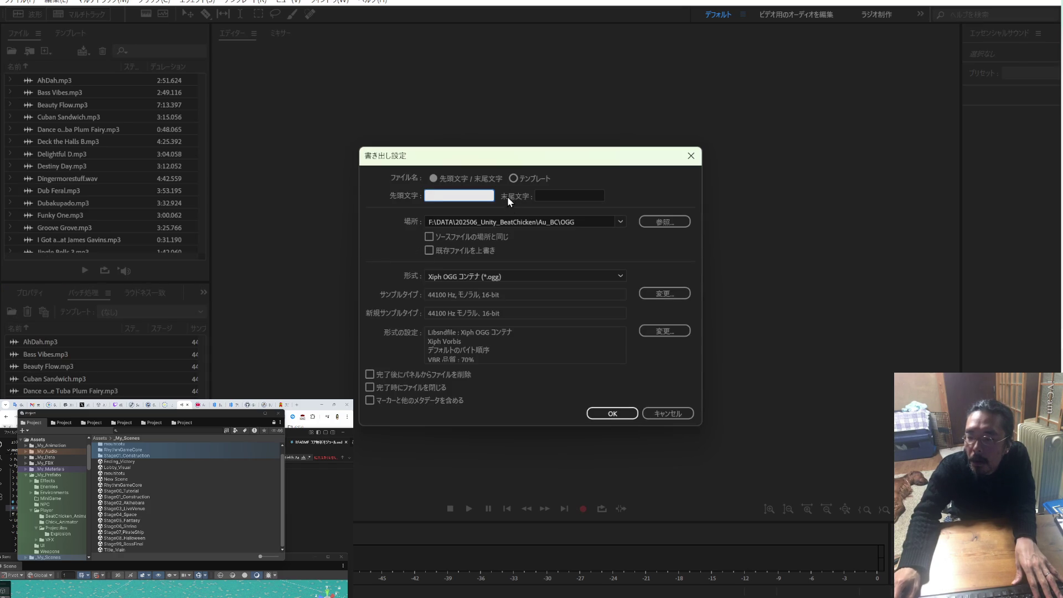
left_click(433, 177)
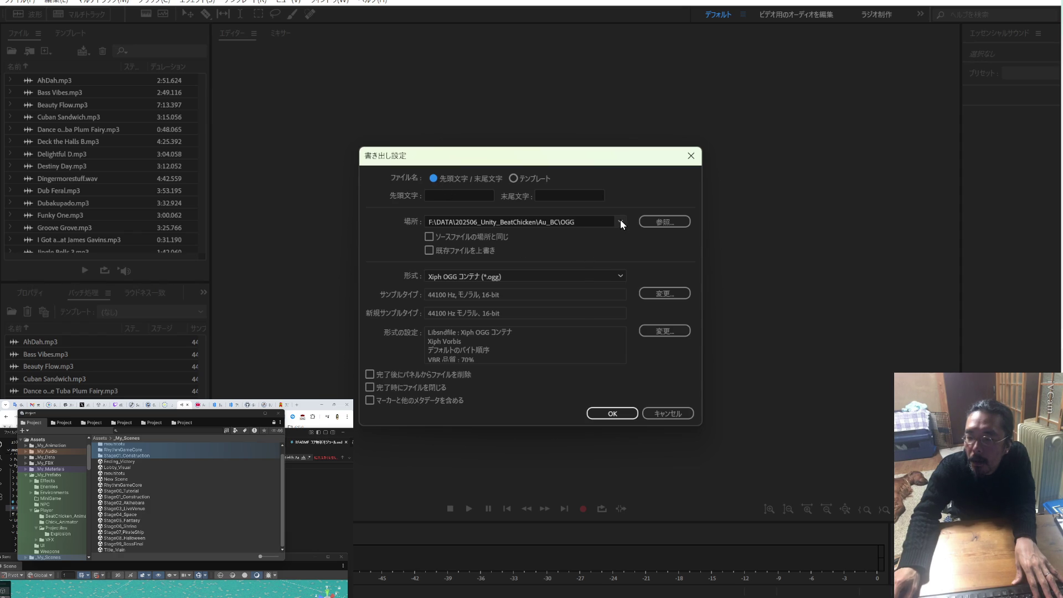
left_click(490, 238)
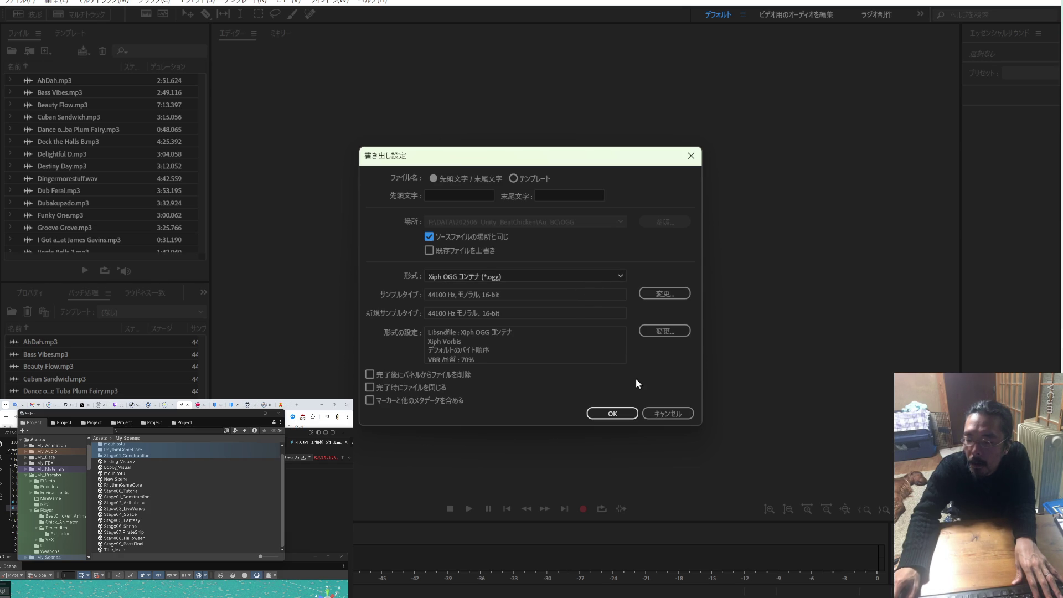
left_click(619, 415)
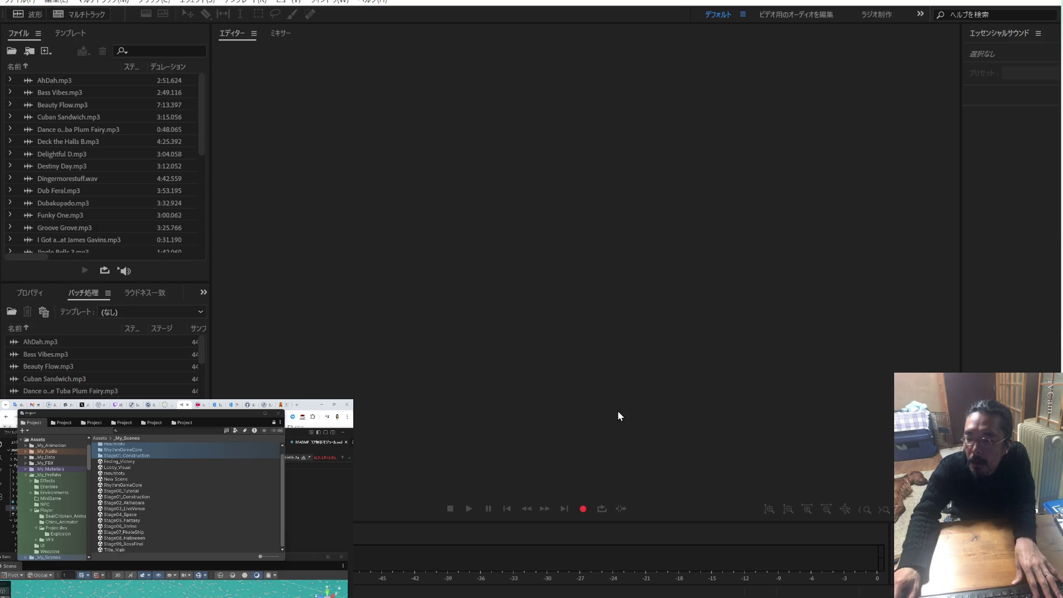
left_click(183, 415)
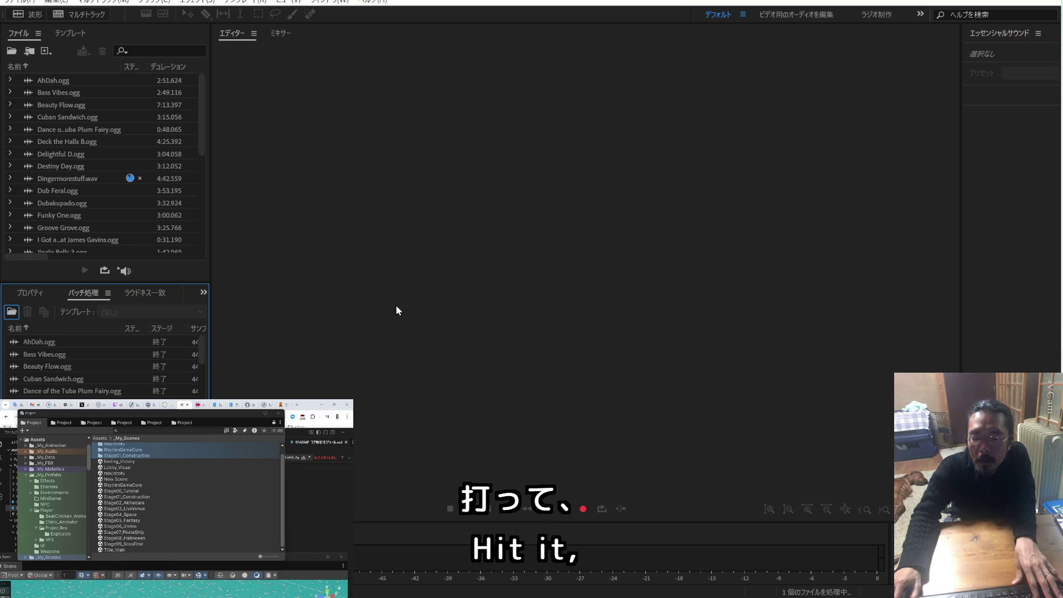
key("alt+Tab")
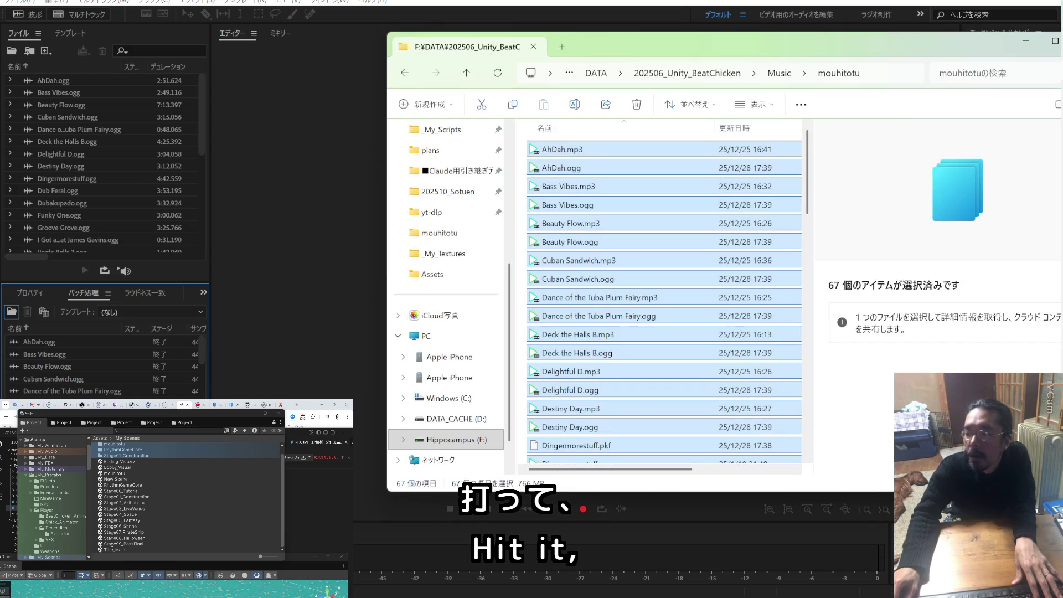
Hide the Explorer details pane and sort the mouhitotu files by type
left_click_drag(705, 48, 0, 0)
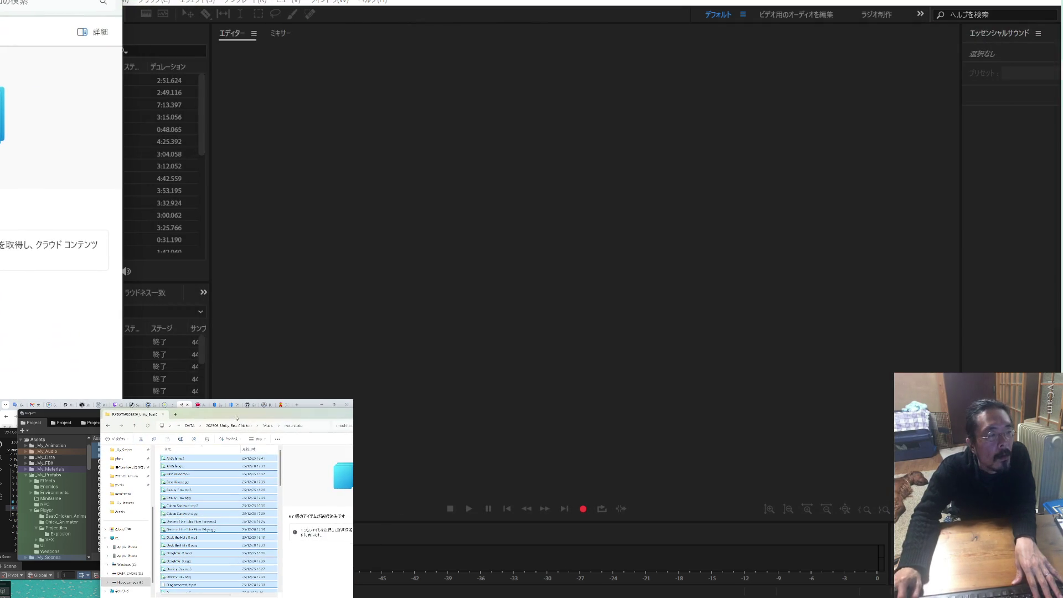
right_click(252, 450)
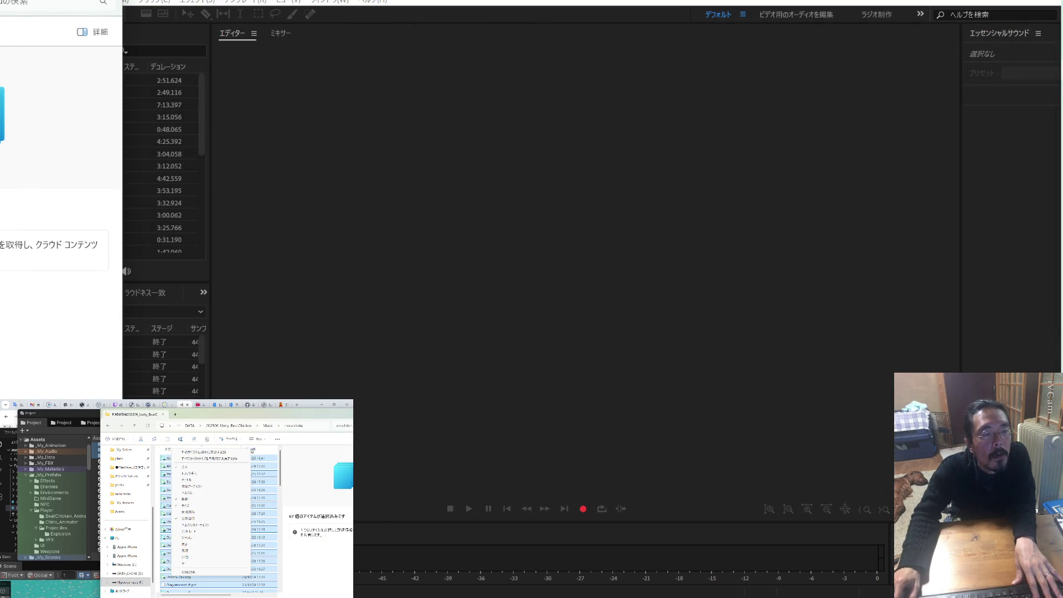
left_click(281, 459)
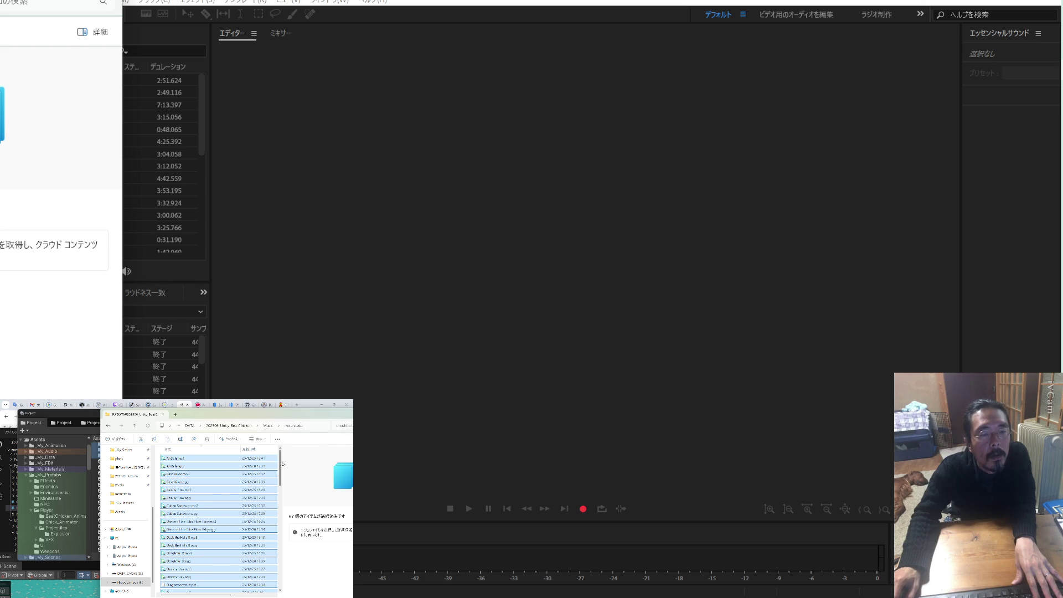
left_click(83, 32)
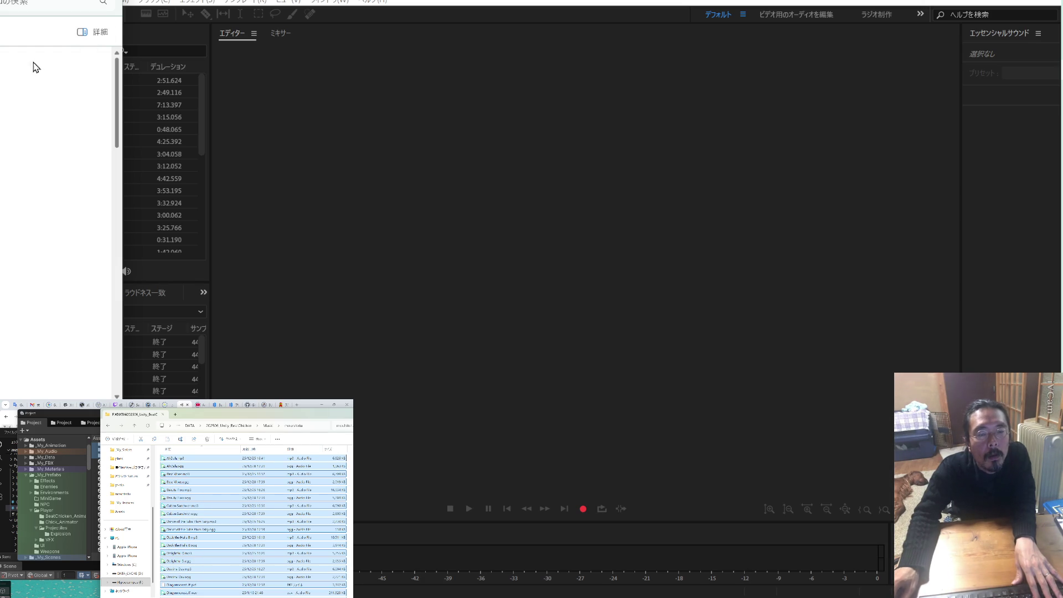
left_click(307, 449)
left_click(300, 450)
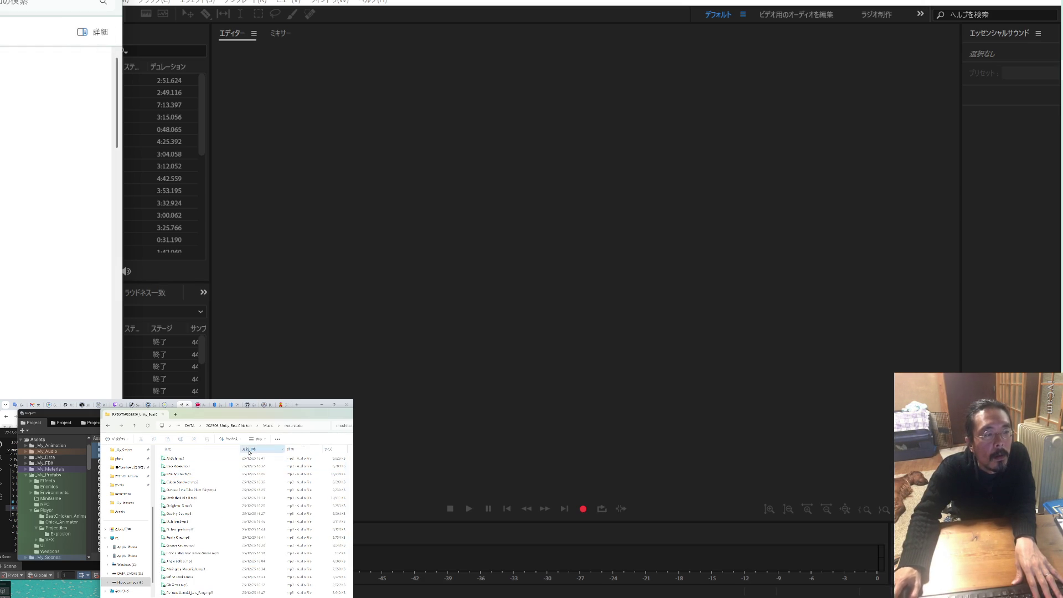
Select all the converted .ogg files, from the first to the last
scroll(207, 504, "down", 5)
scroll(207, 503, "down", 5)
scroll(207, 504, "up", 3)
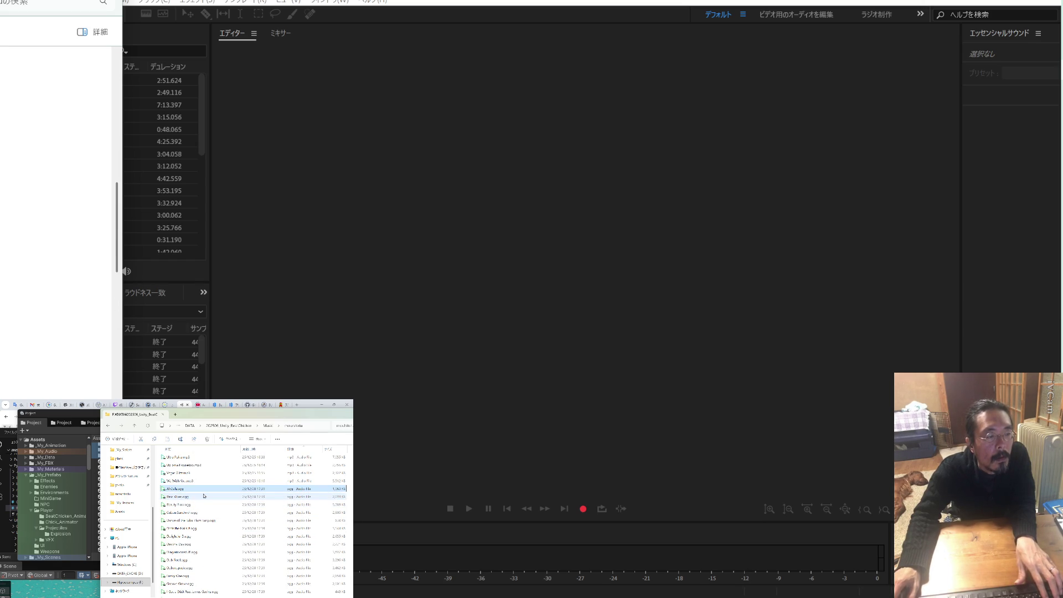
scroll(205, 498, "down", 2)
scroll(204, 496, "down", 3)
left_click(204, 495)
scroll(193, 578, "down", 2)
left_click(192, 577, "shift")
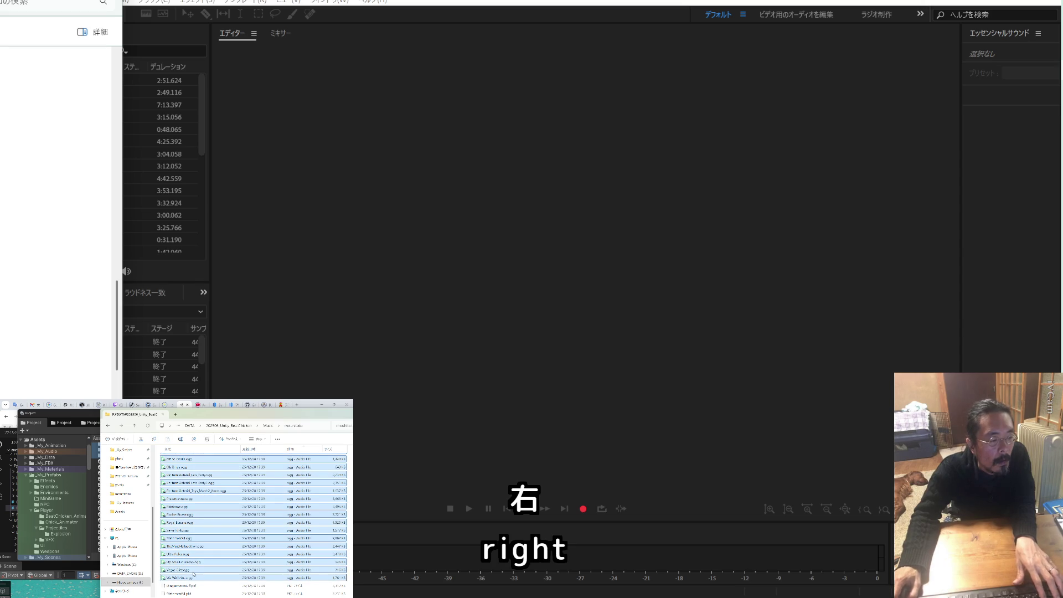
mouse_move(204, 413)
left_mouse_down()
mouse_move(204, 441)
mouse_move(205, 417)
left_mouse_up()
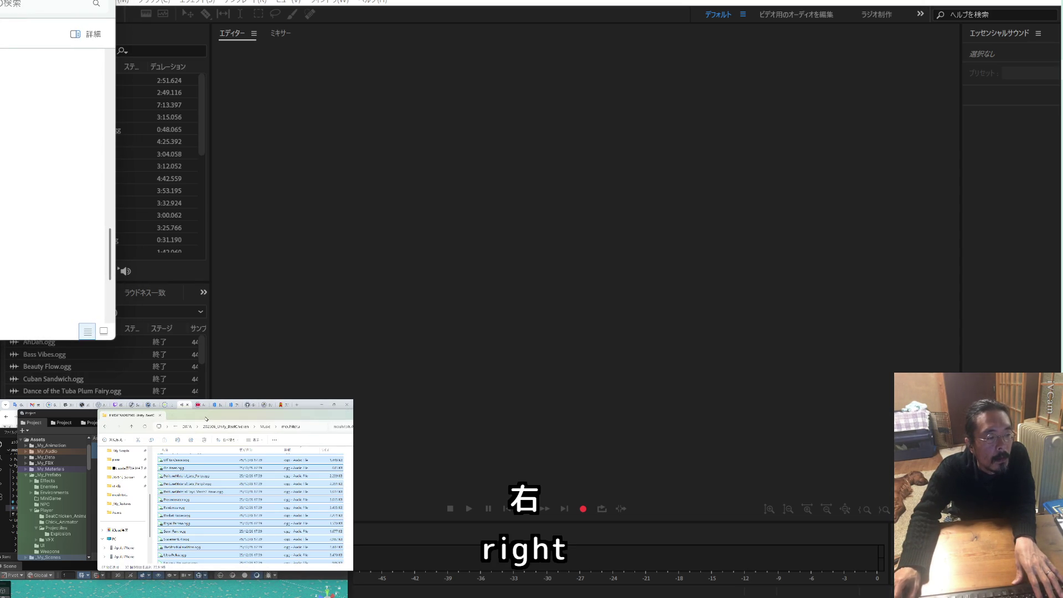
key("alt+Tab")
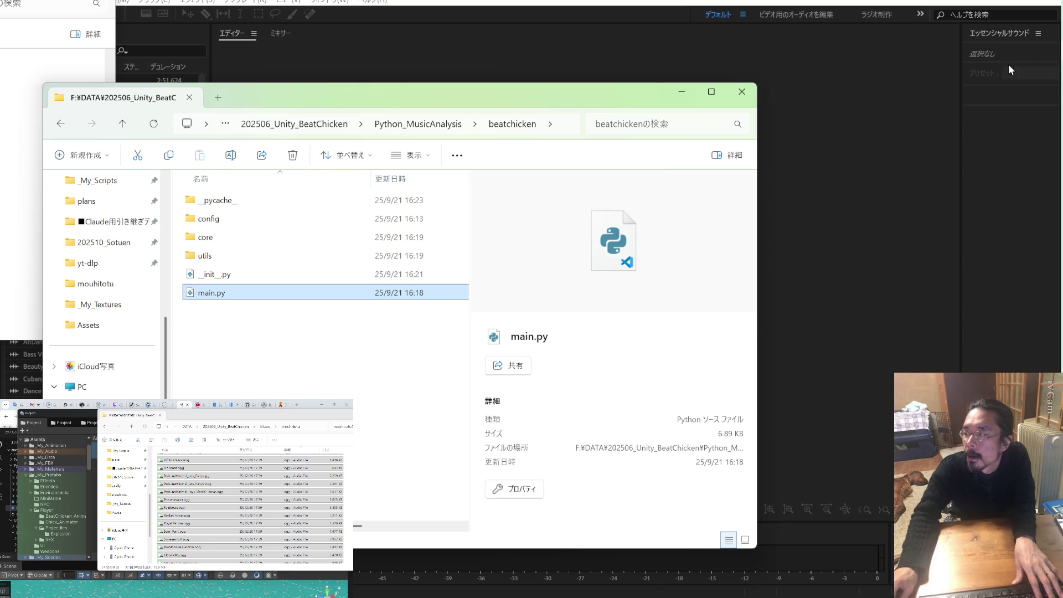
Open the BeatChicken project's Assets\_My_Audio\BGM folder in Explorer
mouse_move(50, 147)
left_mouse_down()
mouse_move(664, 159)
mouse_move(736, 113)
left_mouse_up()
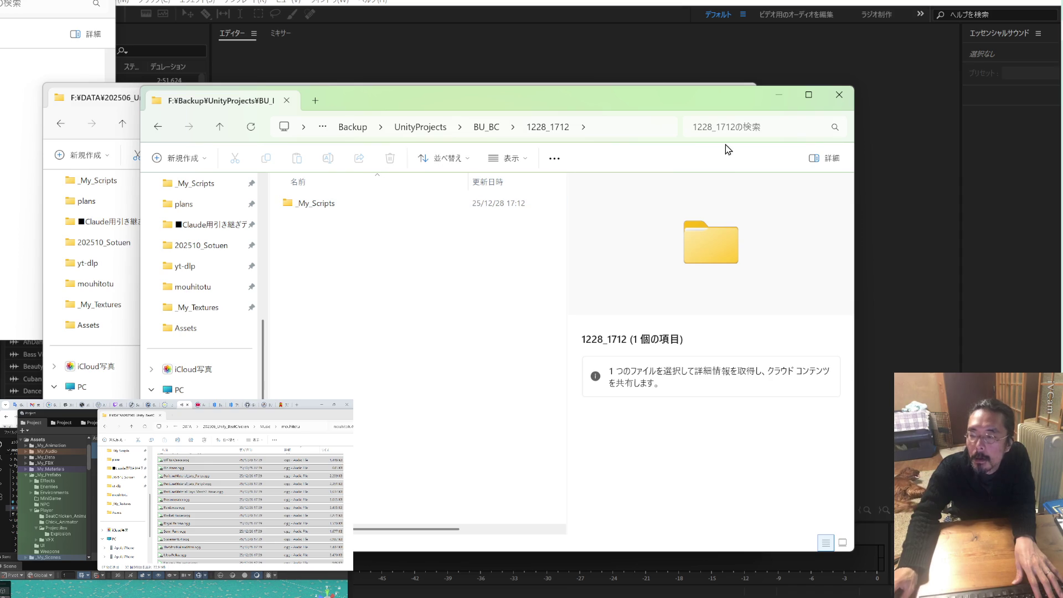
mouse_move(740, 105)
left_mouse_down()
mouse_move(683, 339)
mouse_move(646, 398)
mouse_move(766, 184)
mouse_move(805, 145)
mouse_move(835, 64)
left_mouse_up()
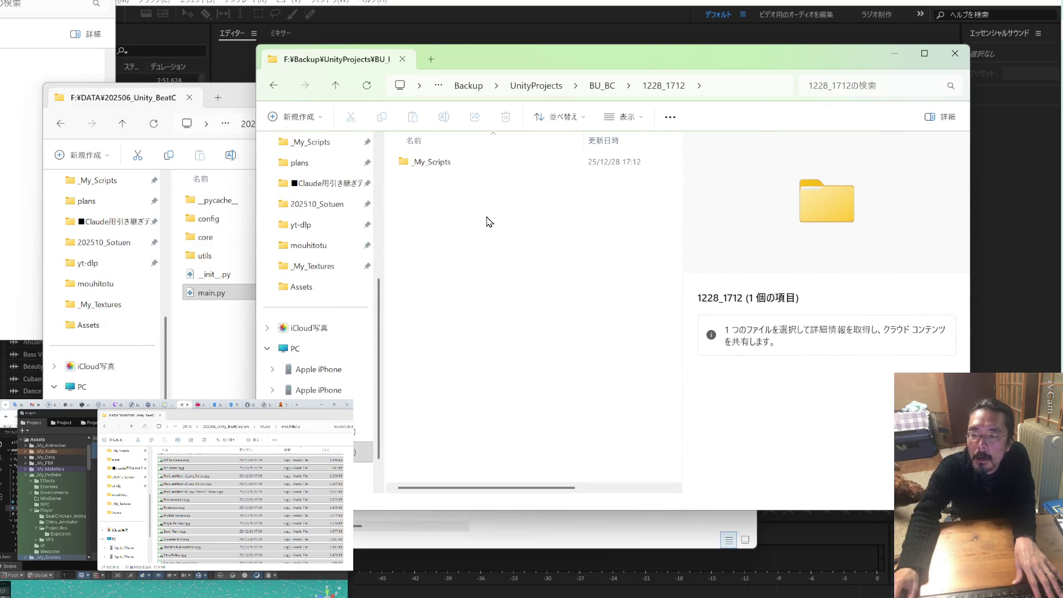
left_click(146, 110)
scroll(98, 292, "up", 4)
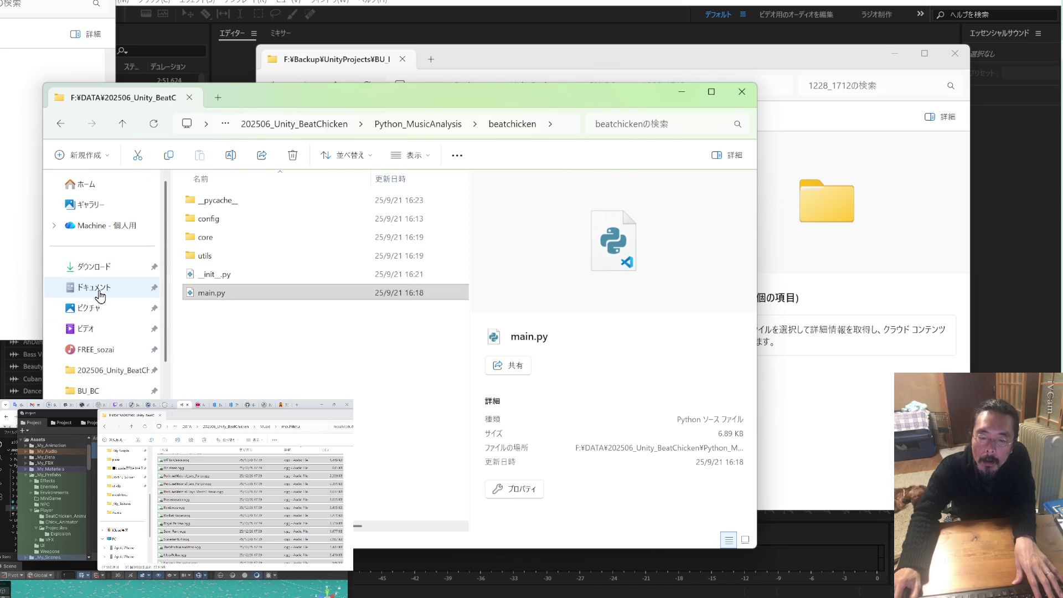
key("alt+Left")
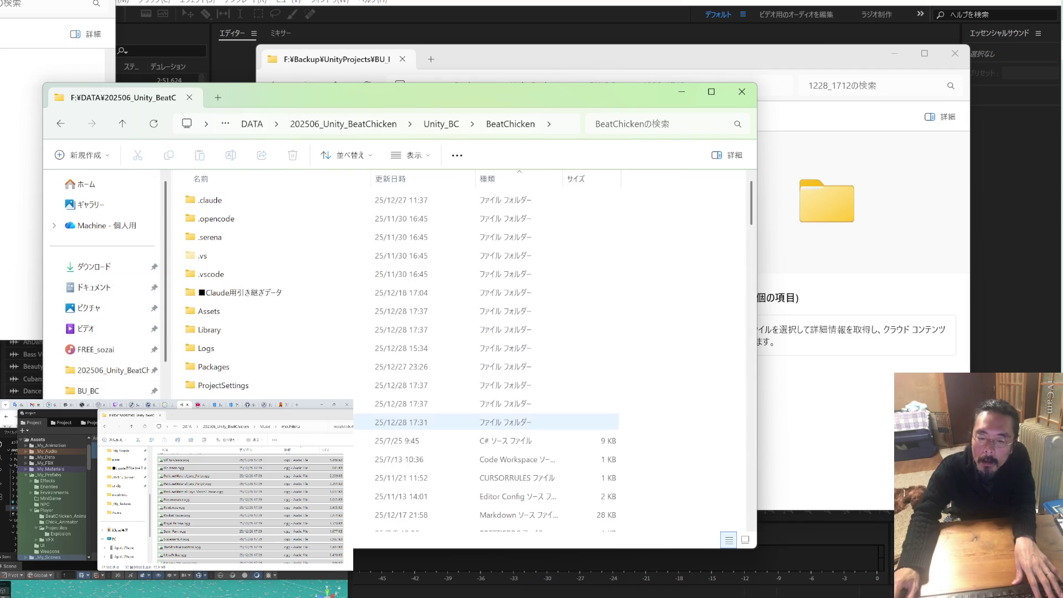
double_click(245, 316)
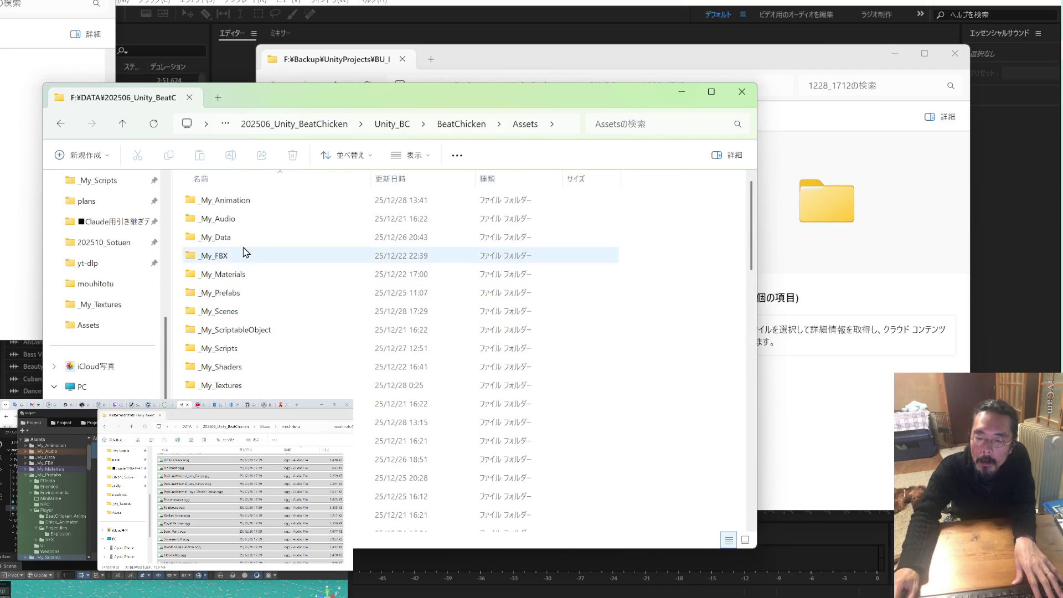
double_click(247, 221)
double_click(244, 209)
Move the selected OGG files into the BGM folder and return to Unity
left_click_drag(192, 486, 253, 332)
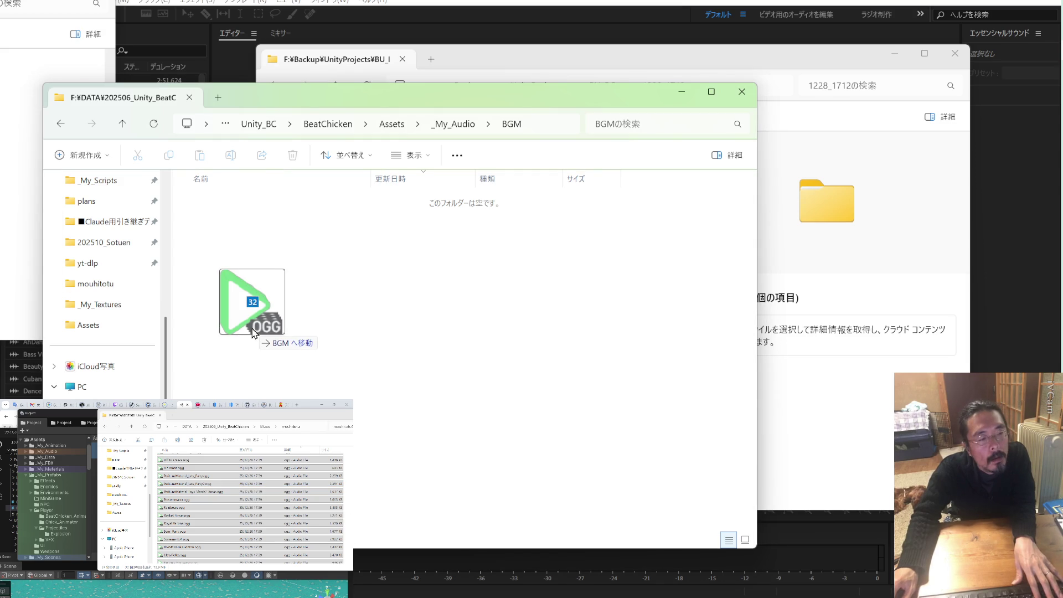
left_click_drag(253, 333, 253, 332)
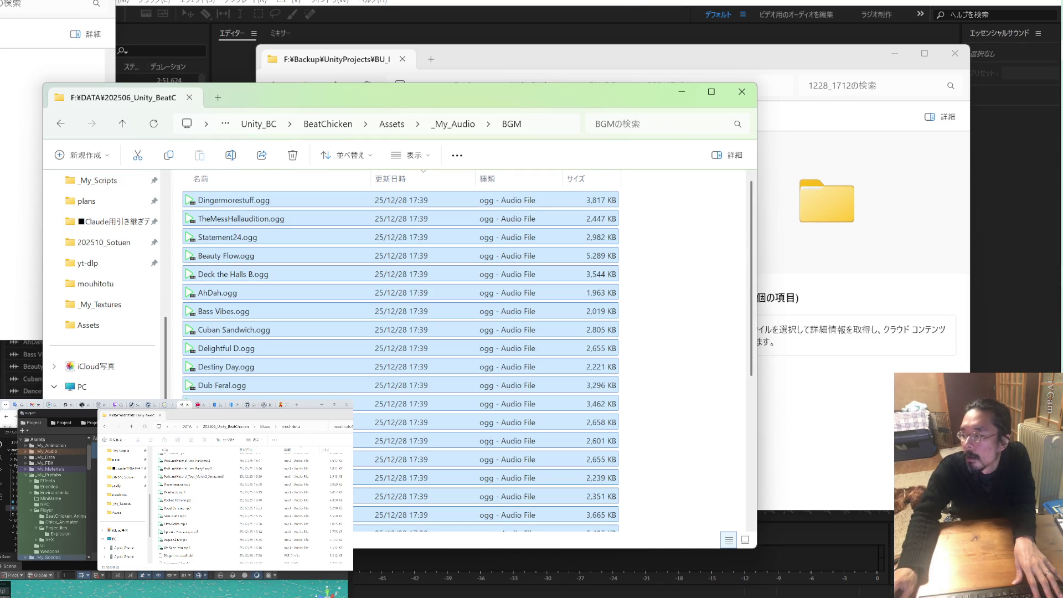
key("alt+Tab")
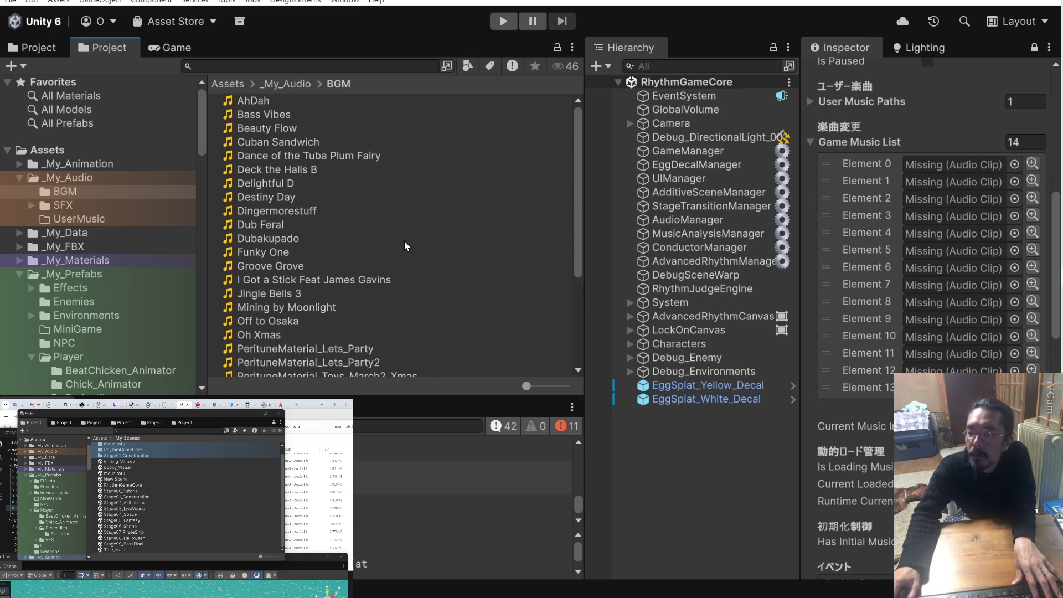
Remove the 14 missing clips from the Game Music List and save the scene
left_click(879, 164)
left_click(879, 388, "shift")
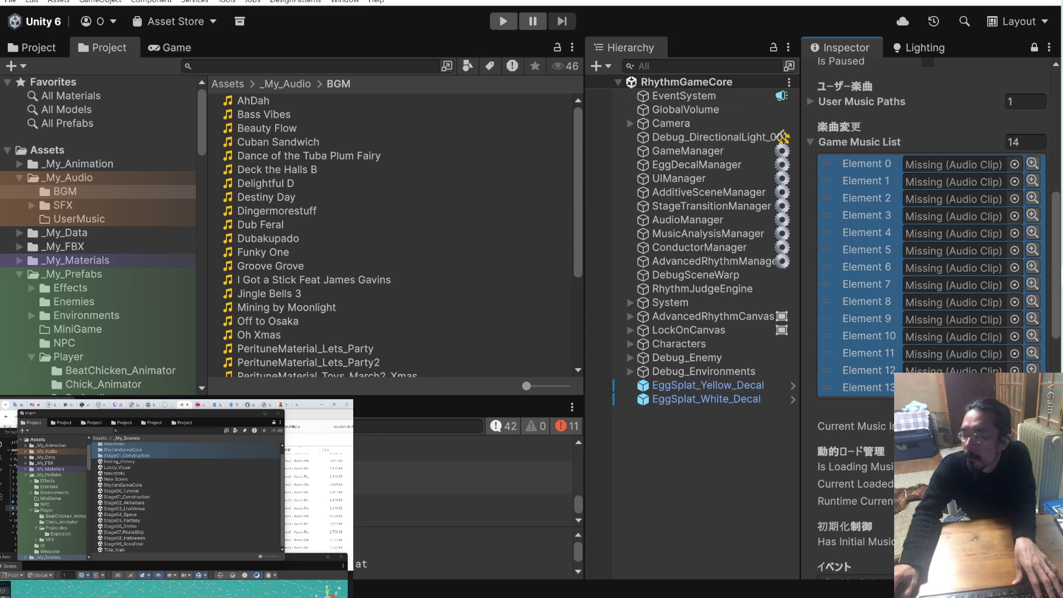
key("Delete")
key("ctrl+s")
scroll(419, 197, "down", 5)
scroll(419, 197, "up", 5)
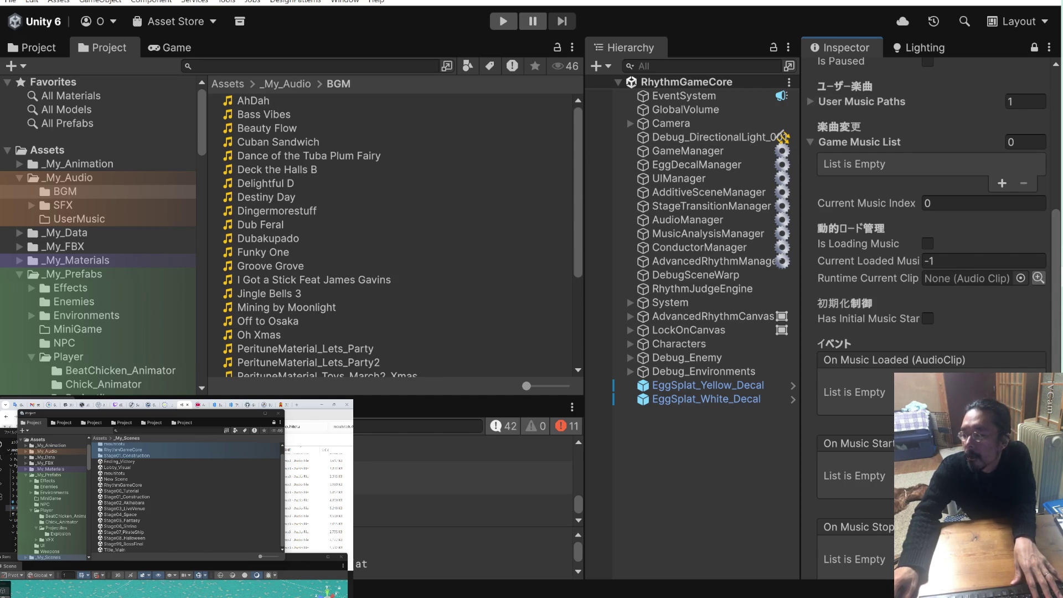
key("alt+Tab")
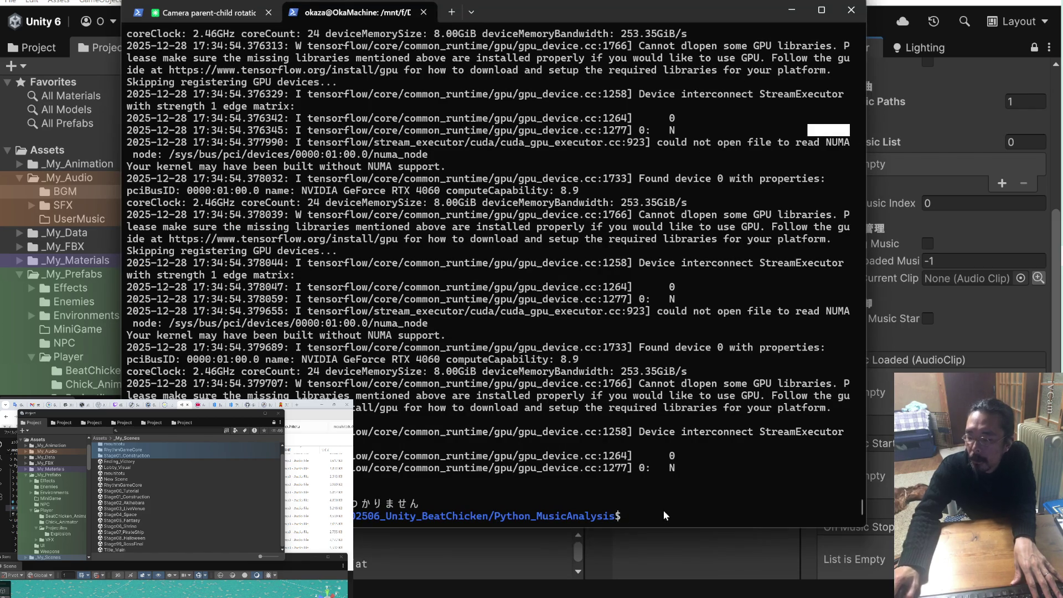
Paste the command python3 -m beatchicken.main --batch from the VS Code notes into the terminal and run it
key("alt+Tab")
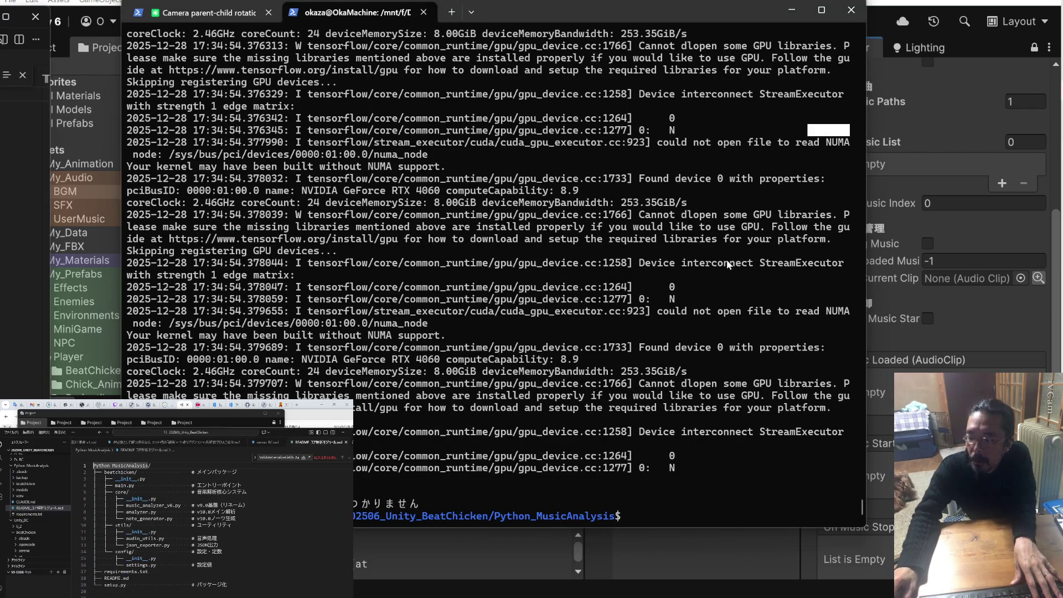
left_click_drag(190, 528, 93, 528)
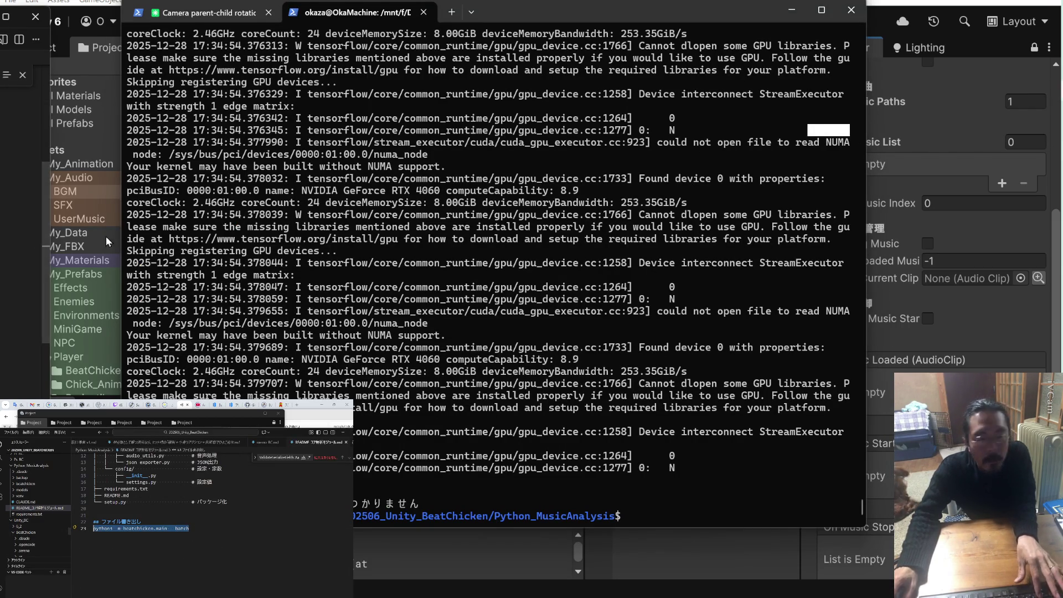
left_click(641, 518)
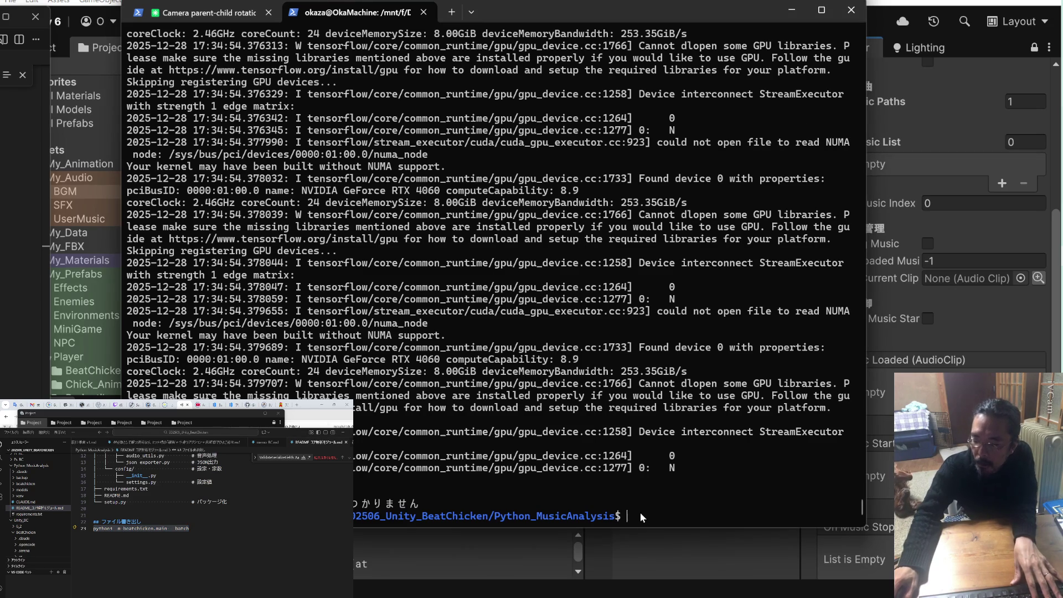
left_click_drag(189, 528, 93, 528)
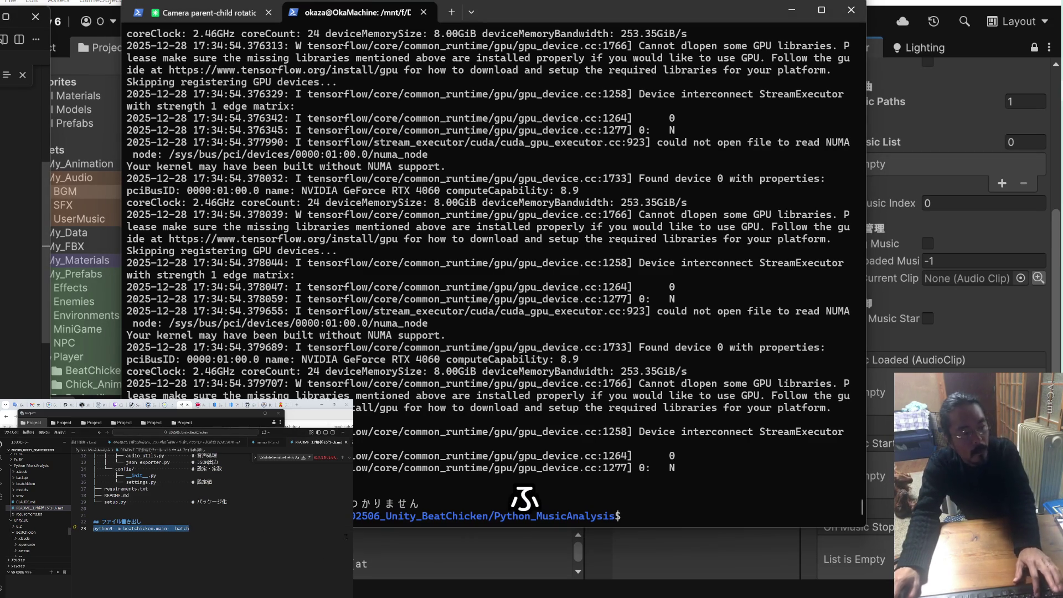
right_click(629, 515)
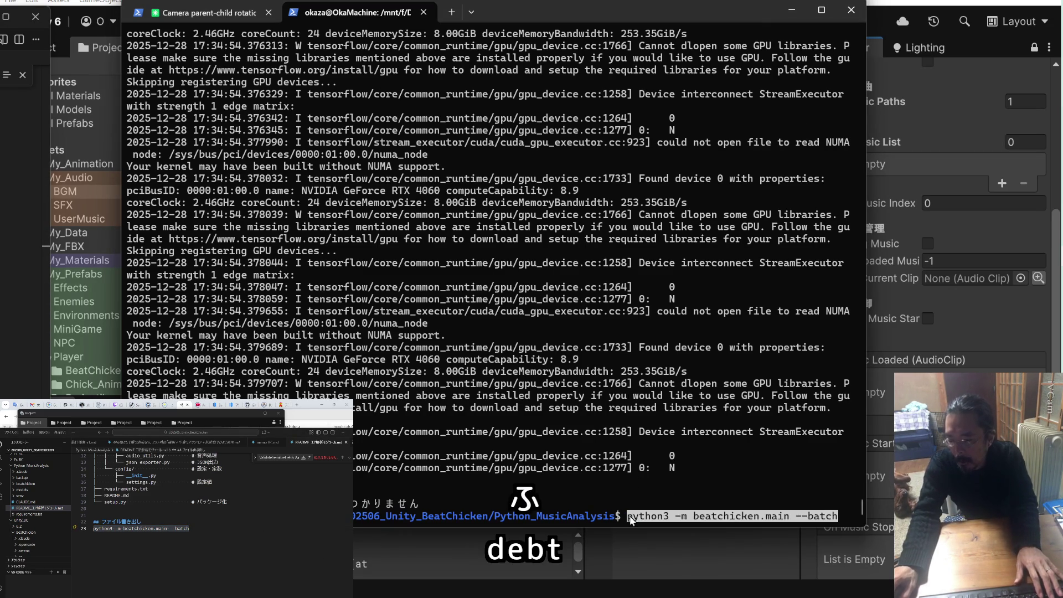
key("Return")
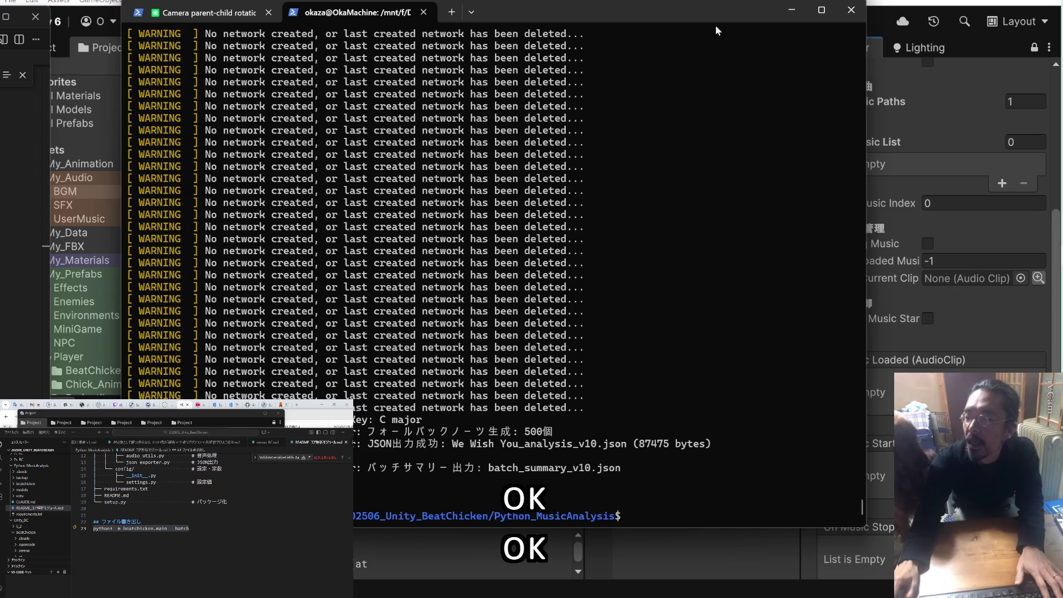
Wait for the batch analysis to write its results, then return to Unity
key("alt+Tab")
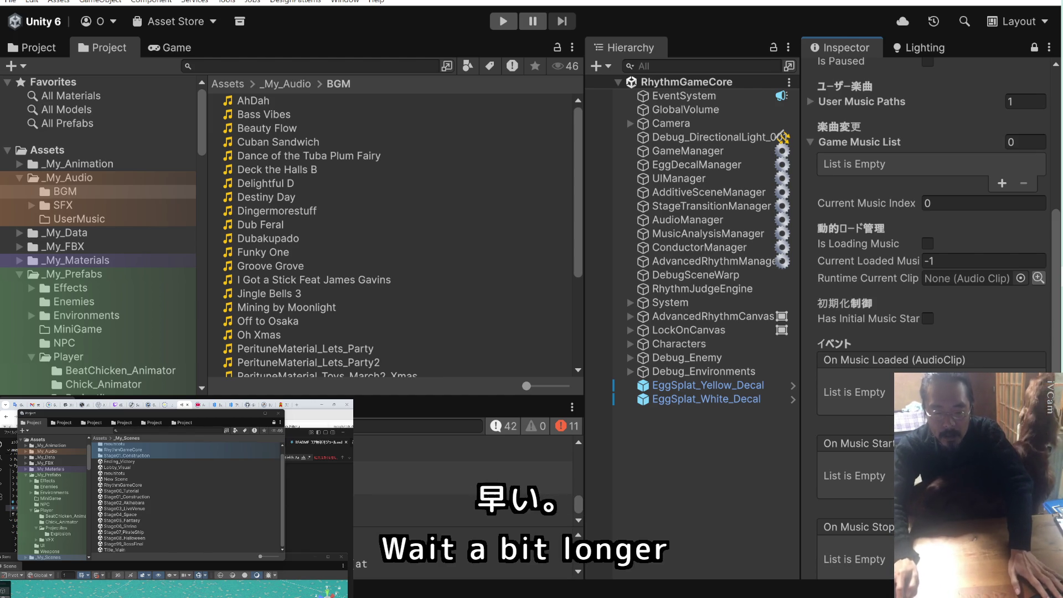
Show the Assets/StreamingAssets folder contents in the Project window
scroll(148, 207, "down", 5)
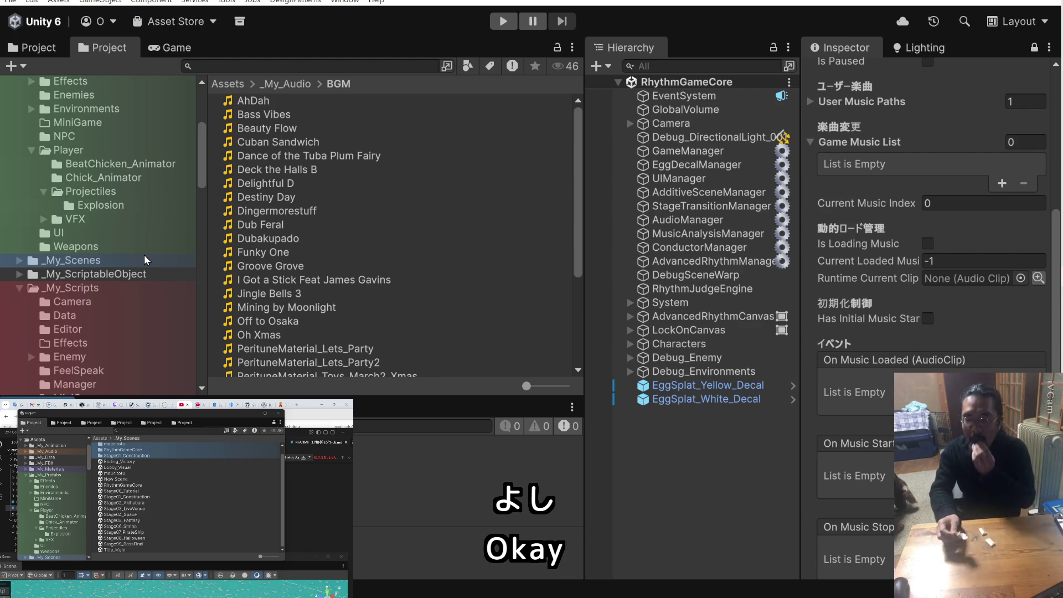
scroll(108, 266, "down", 10)
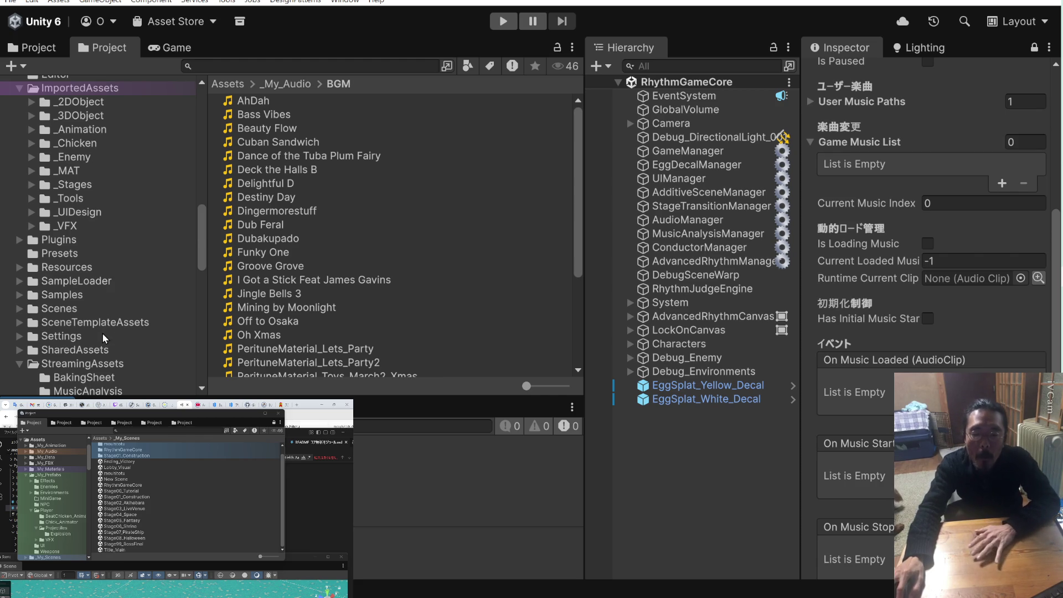
scroll(102, 334, "down", 5)
left_click(104, 158)
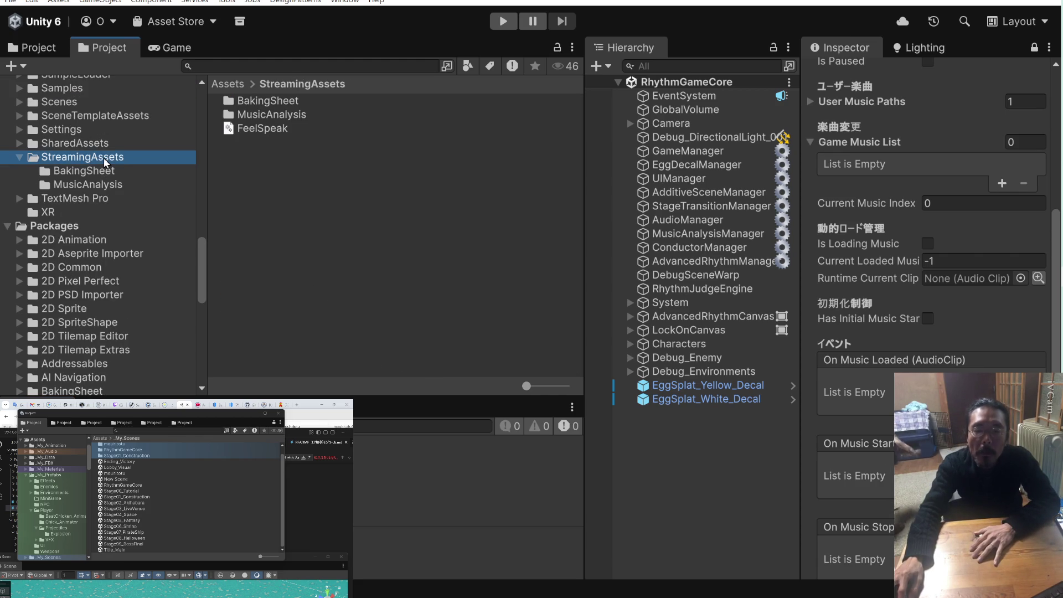
Check the v10 files in StreamingAssets/MusicAnalysis, then open mouhitotu and select its AudioManager
left_click(104, 188)
scroll(314, 227, "down", 5)
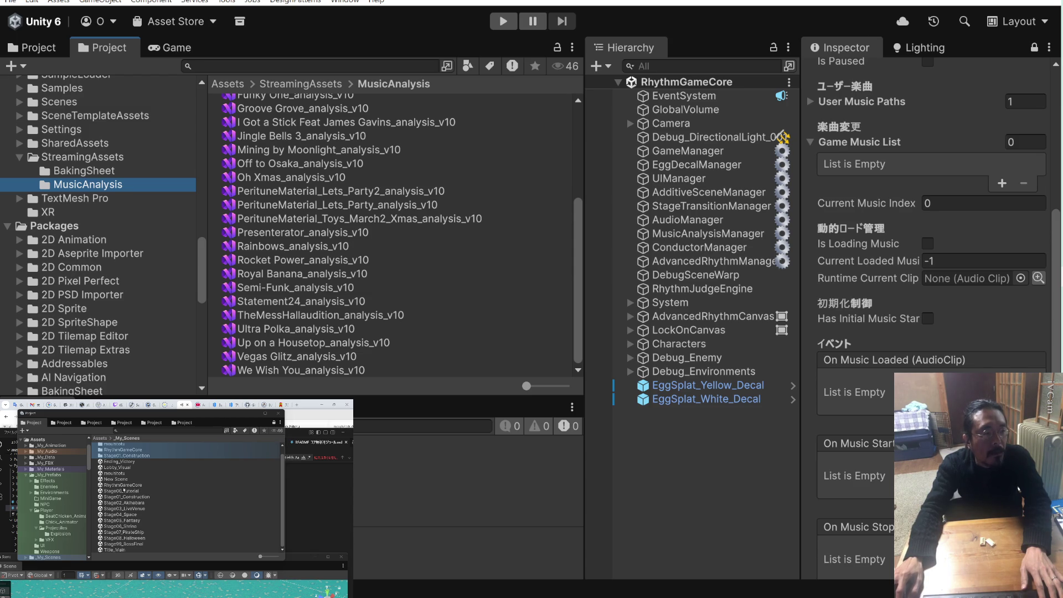
left_click(116, 472)
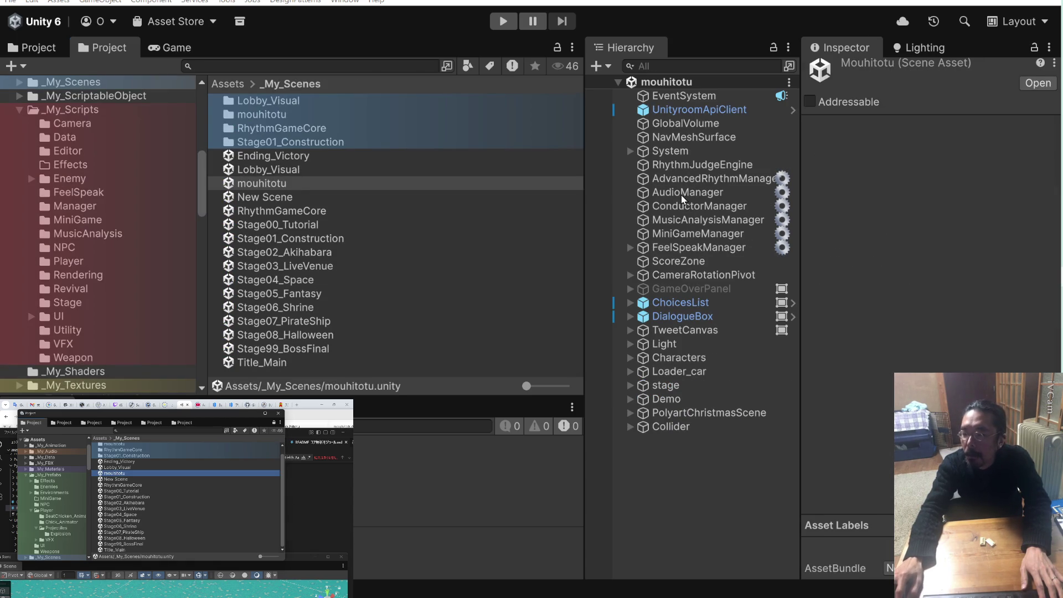
left_click(681, 193)
scroll(865, 323, "down", 10)
Delete all 32 Missing clips from the AudioManager's Game Music List, leaving it empty
scroll(866, 322, "up", 2)
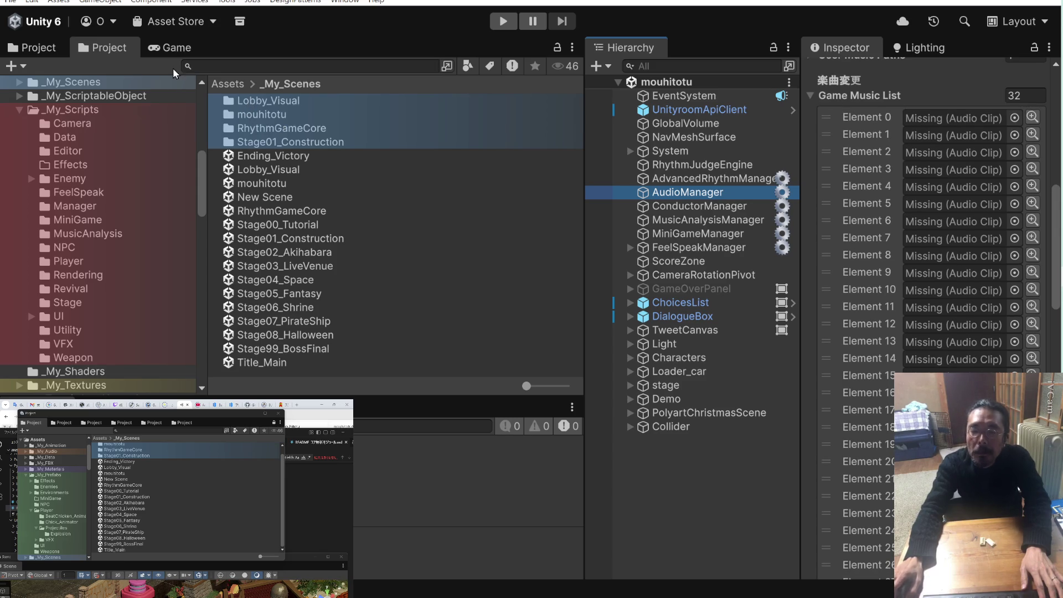
scroll(856, 283, "up", 4)
left_click(858, 303)
scroll(862, 332, "down", 8)
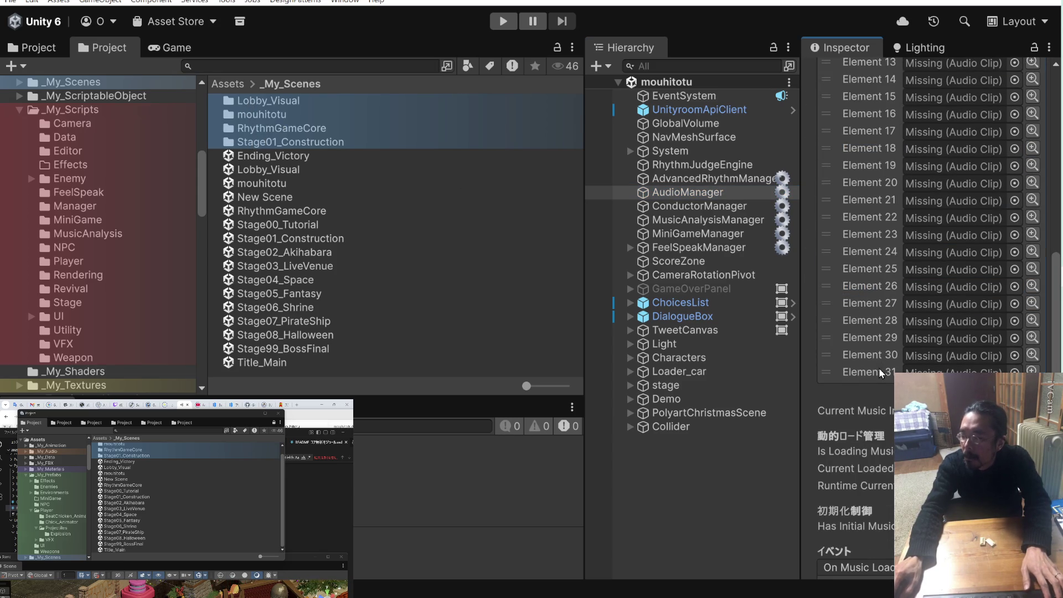
left_click(881, 373, "shift")
key("Delete")
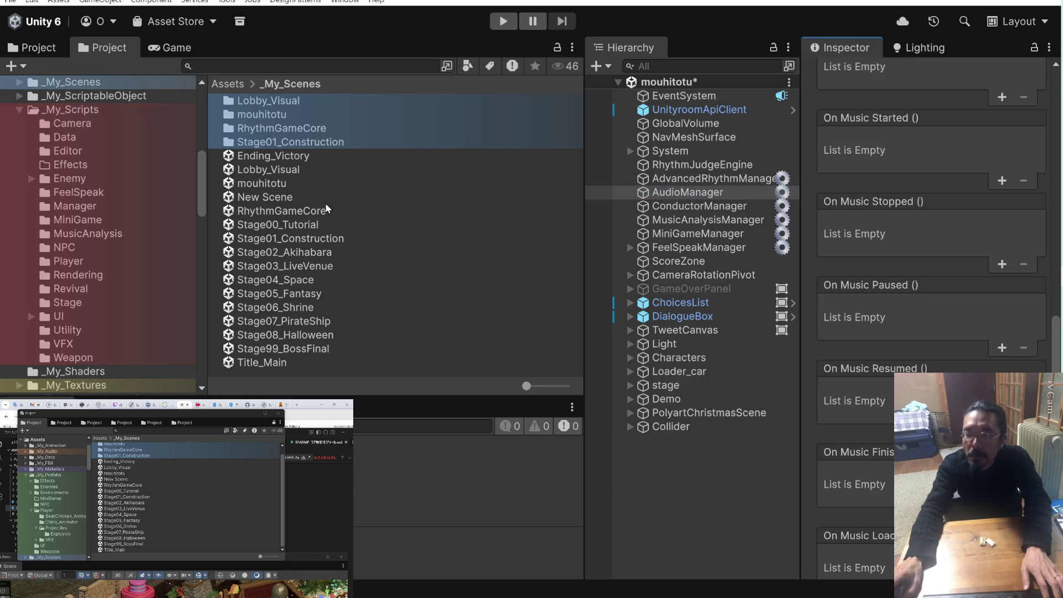
Expand the AudioManager's User Music Paths list in the Inspector
scroll(878, 160, "up", 1)
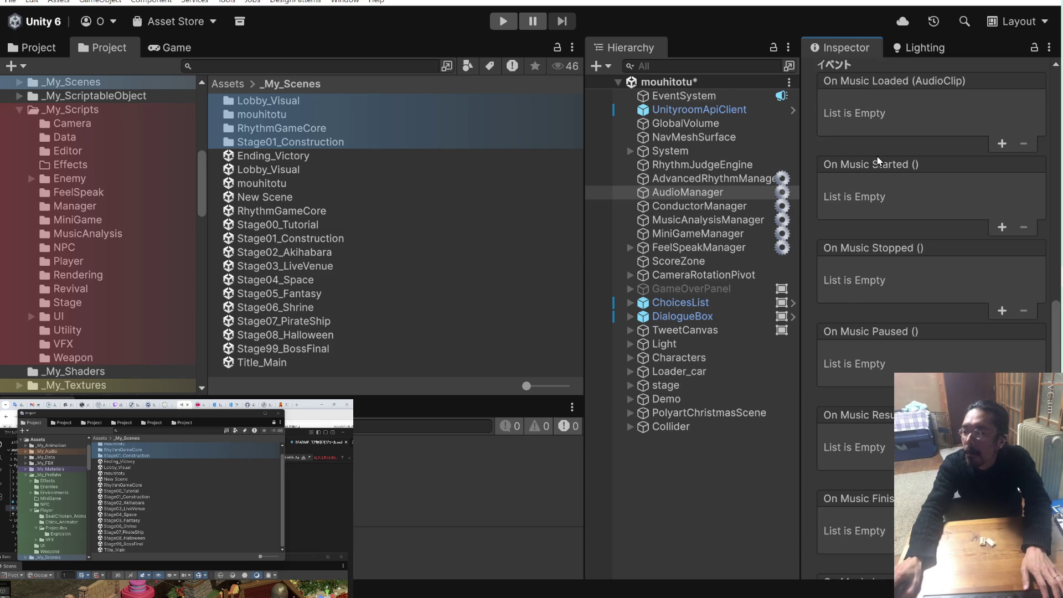
scroll(878, 161, "up", 2)
scroll(877, 161, "up", 2)
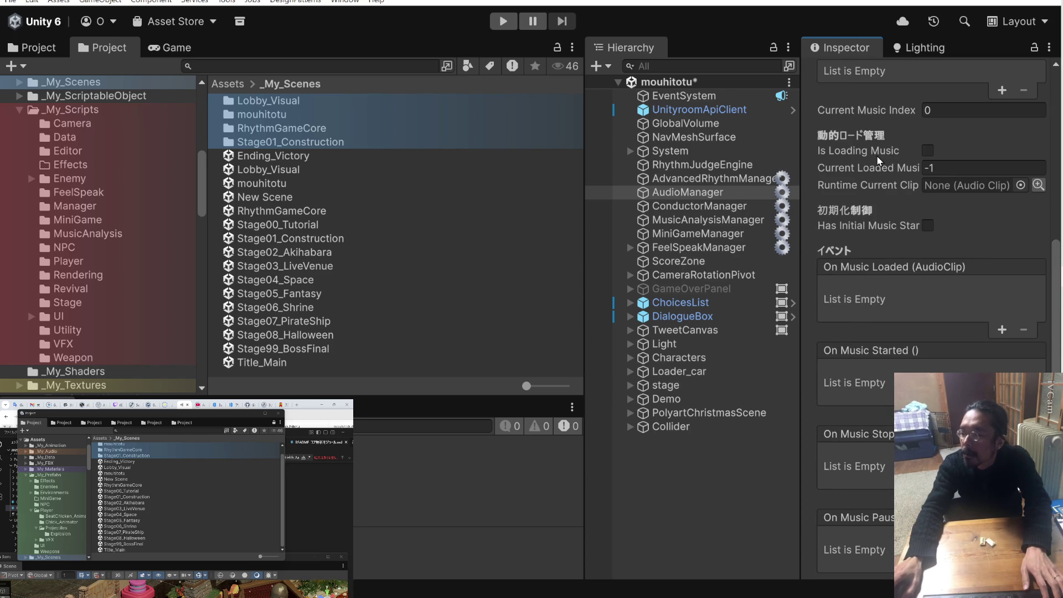
scroll(878, 160, "up", 5)
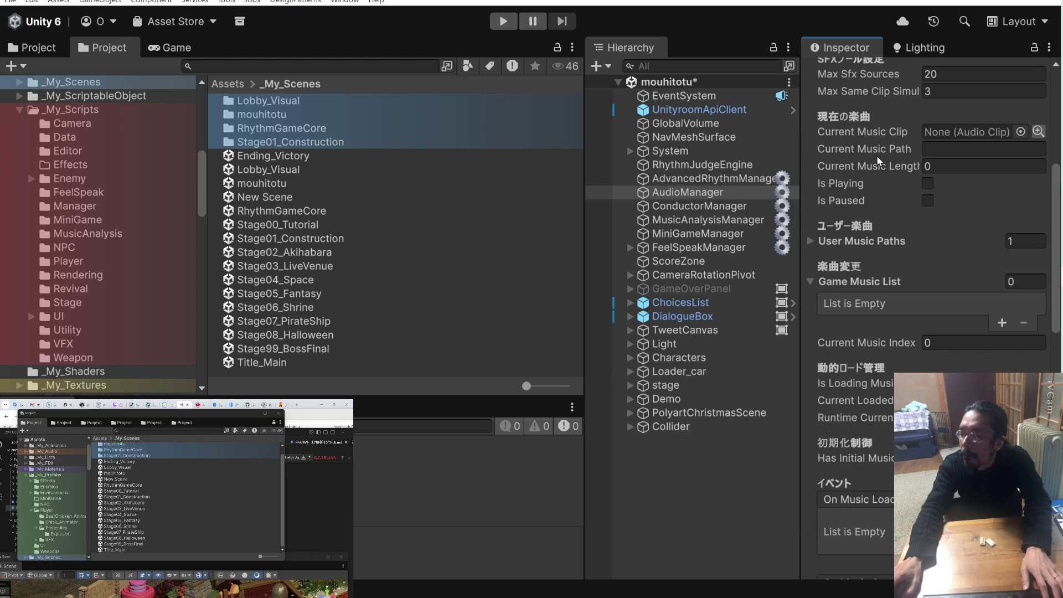
left_click(810, 241)
Remove the single blank Element 0 from User Music Paths, leaving it with 0 entries
left_click(810, 241)
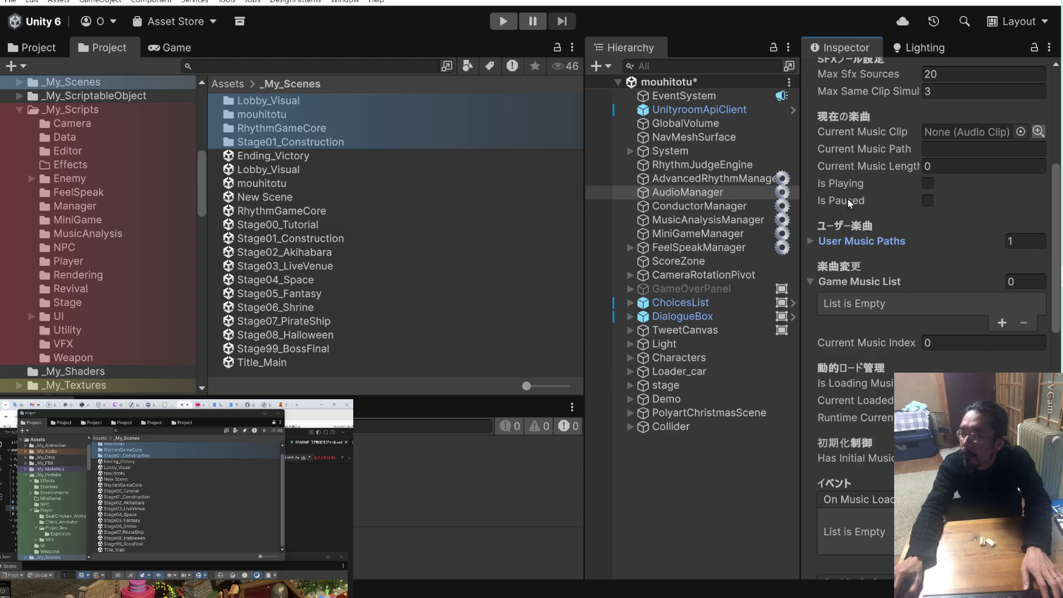
left_click(809, 240)
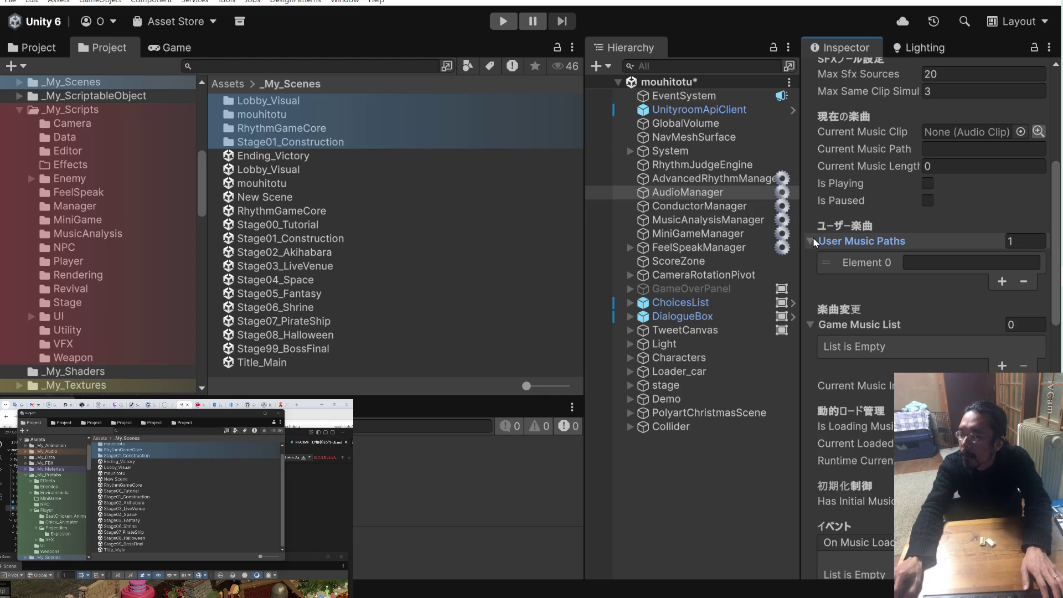
left_click(1023, 282)
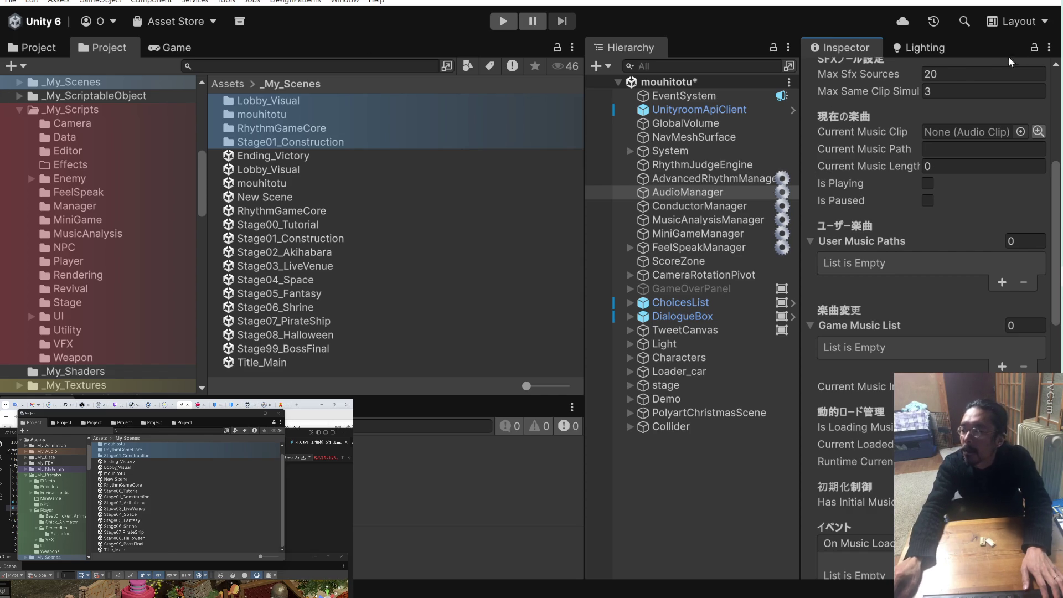
scroll(101, 131, "up", 10)
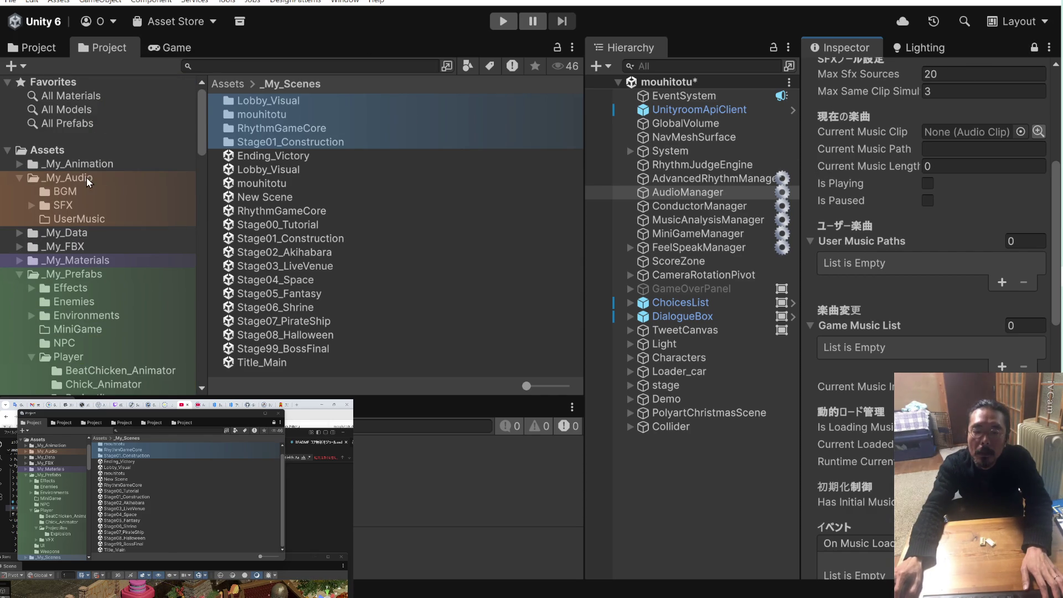
Add all 32 BGM clips from _My_Audio/BGM to the Game Music List, starting with AhDah
left_click(71, 191)
left_click(253, 103)
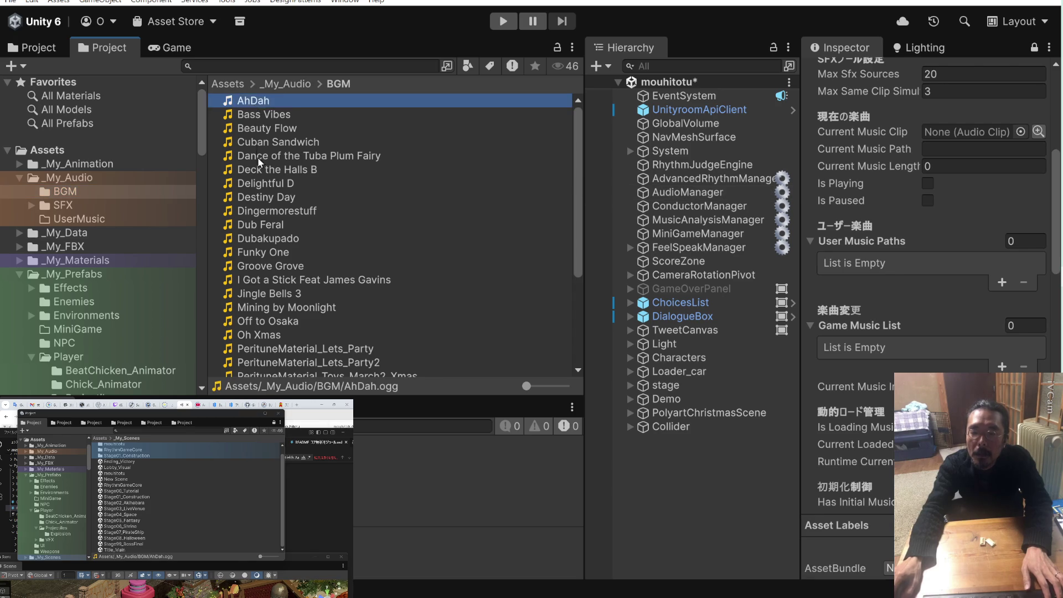
scroll(257, 145, "down", 5)
key("ctrl+a")
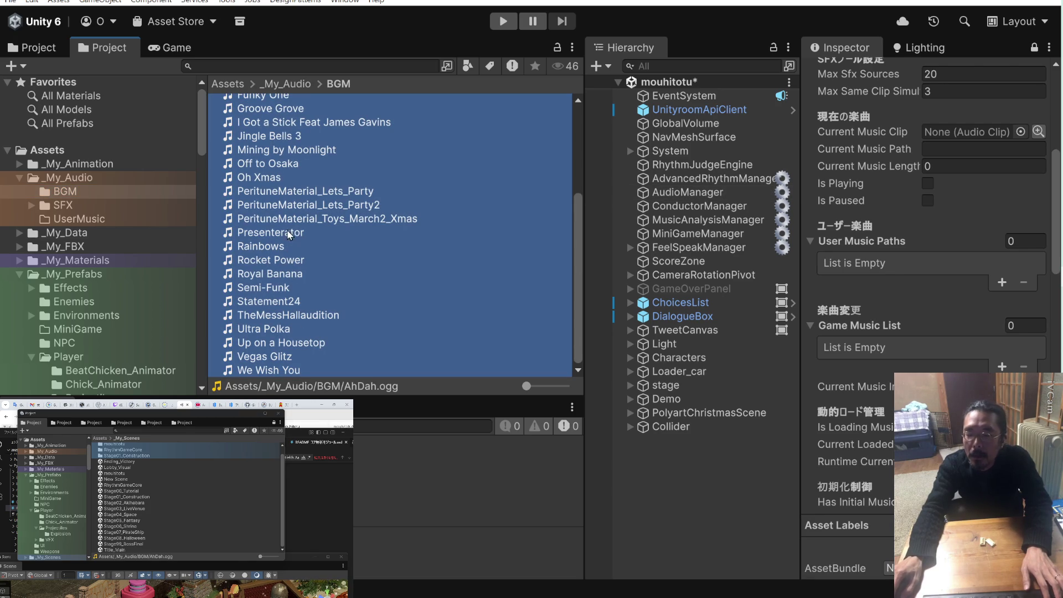
mouse_move(288, 225)
left_mouse_down()
mouse_move(850, 355)
mouse_move(858, 328)
left_mouse_up()
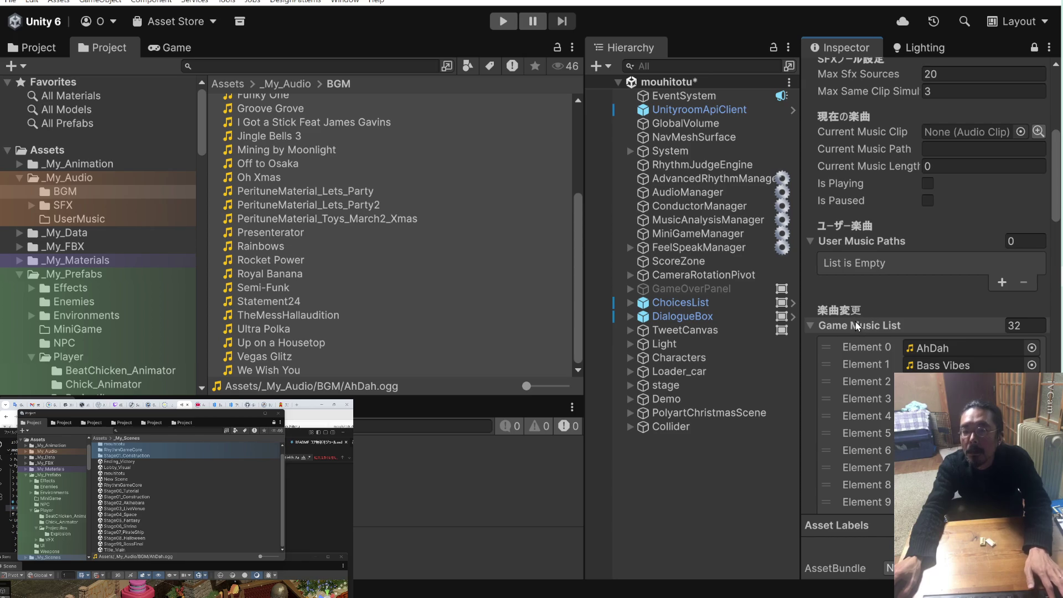
Briefly test-play the game with AhDah playing, then open the RhythmGameCore scene
left_click(502, 22)
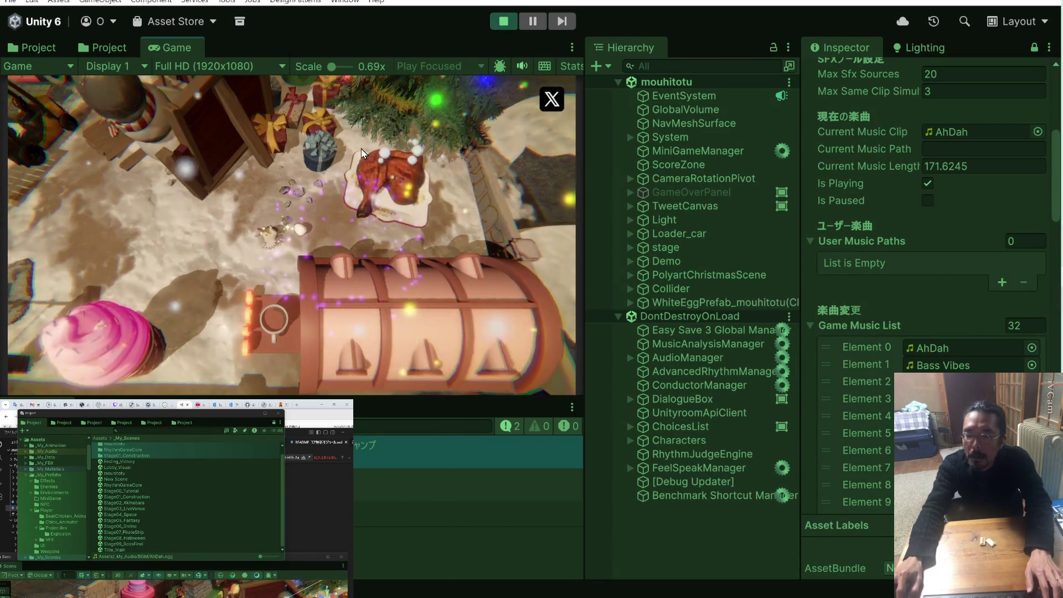
left_click(503, 22)
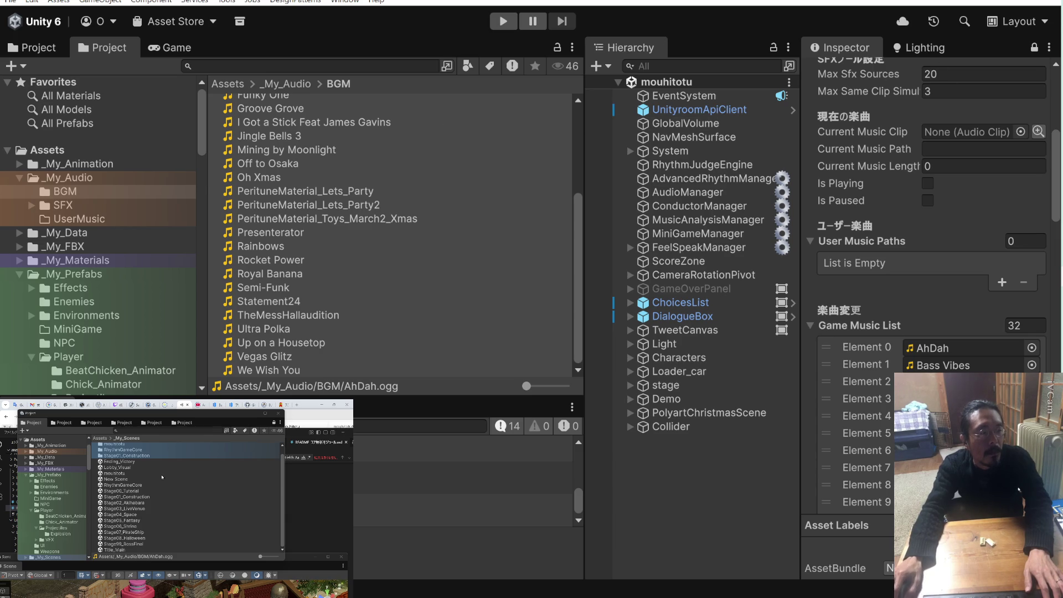
left_click(114, 486)
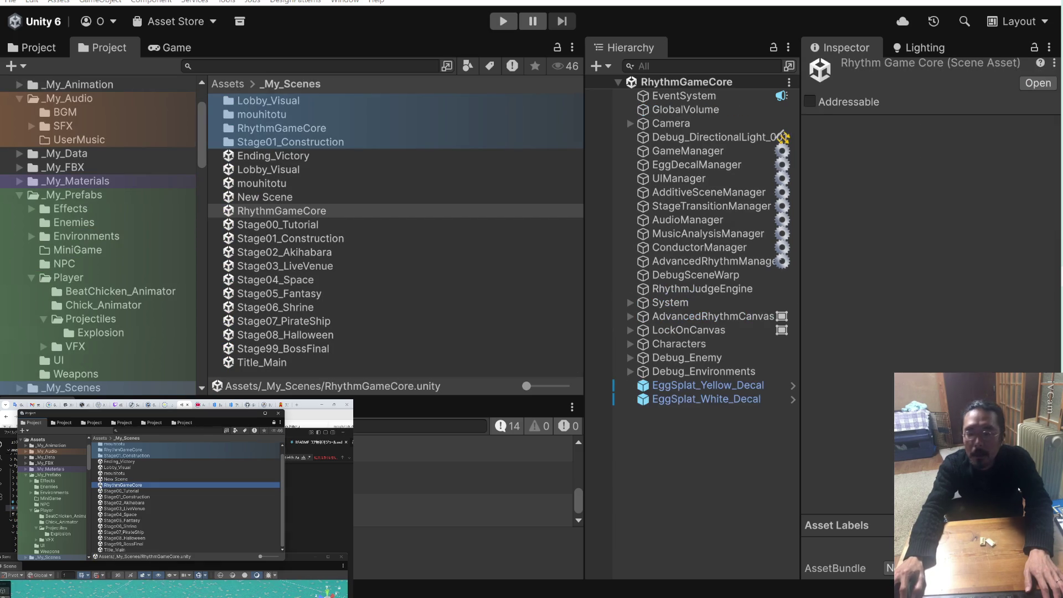
In RhythmGameCore's AudioManager, delete the blank User Music Paths entry and refold the Game Music List
left_click(729, 219)
scroll(868, 263, "down", 5)
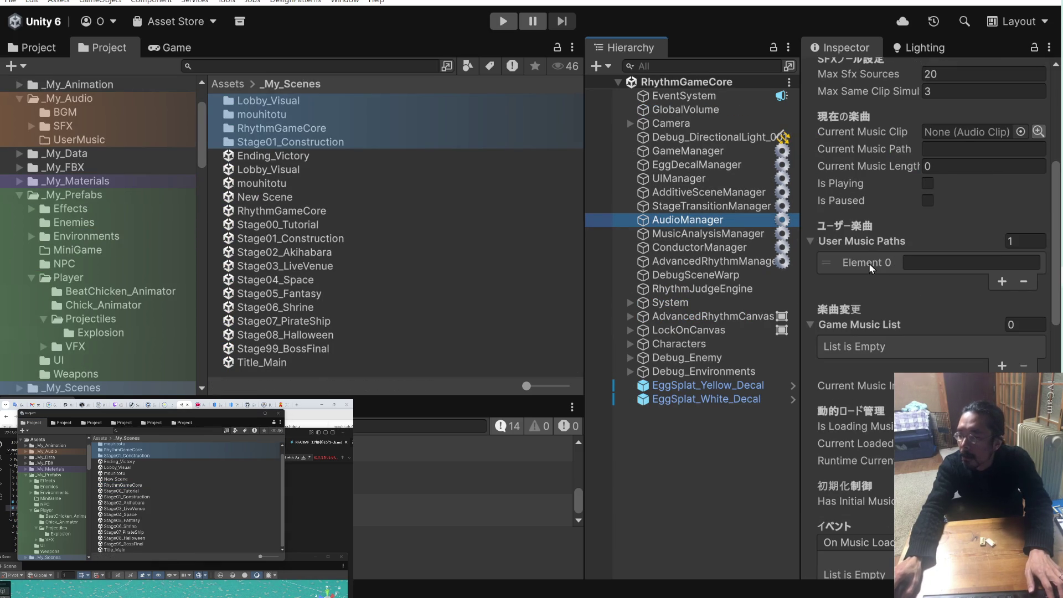
left_click(869, 263)
left_click(1023, 283)
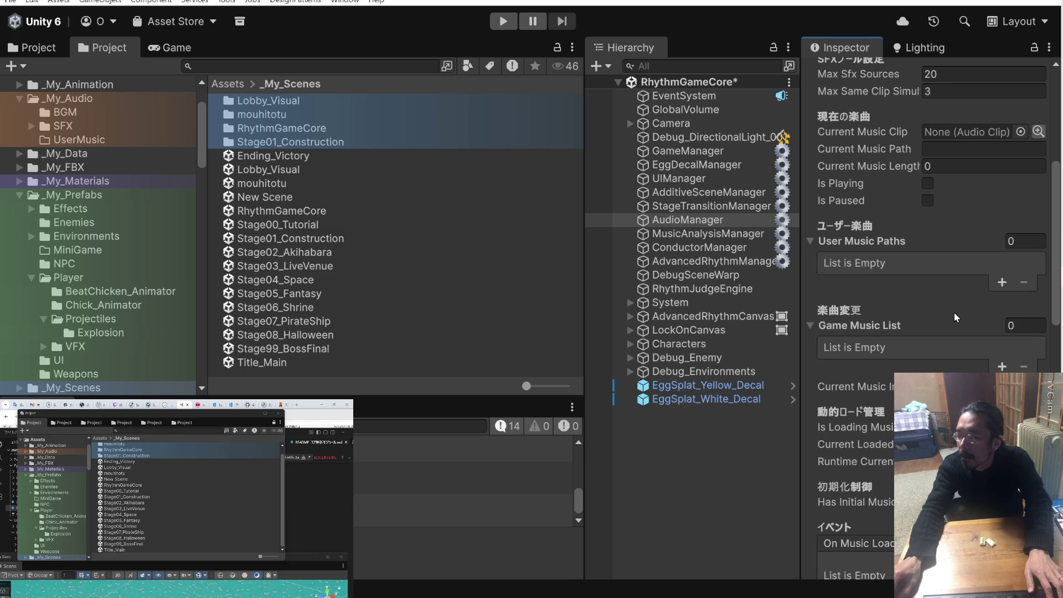
left_click(878, 326)
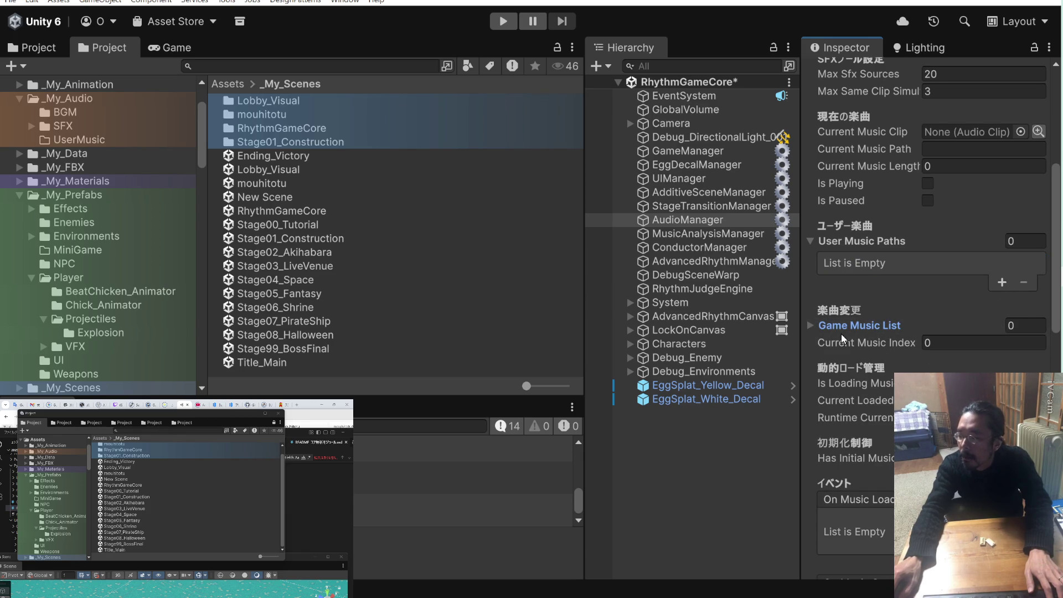
left_click(868, 327)
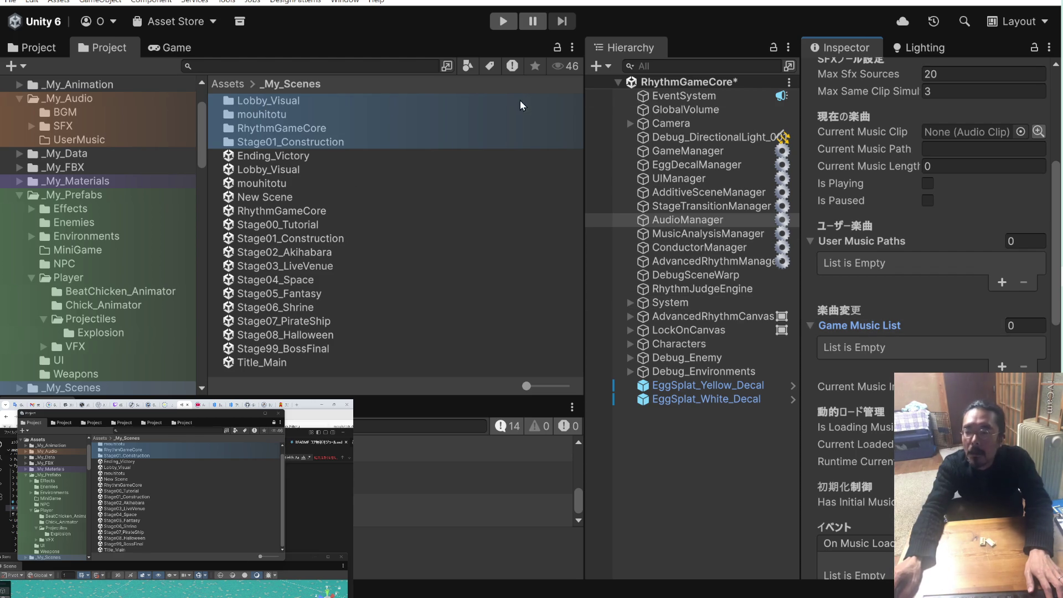
Lock the Inspector on AudioManager, fill Game Music List with all 32 BGM clips, and start a playtest
left_click(1033, 48)
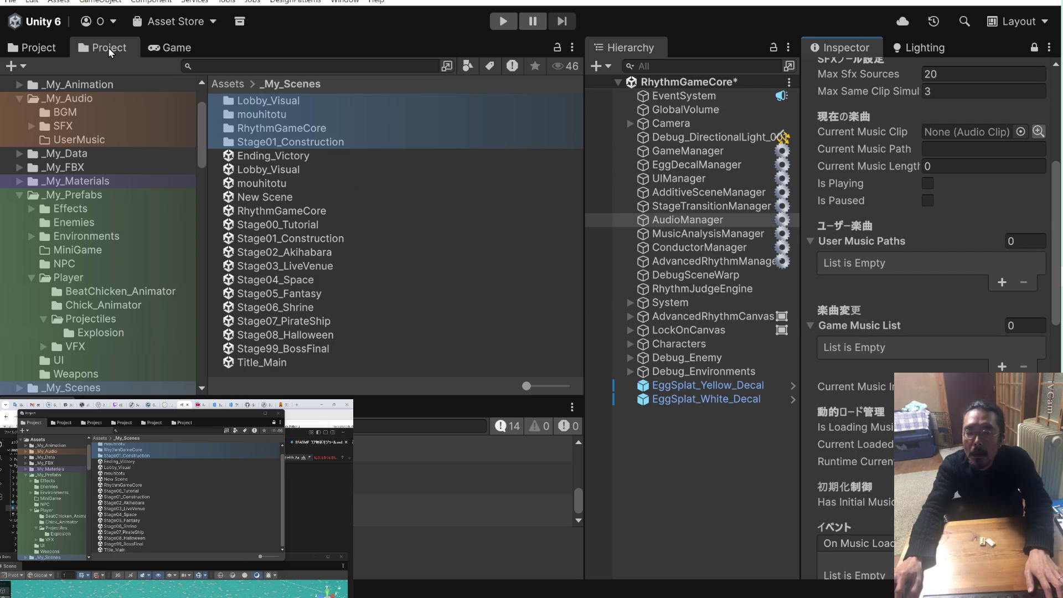
scroll(133, 140, "up", 3)
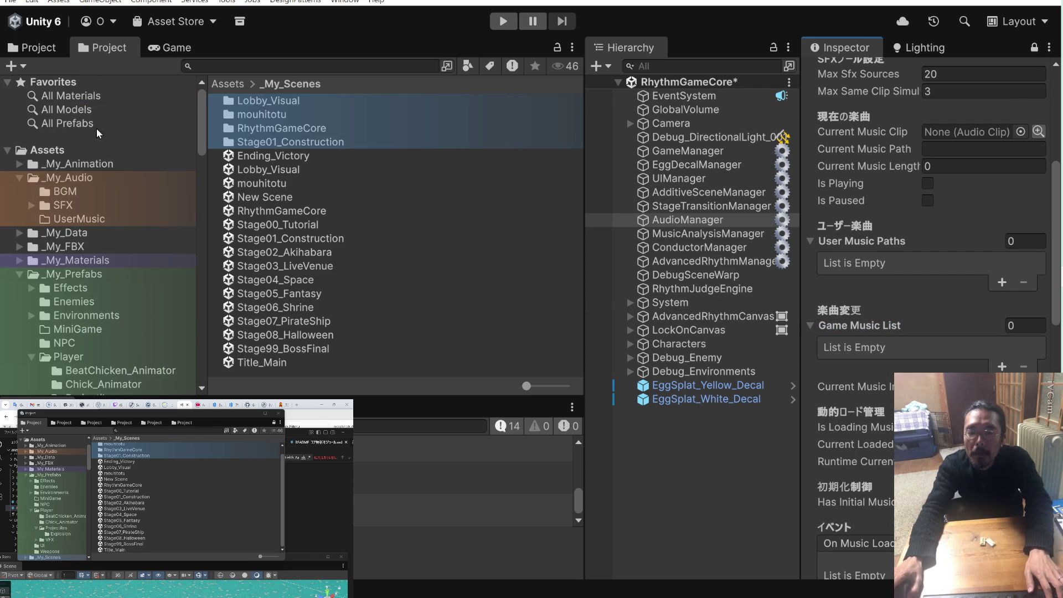
left_click(65, 193)
left_click(255, 102)
scroll(283, 227, "down", 5)
left_click(269, 370, "shift")
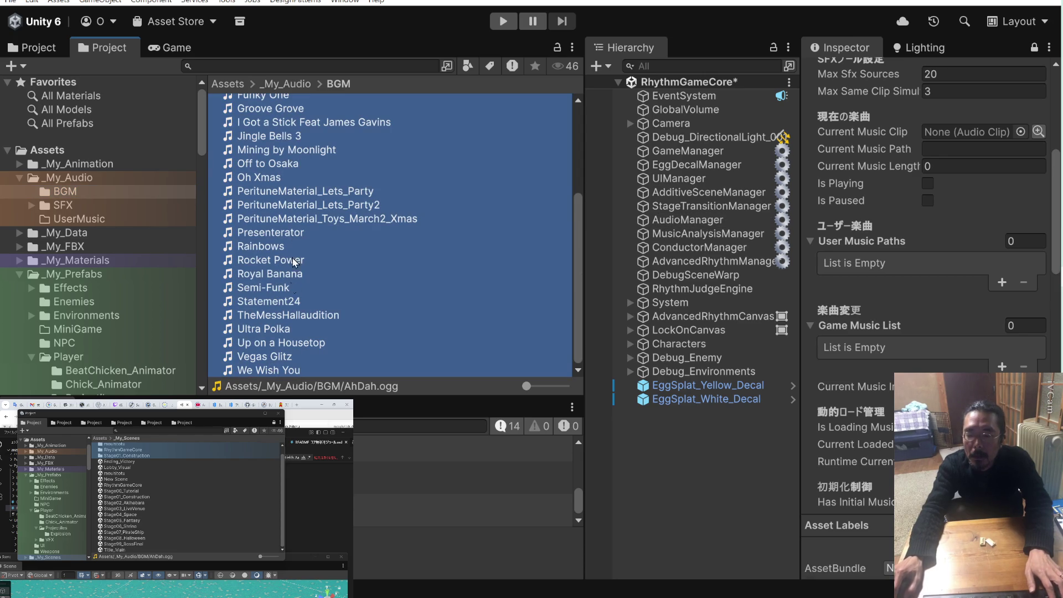
mouse_move(285, 149)
left_mouse_down()
mouse_move(869, 349)
mouse_move(868, 324)
left_mouse_up()
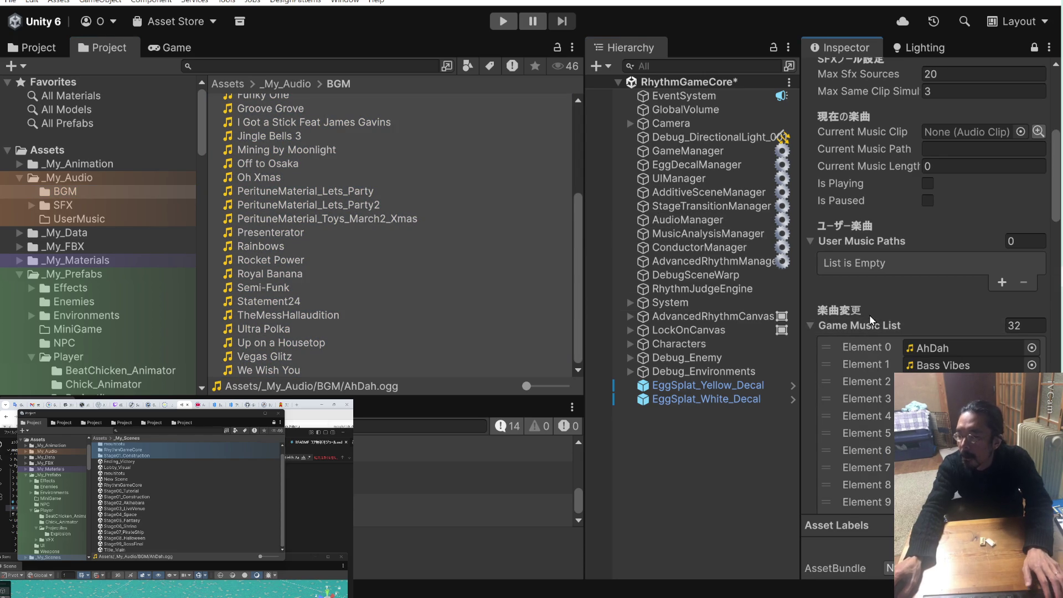
left_click(503, 21)
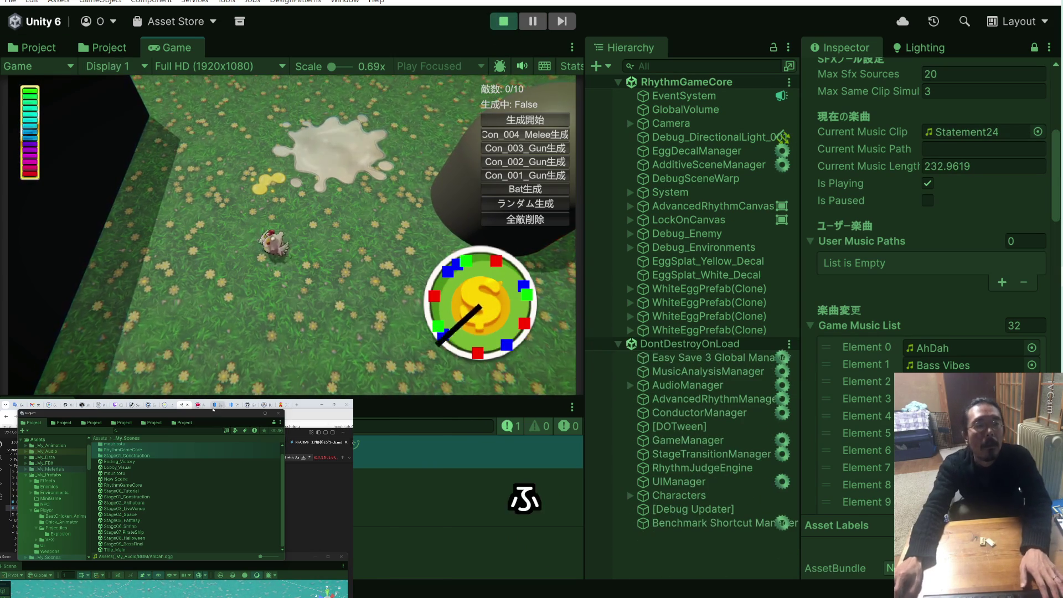
Glance at the YouTube music video, then return to the running game and throw eggs
left_click(182, 407)
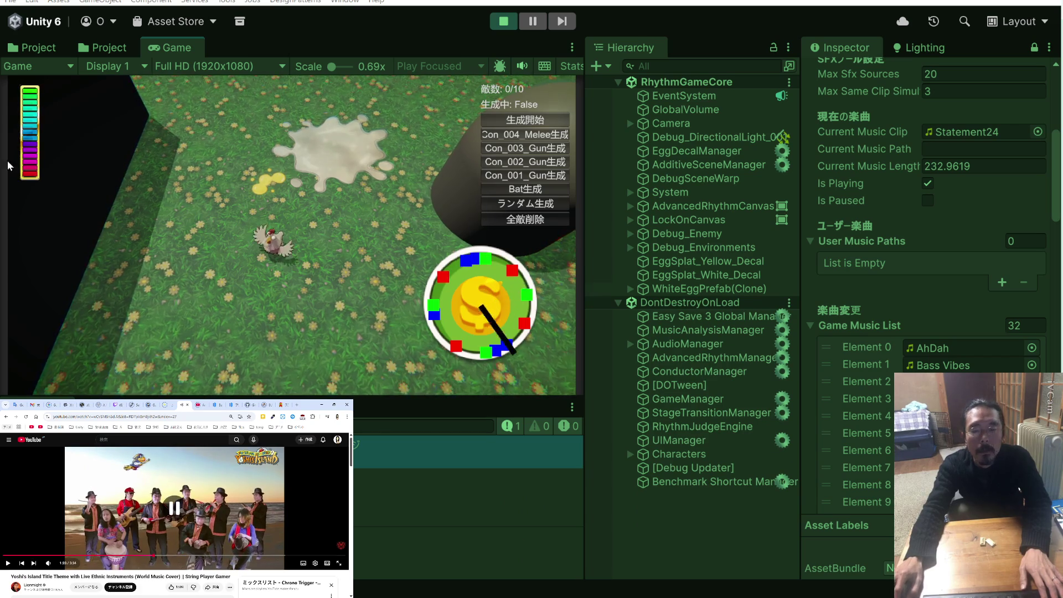
left_click(314, 172)
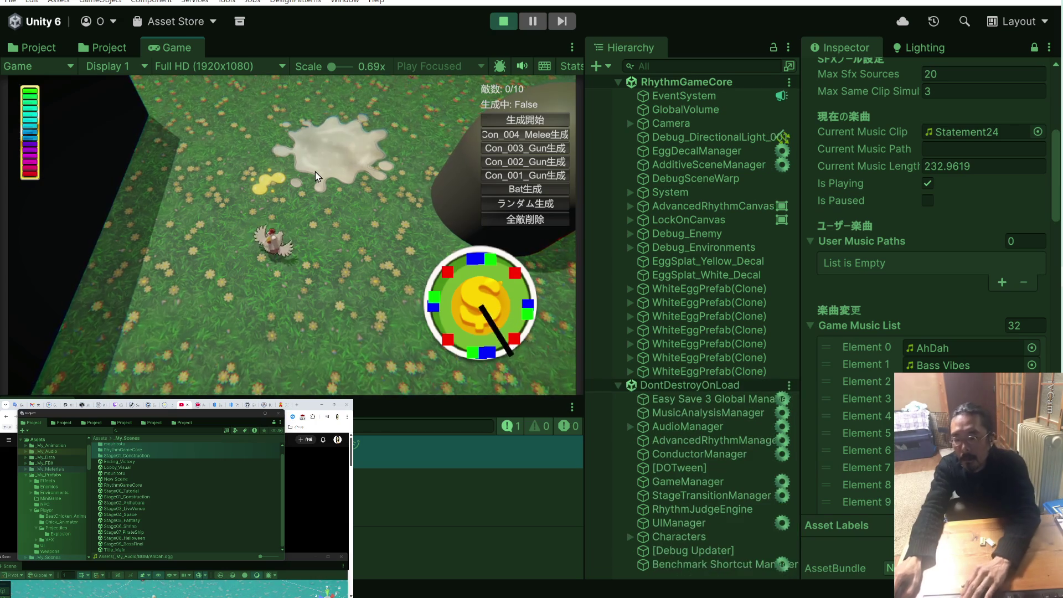
Throw an egg while the background music switches tracks, then stop the playtest
left_click(314, 171)
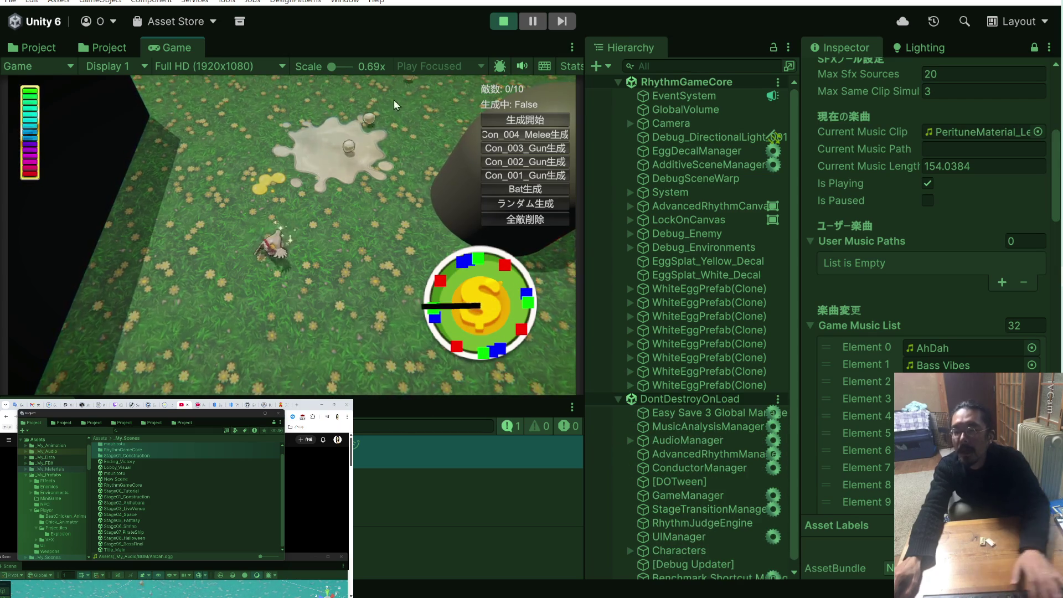
left_click(502, 22)
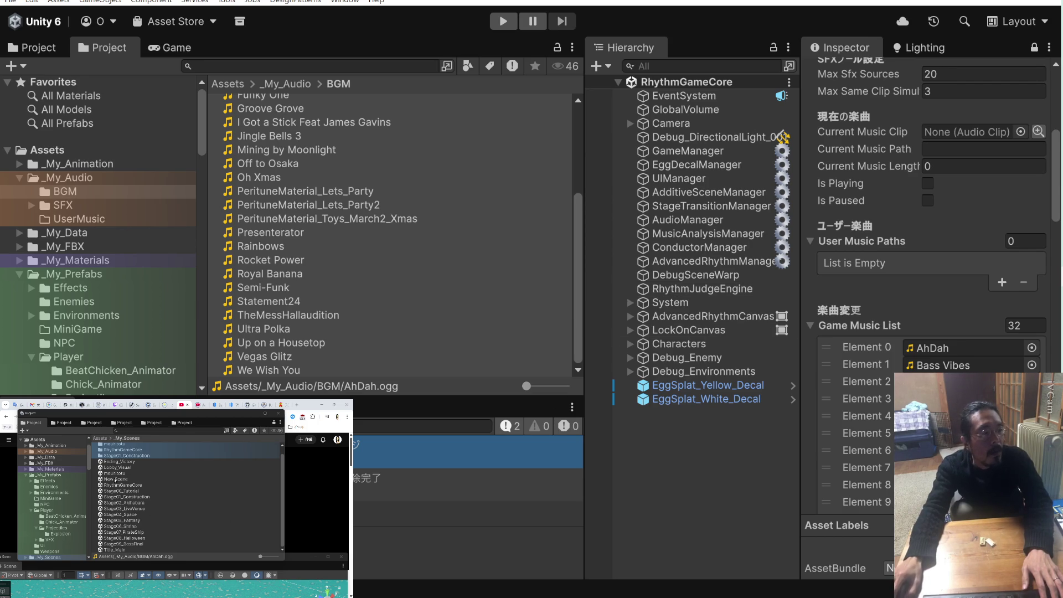
Open mouhitotu, set RhythmJudgeEngine's Perfect Timing to 0.05 with Good Timing 0.1, and playtest it
left_click(114, 474)
double_click(249, 181)
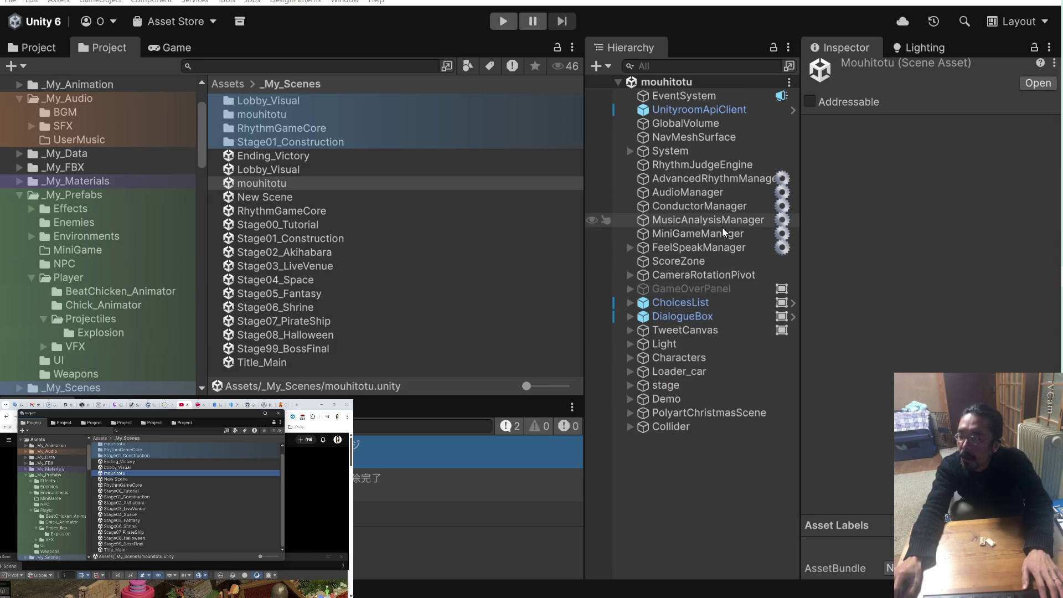
left_click(731, 165)
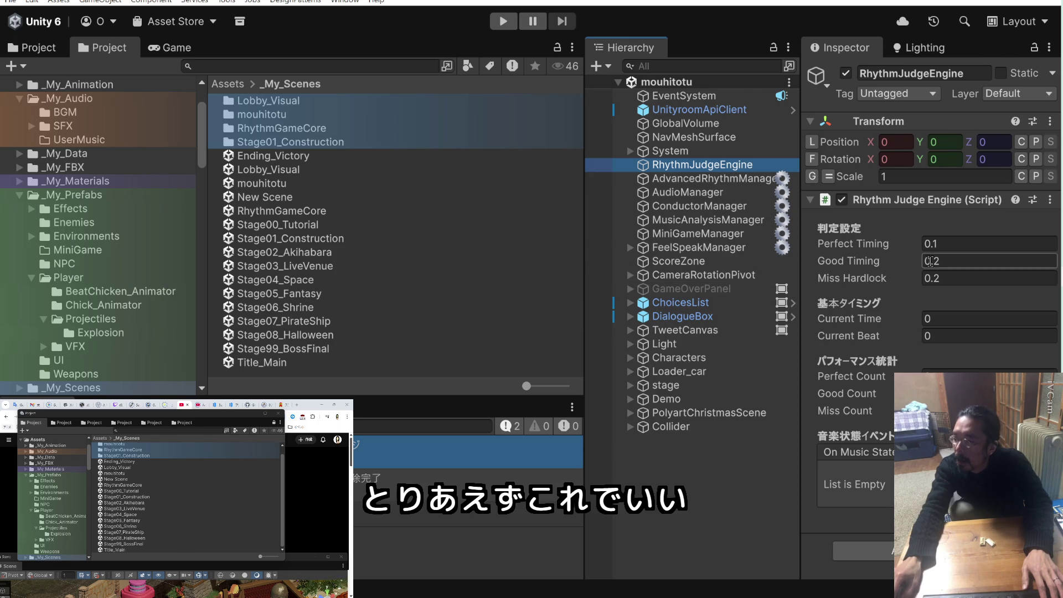
left_click(936, 247)
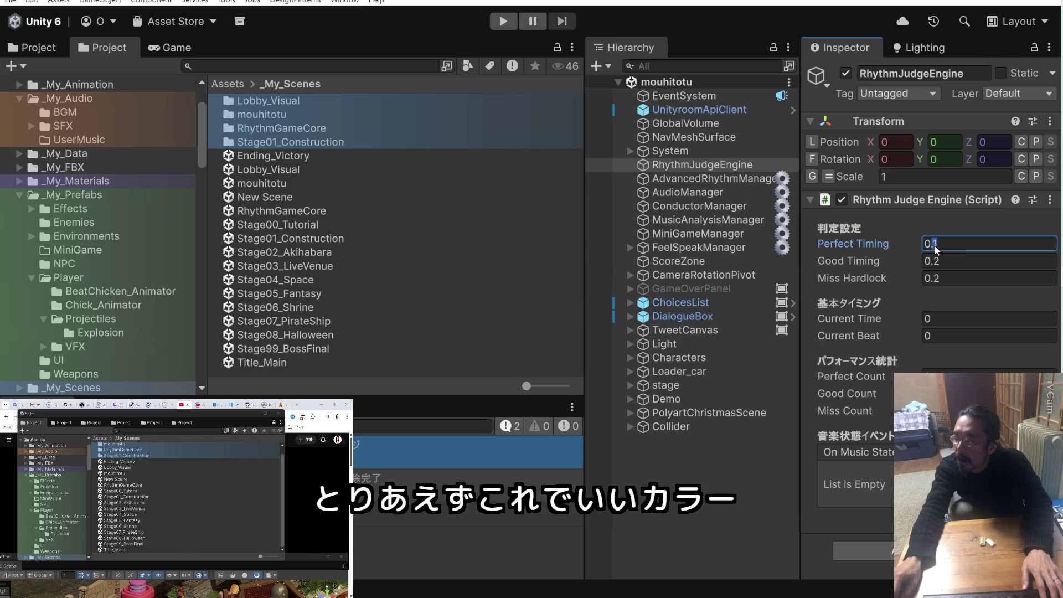
type("05")
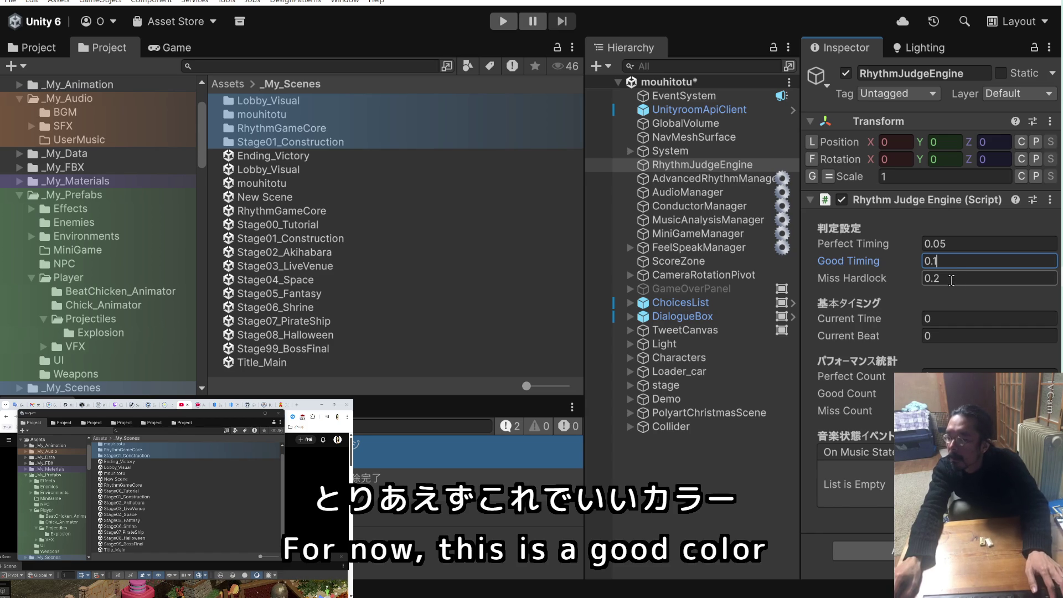
key("ctrl+p")
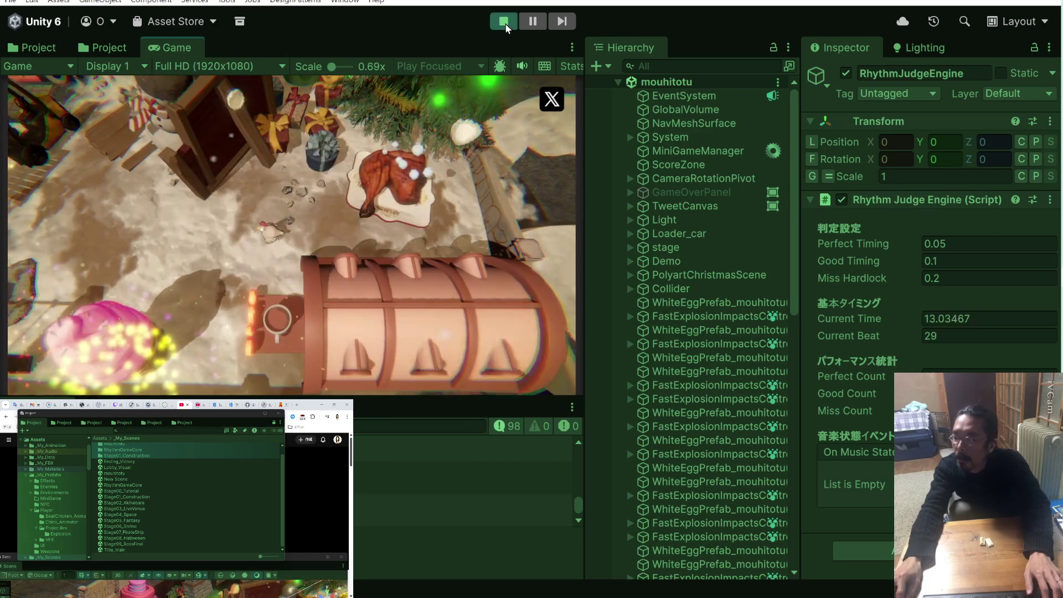
Stop the playtest, save mouhitotu, and run another playtest with Good Timing at 0.2
left_click(503, 22)
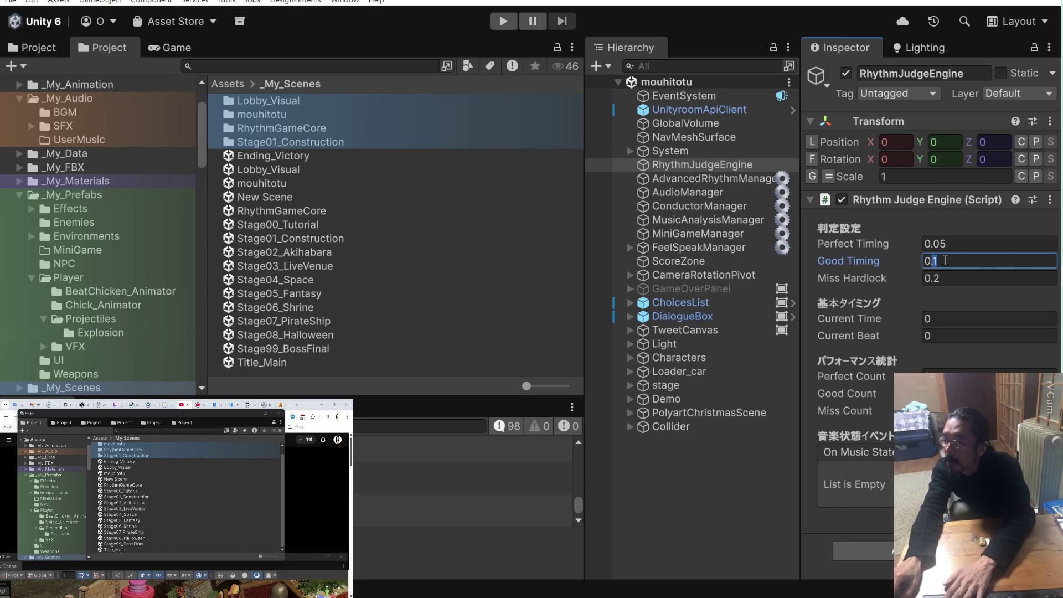
left_click(989, 261)
type("0.2")
key("ctrl+s")
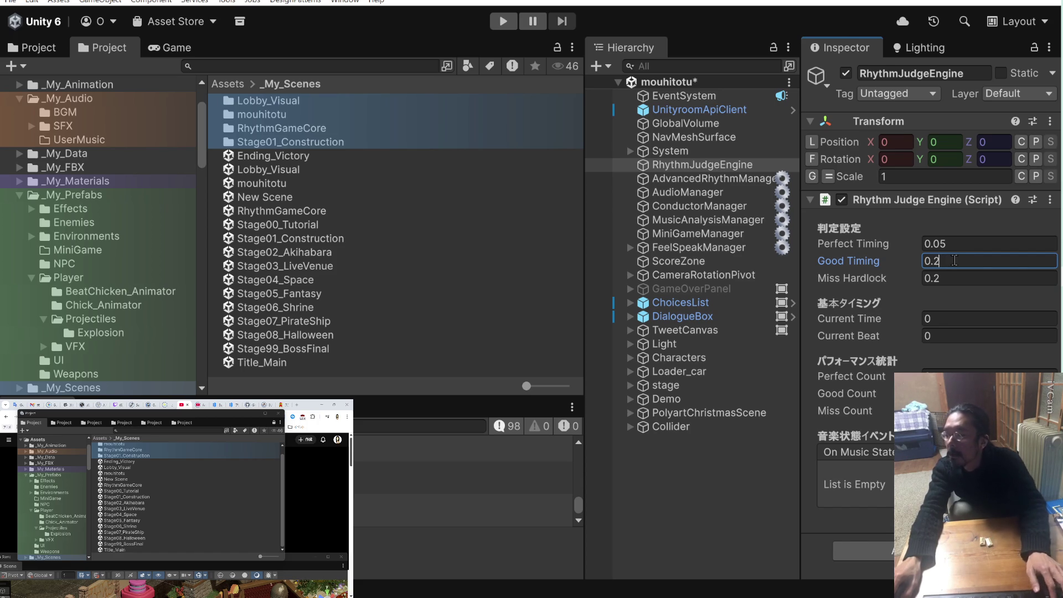
left_click(503, 23)
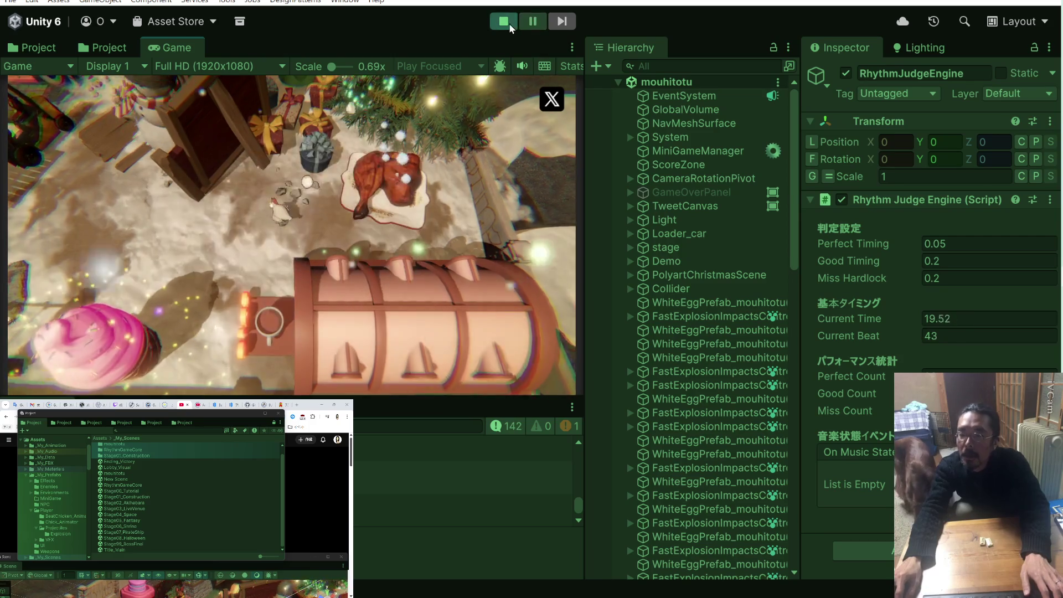
left_click(509, 25)
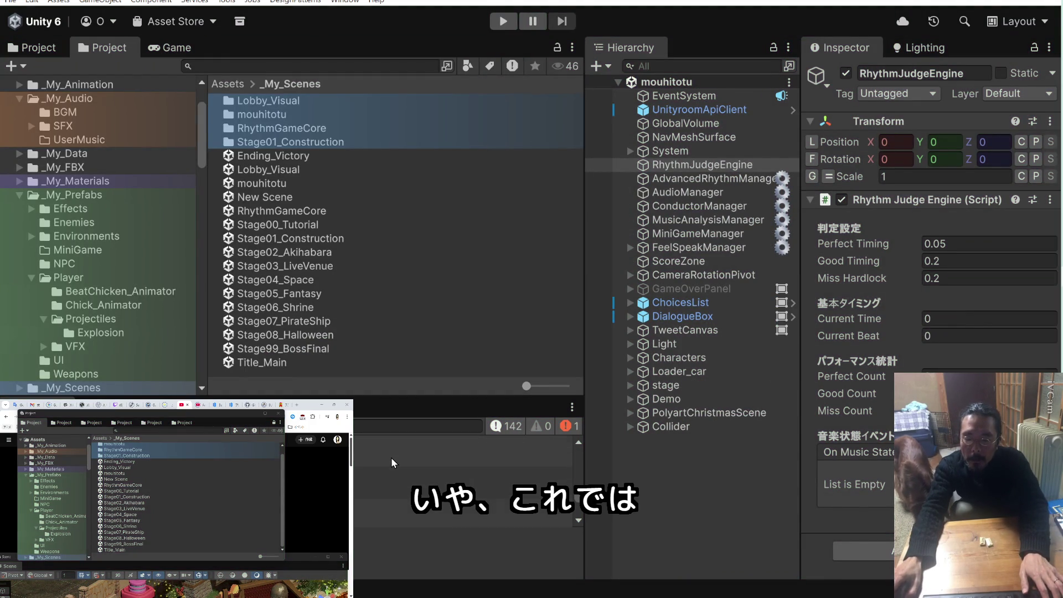
Enlarge the Console panel to read a [PROJECTILE] log's stack trace
left_click(391, 468)
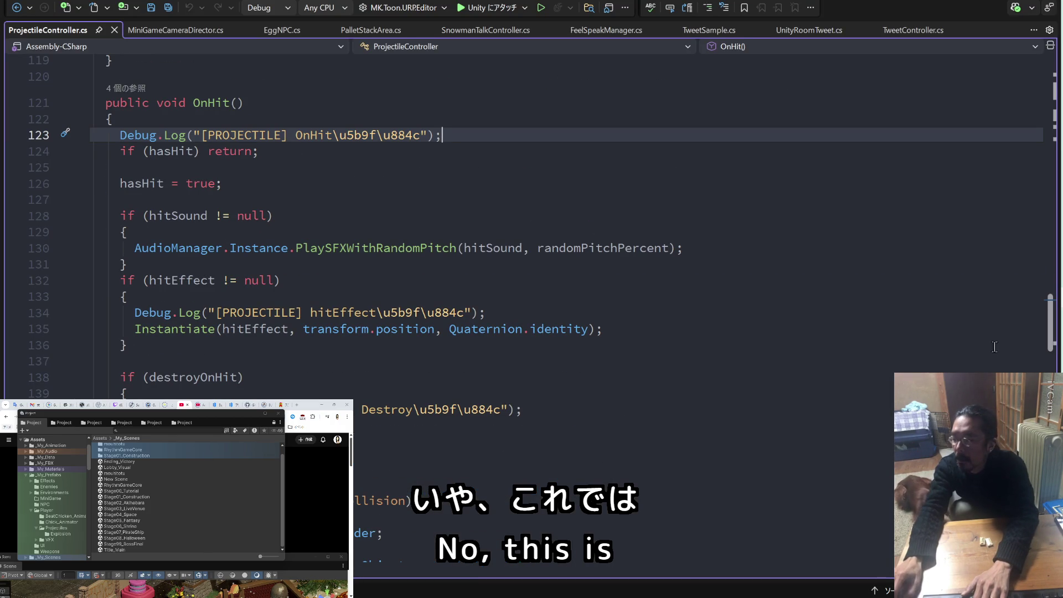
key("alt+Tab")
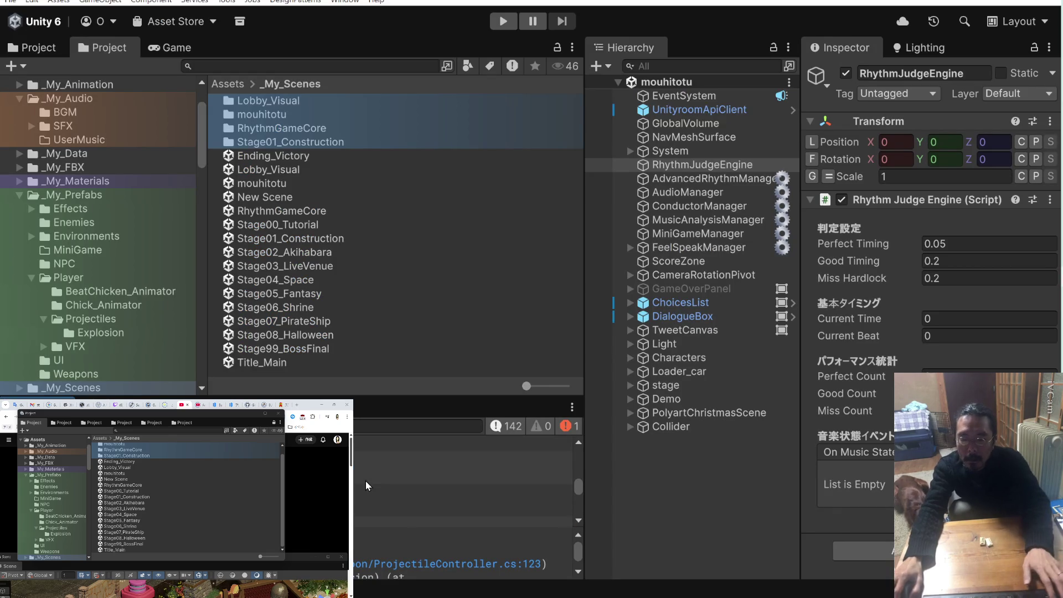
scroll(367, 480, "up", 1)
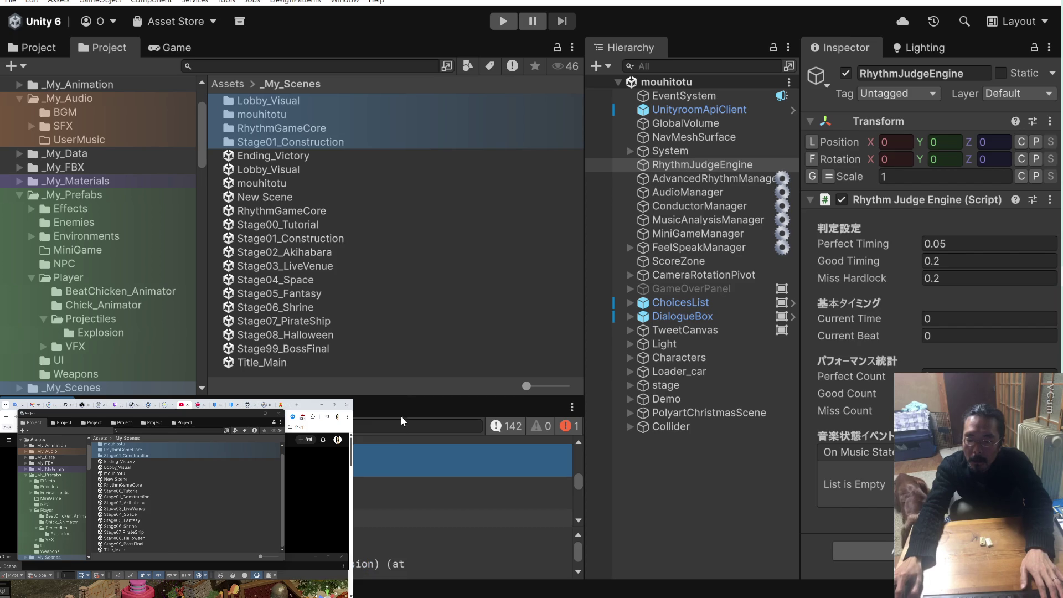
left_click_drag(404, 397, 413, 246)
scroll(400, 374, "up", 5)
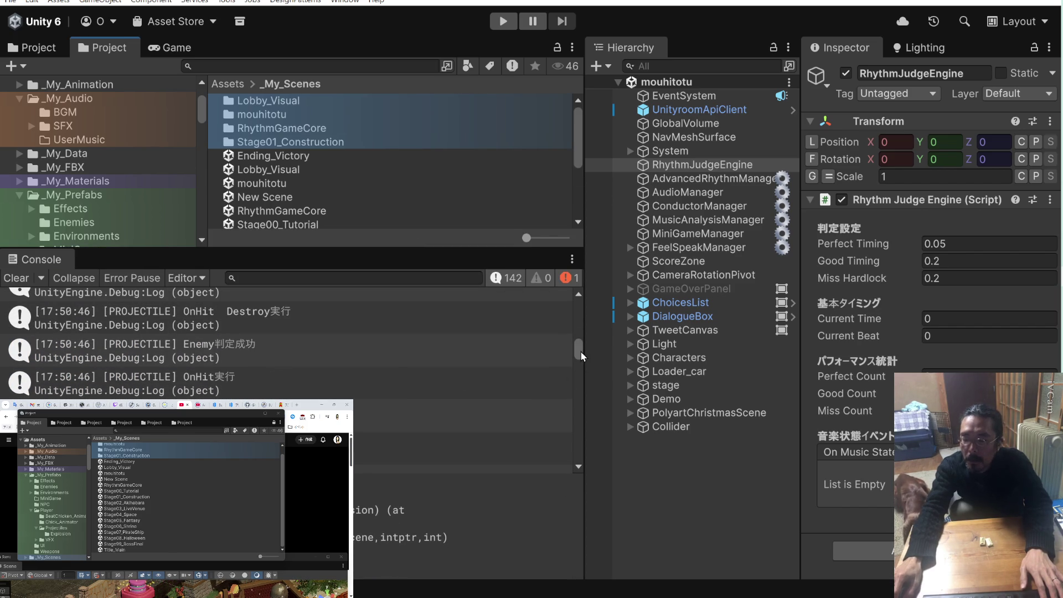
left_click_drag(581, 355, 582, 308)
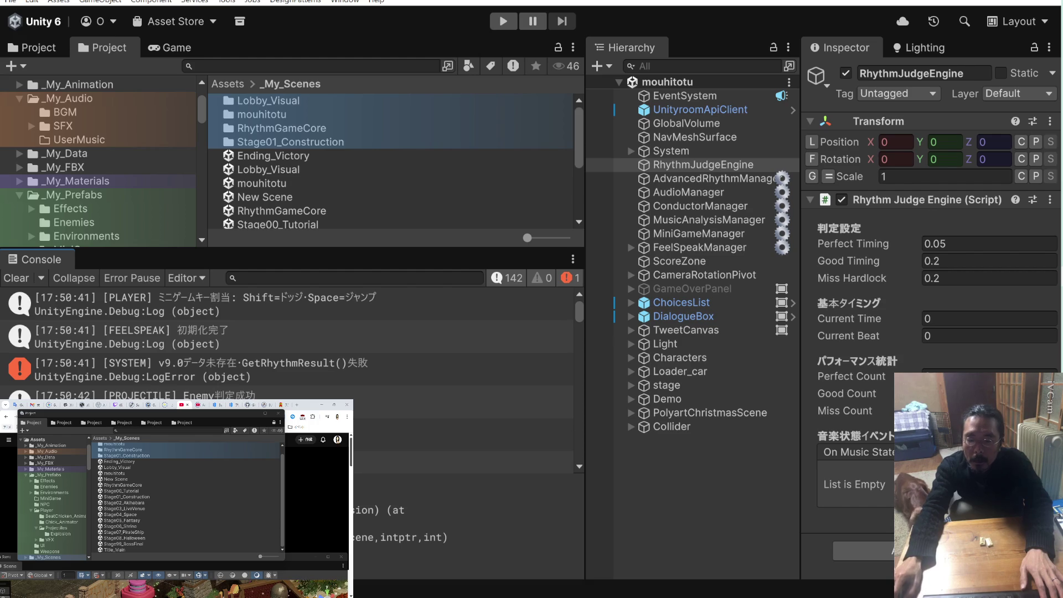
Open ProjectileController.cs from the Enemy判定成功 log in Visual Studio and start a text search
left_click(443, 401)
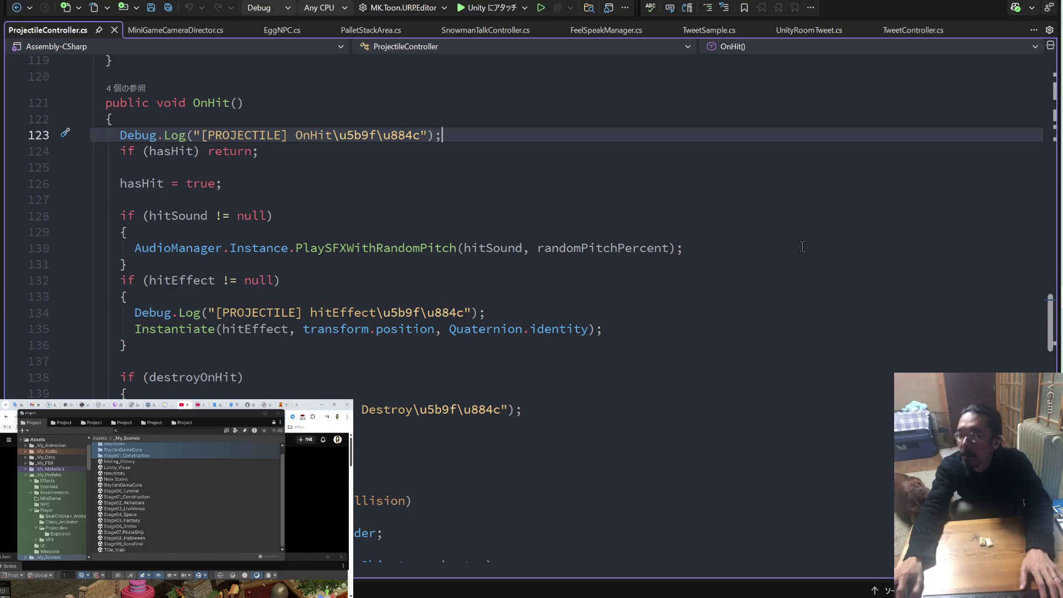
left_click(762, 280)
key("ctrl+f")
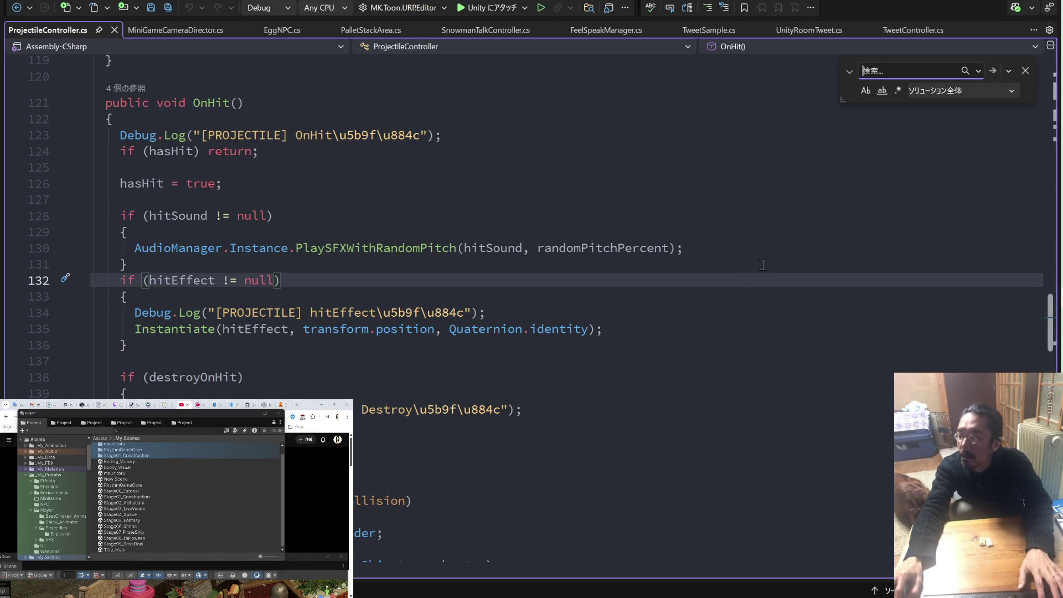
Search the current project for [PROJECTILE] and list every occurrence
type("[PROJECTILE]")
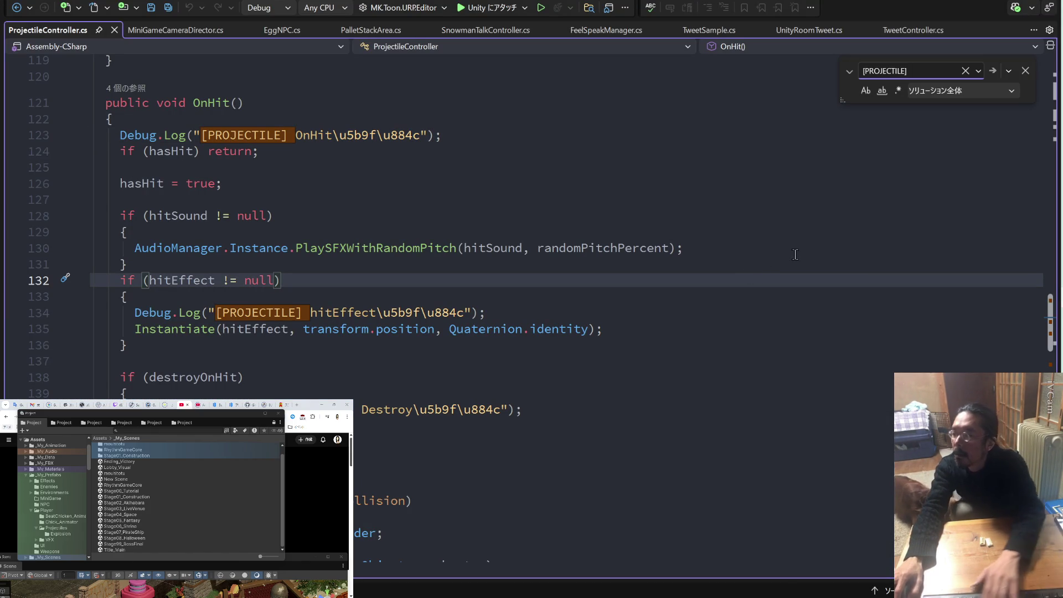
left_click(989, 94)
left_click(973, 156)
left_click(992, 73)
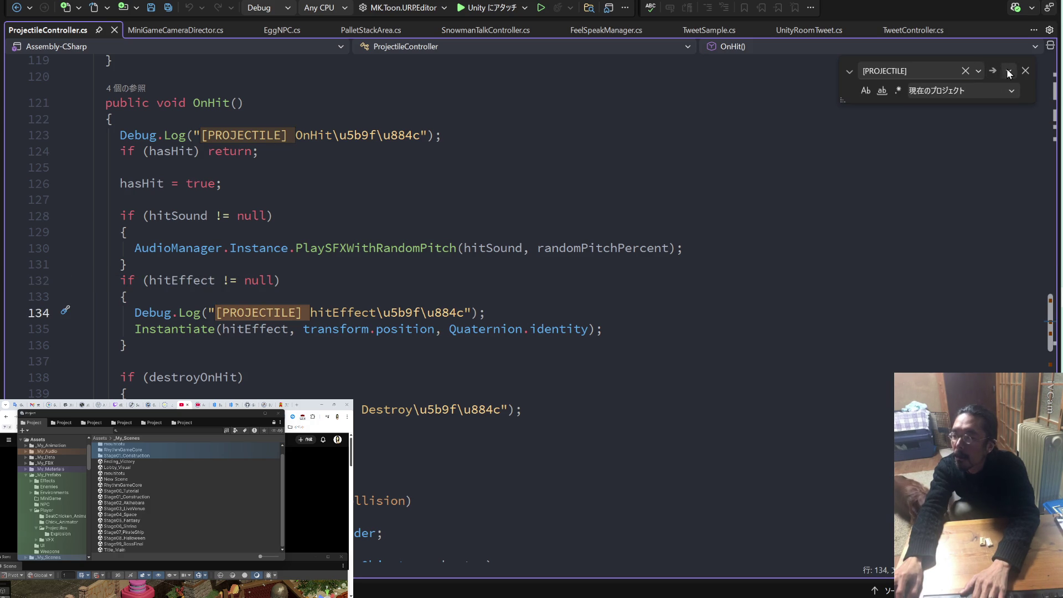
left_click(1008, 72)
left_click(1002, 123)
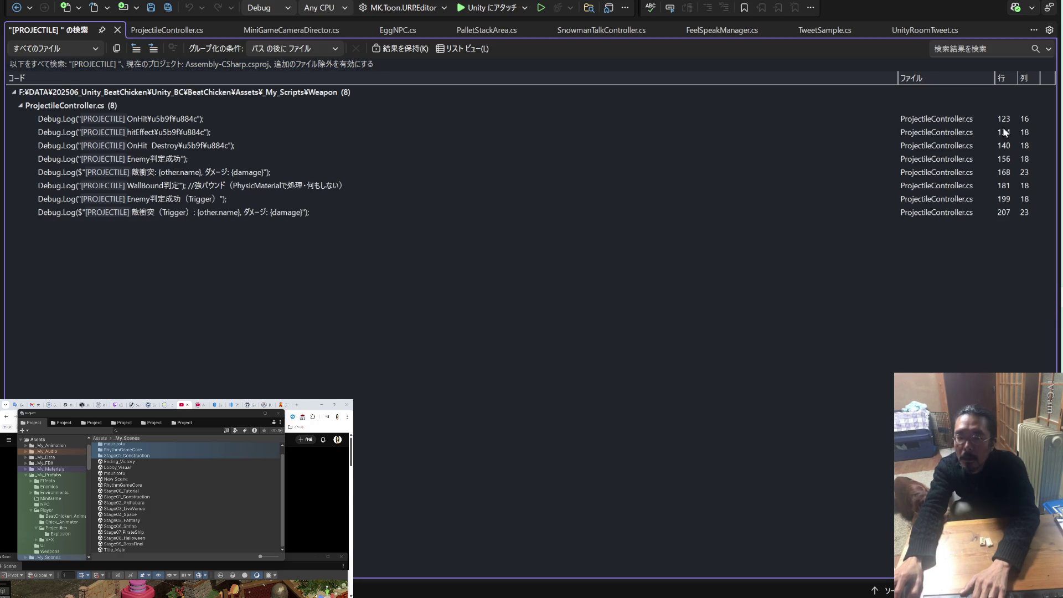
Delete the OnHit, hitEffect and Destroy [PROJECTILE] Debug.Log lines
double_click(159, 118)
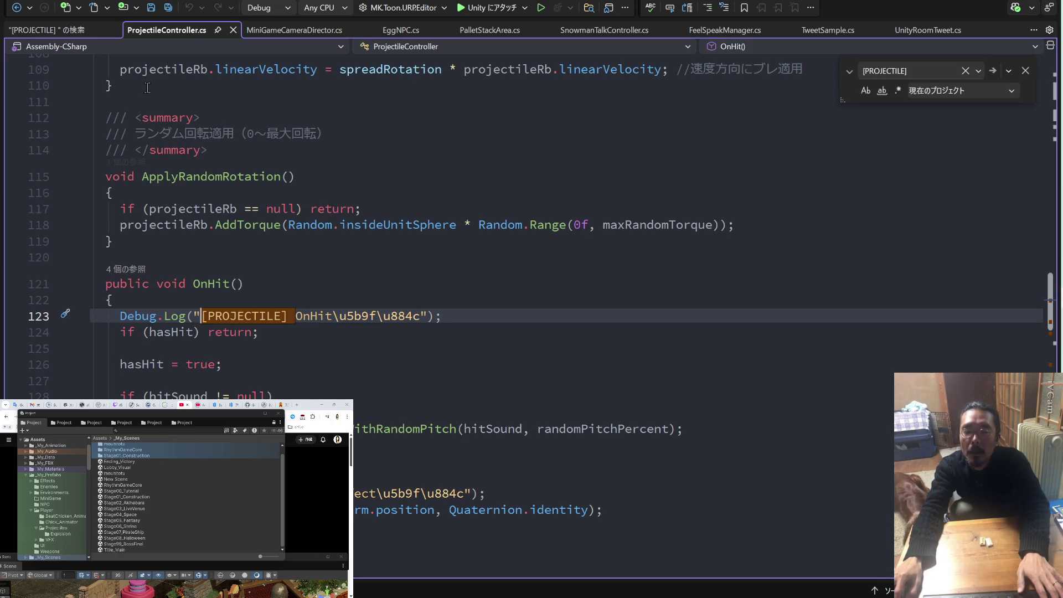
left_click(66, 313)
key("BackSpace")
key("BackSpace")
left_click(66, 29)
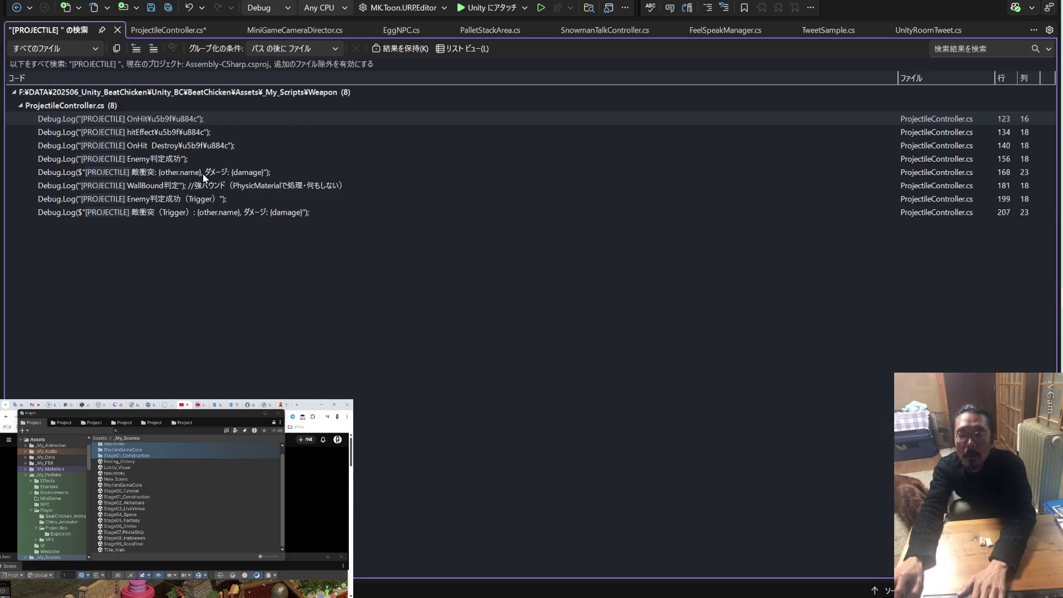
double_click(183, 133)
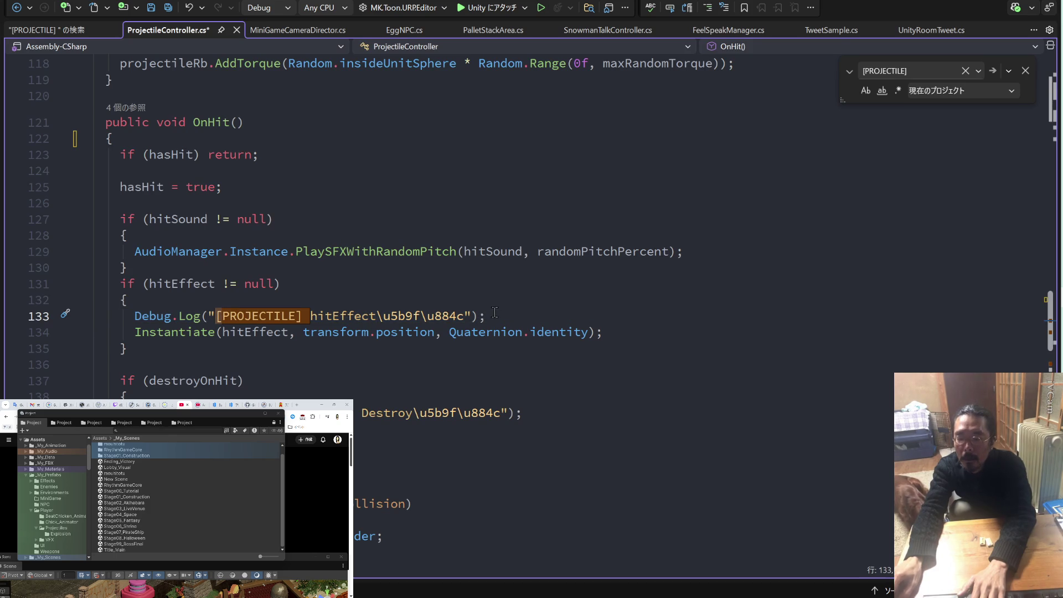
left_click(34, 313)
key("BackSpace")
key("BackSpace")
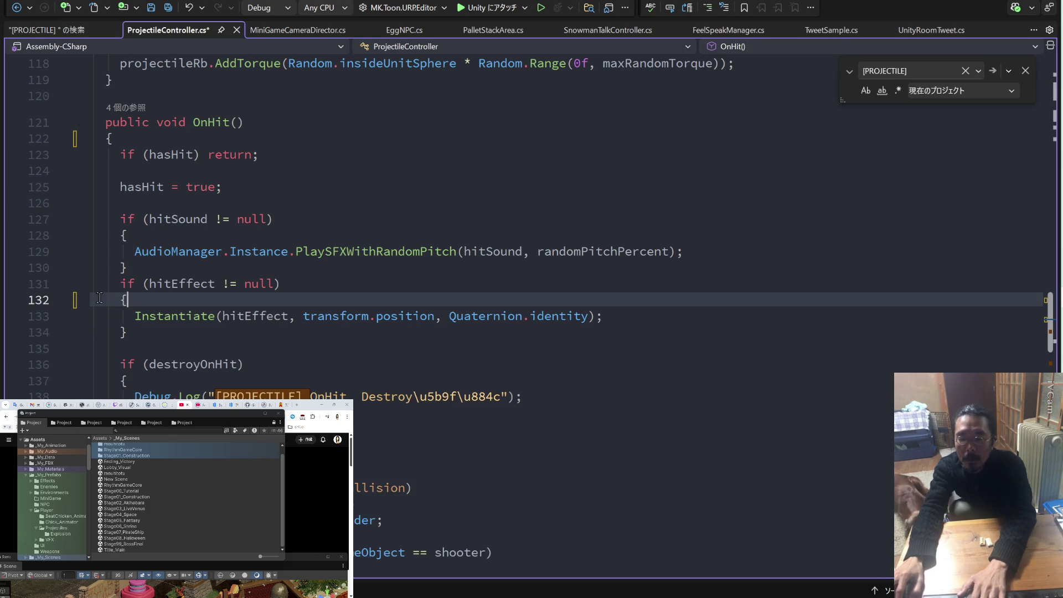
left_click(50, 30)
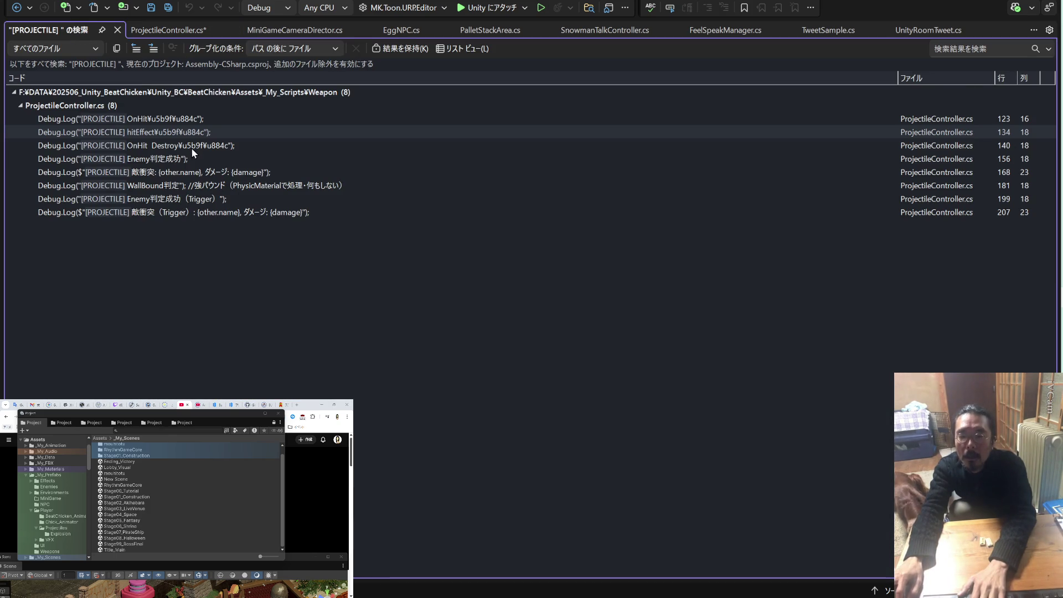
double_click(192, 144)
left_click_drag(543, 315, 91, 315)
key("BackSpace")
key("BackSpace")
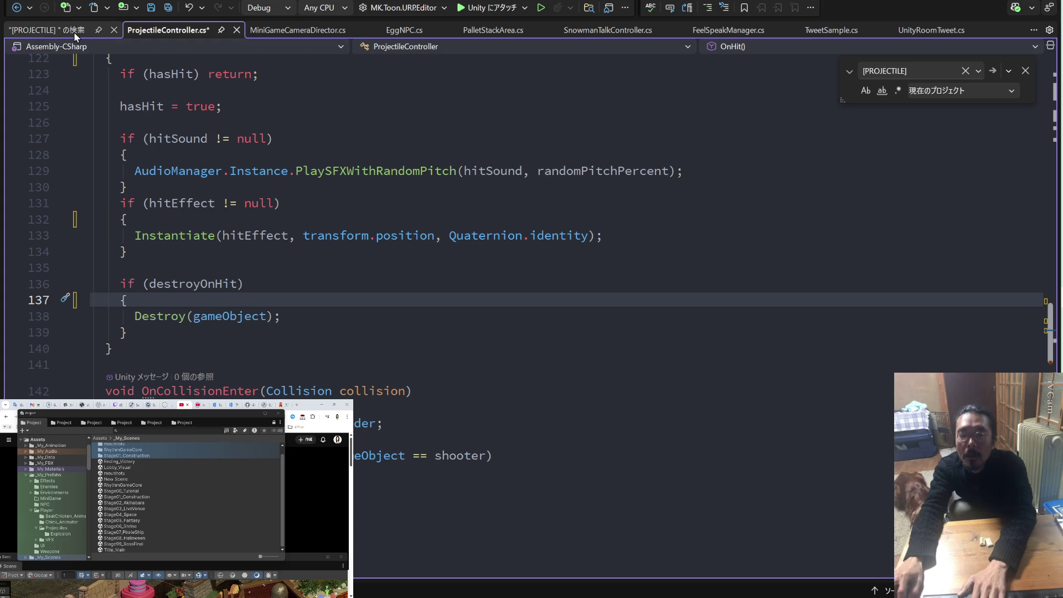
Delete the Enemy判定成功, enemy damage and WallBound判定 Debug.Log lines
left_click(61, 29)
double_click(189, 159)
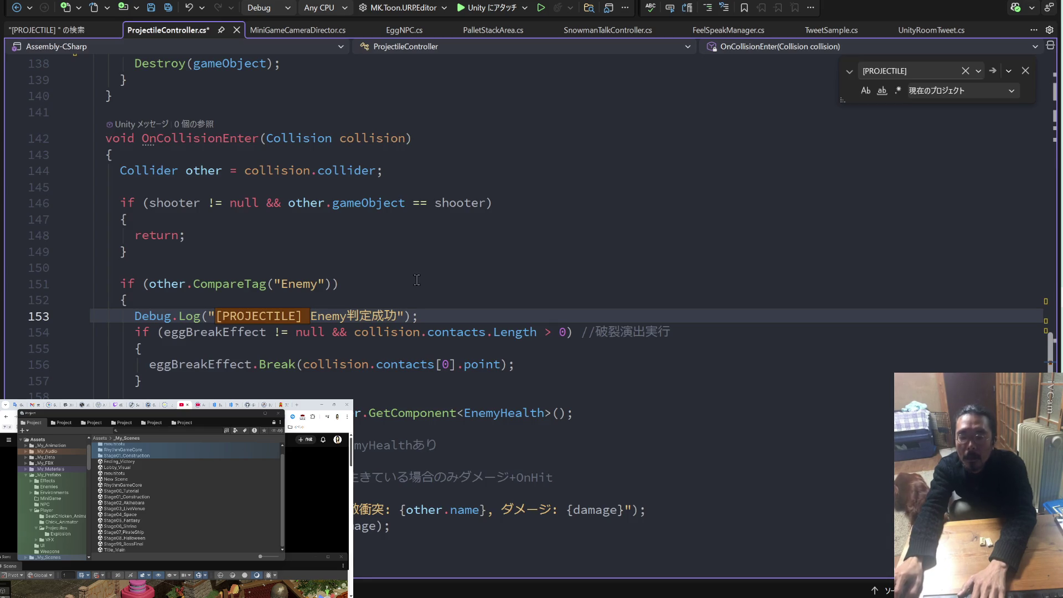
left_click_drag(419, 315, 91, 316)
key("BackSpace")
key("BackSpace")
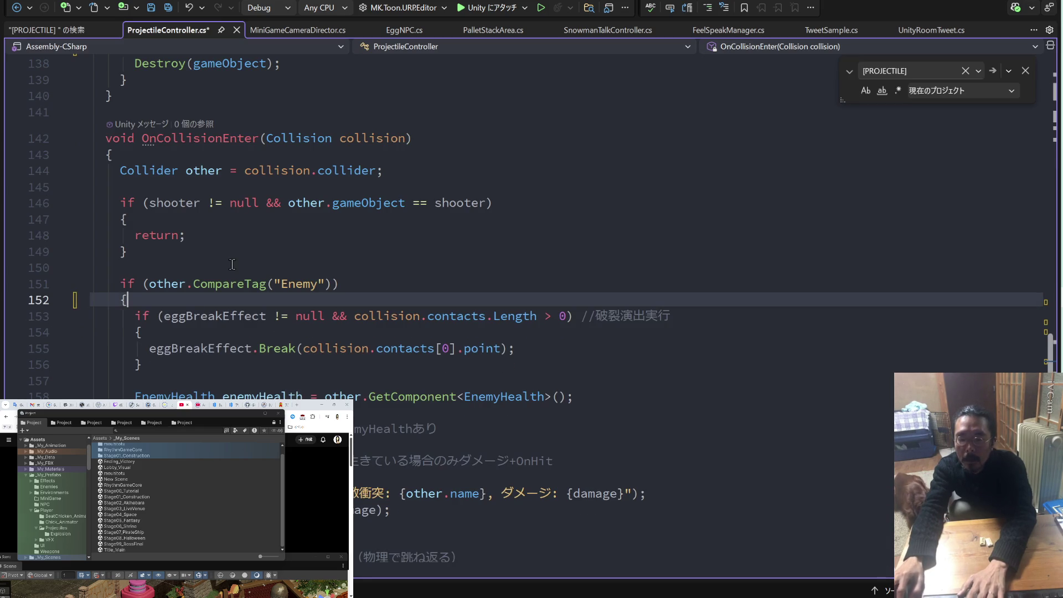
left_click(77, 32)
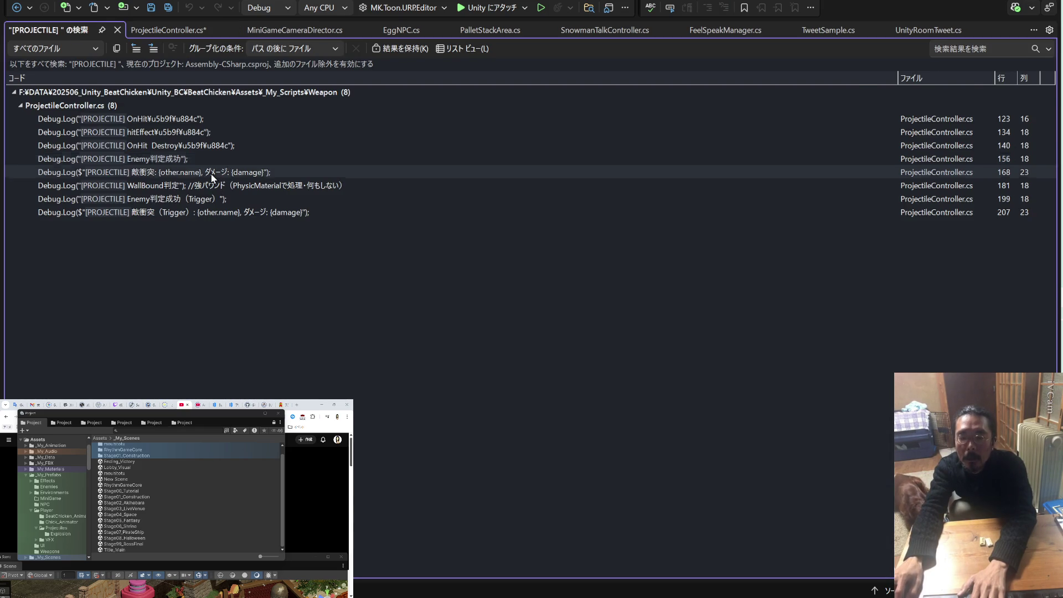
double_click(212, 173)
left_click_drag(646, 316, 95, 313)
key("BackSpace")
key("BackSpace")
left_click(83, 32)
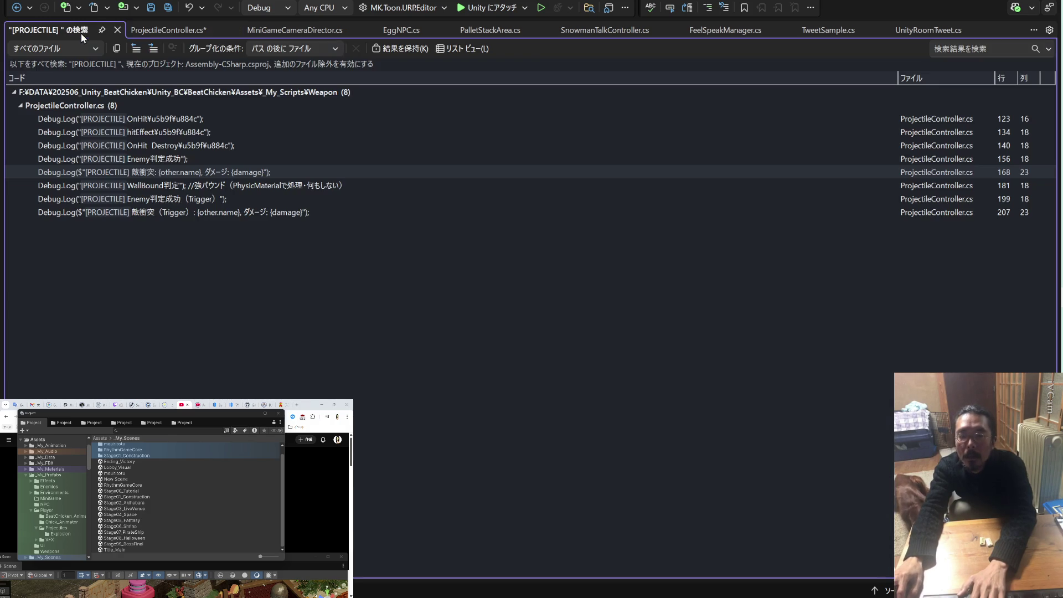
double_click(223, 184)
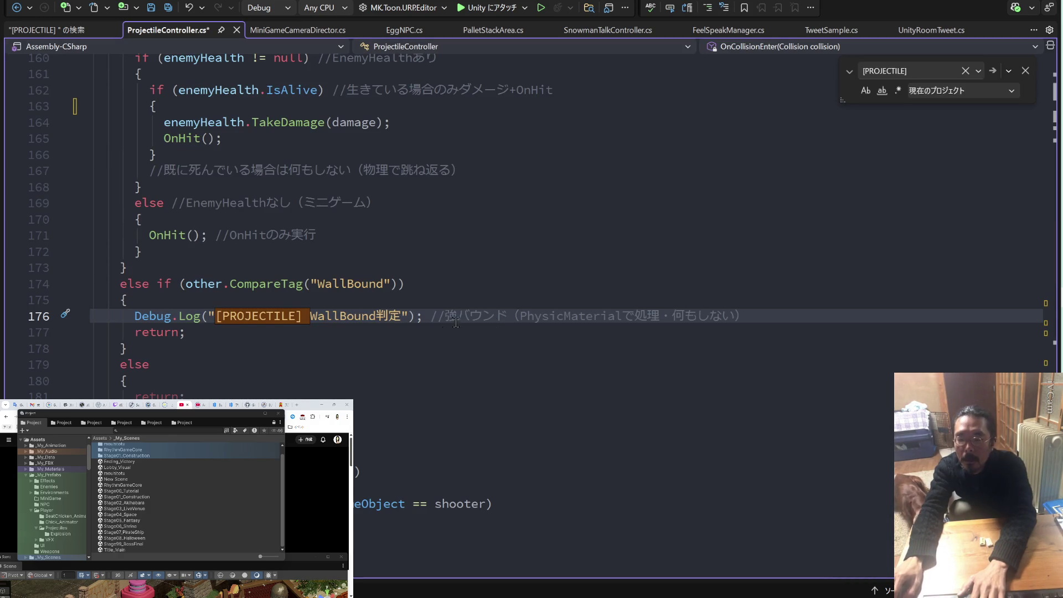
left_click_drag(766, 313, 5, 311)
key("Delete")
key("BackSpace")
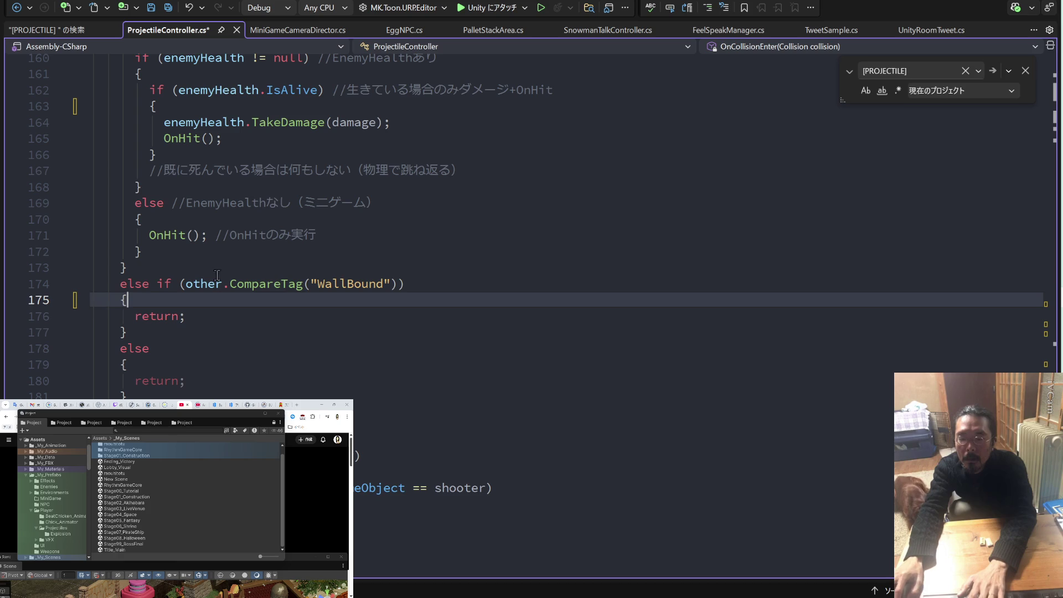
Delete the Trigger enemy-hit and Trigger damage logs with leftover blank lines, then Save All
left_click(75, 34)
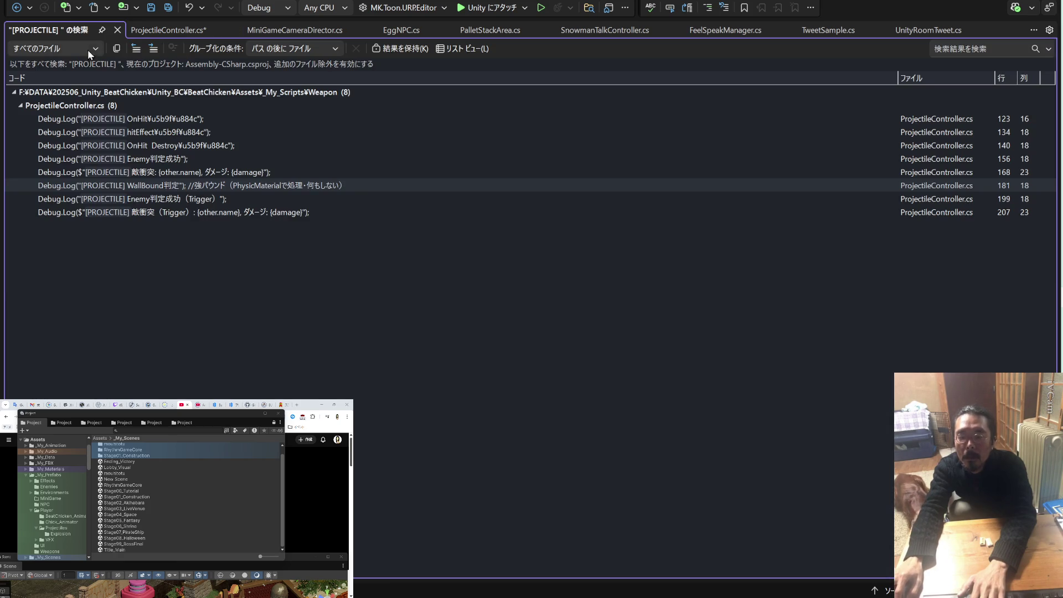
double_click(189, 199)
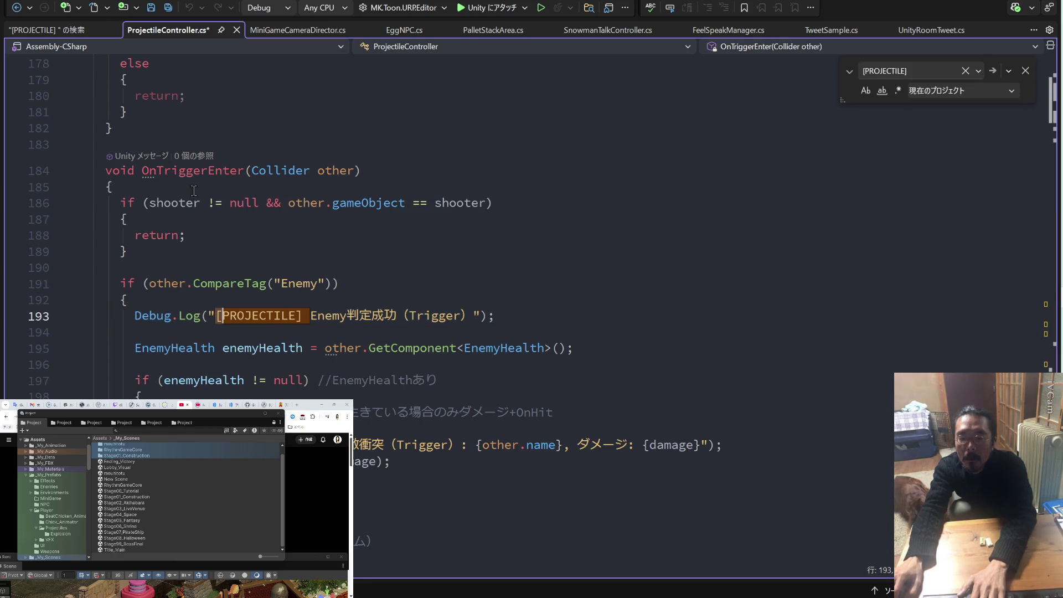
left_click_drag(370, 318, 91, 317)
key("Delete")
key("BackSpace")
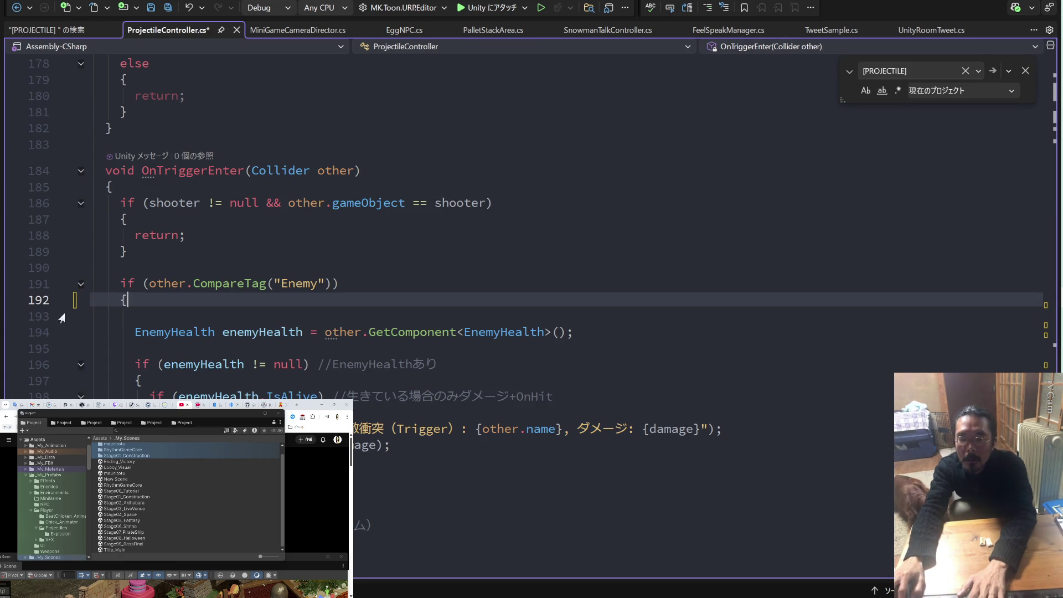
left_click(168, 311)
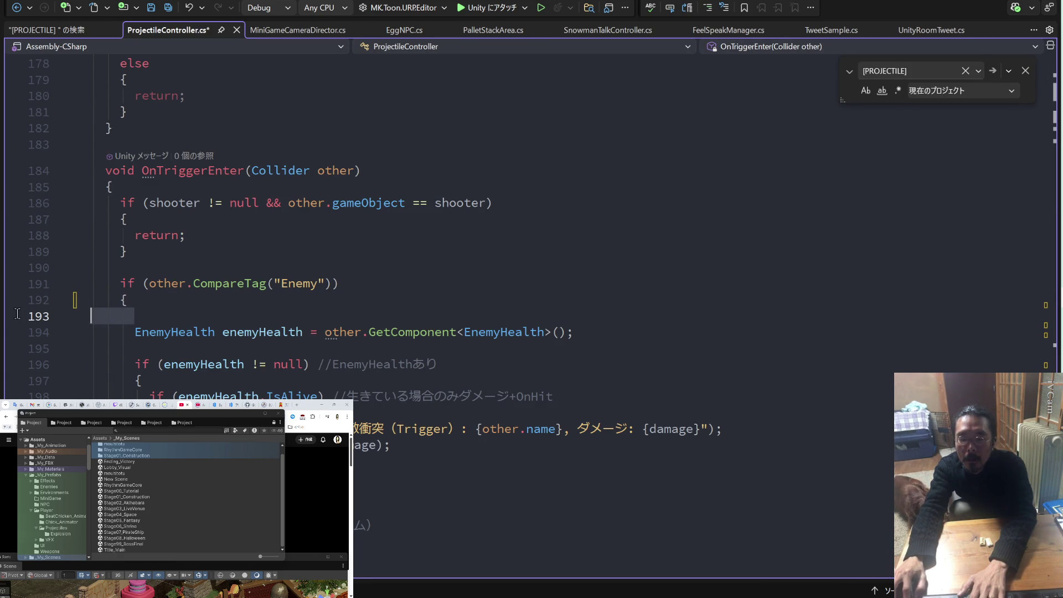
key("BackSpace")
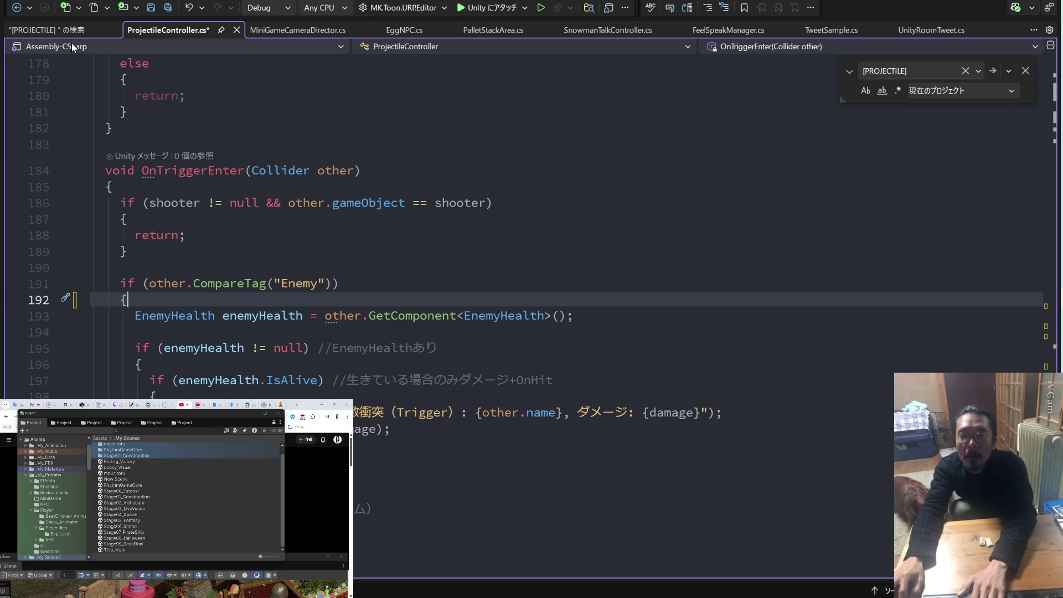
left_click(50, 30)
double_click(224, 205)
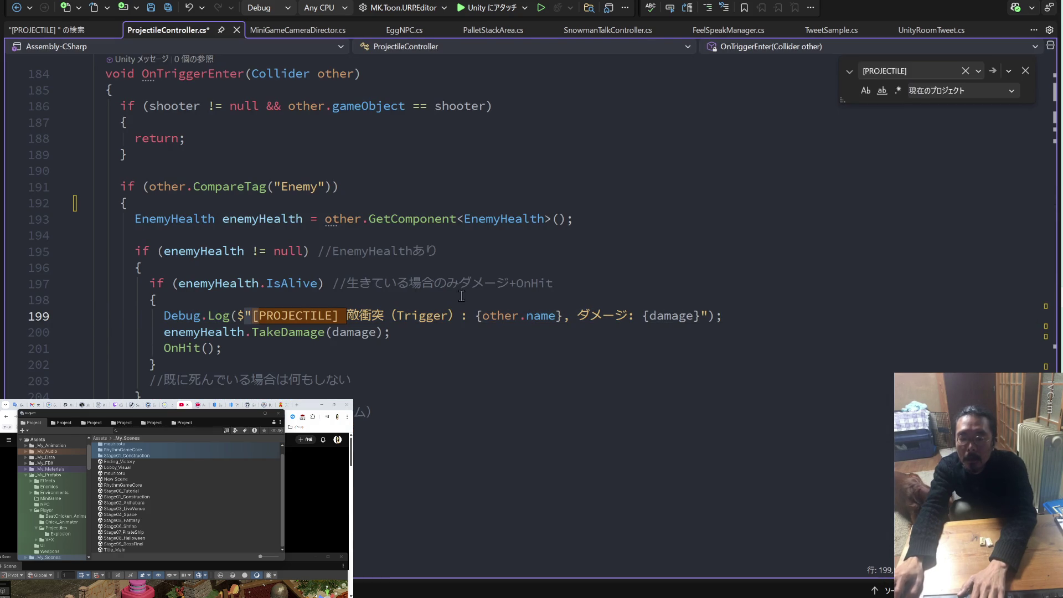
left_click_drag(725, 316, 46, 318)
key("Delete")
key("BackSpace")
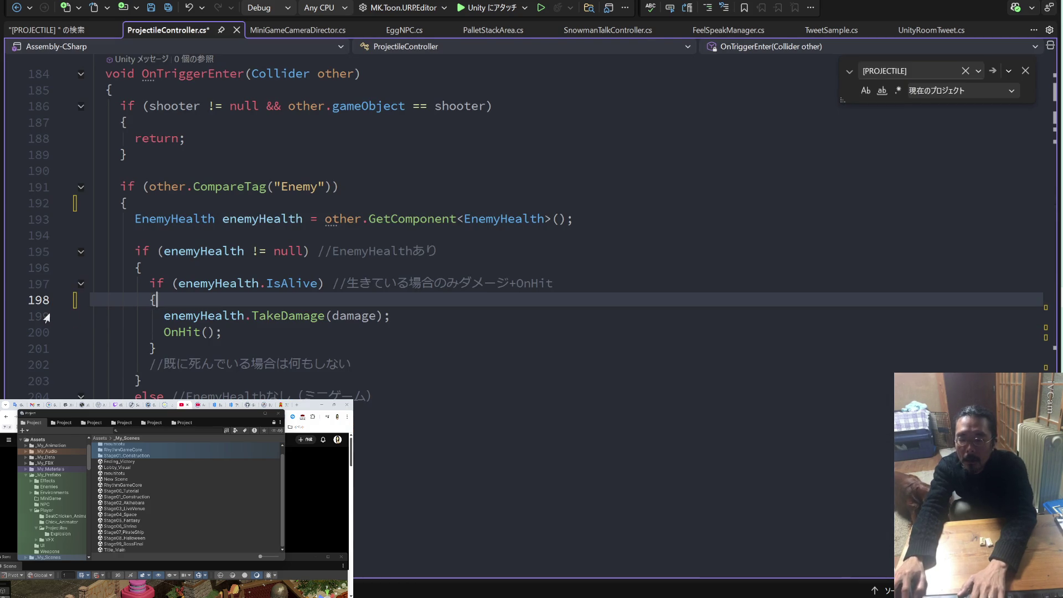
key("alt+f")
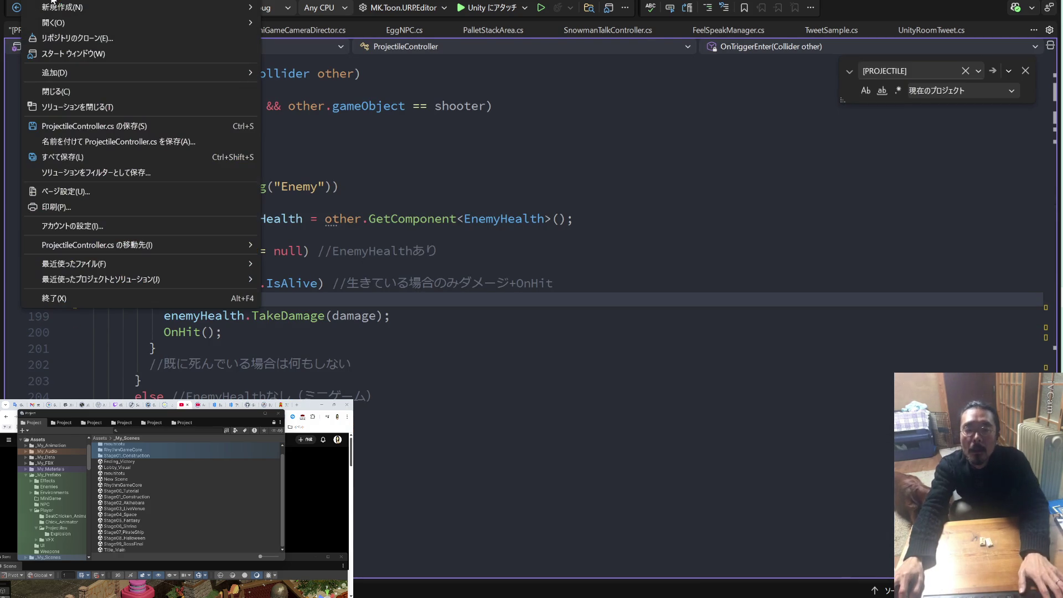
left_click(85, 160)
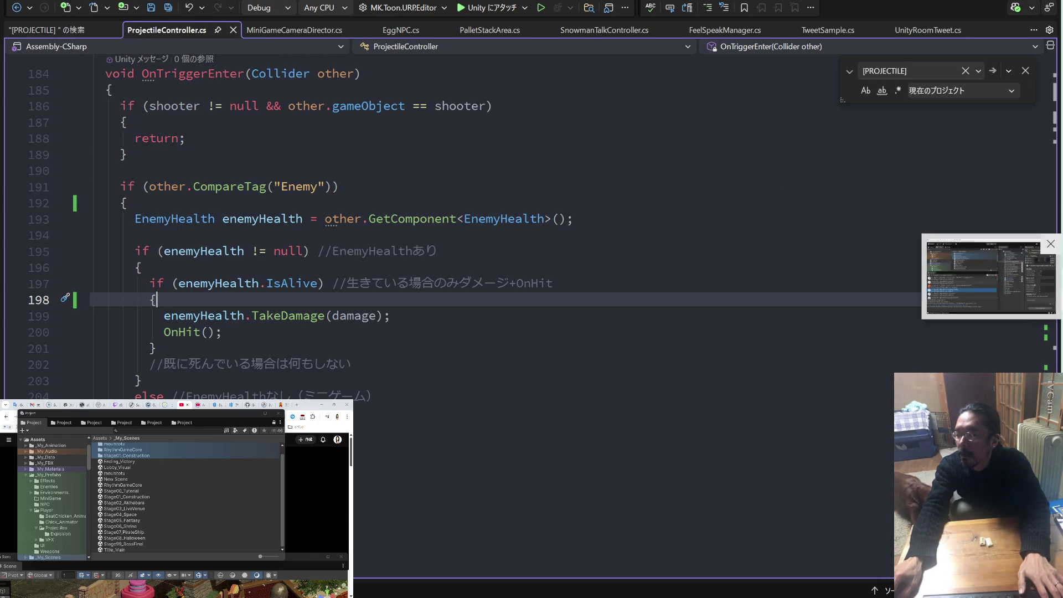
Paste the Console's UDP-port warning into a ChatGPT conversation and send it
key("alt+Tab")
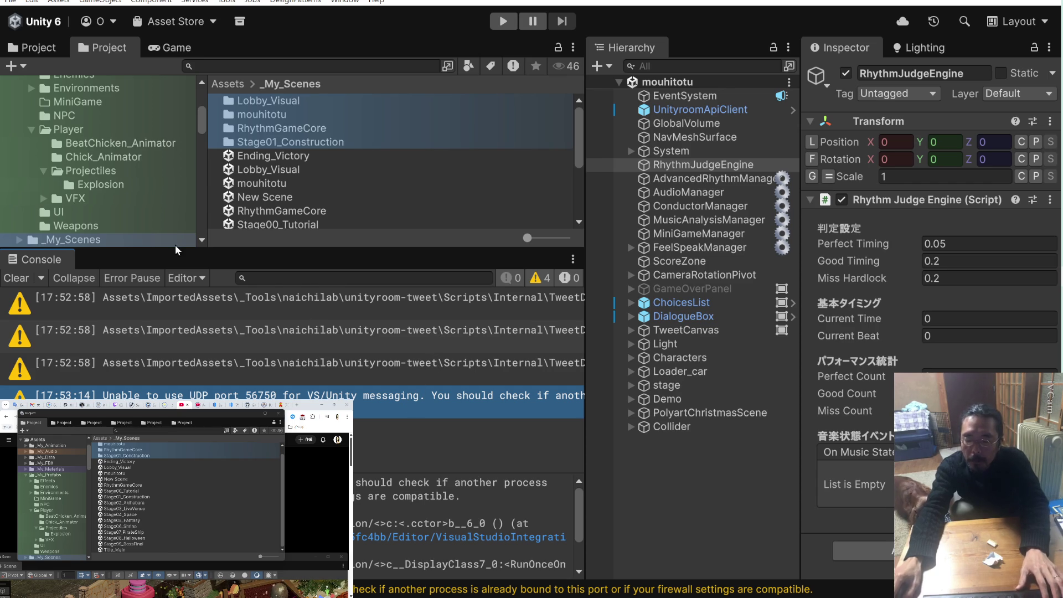
left_click(69, 404)
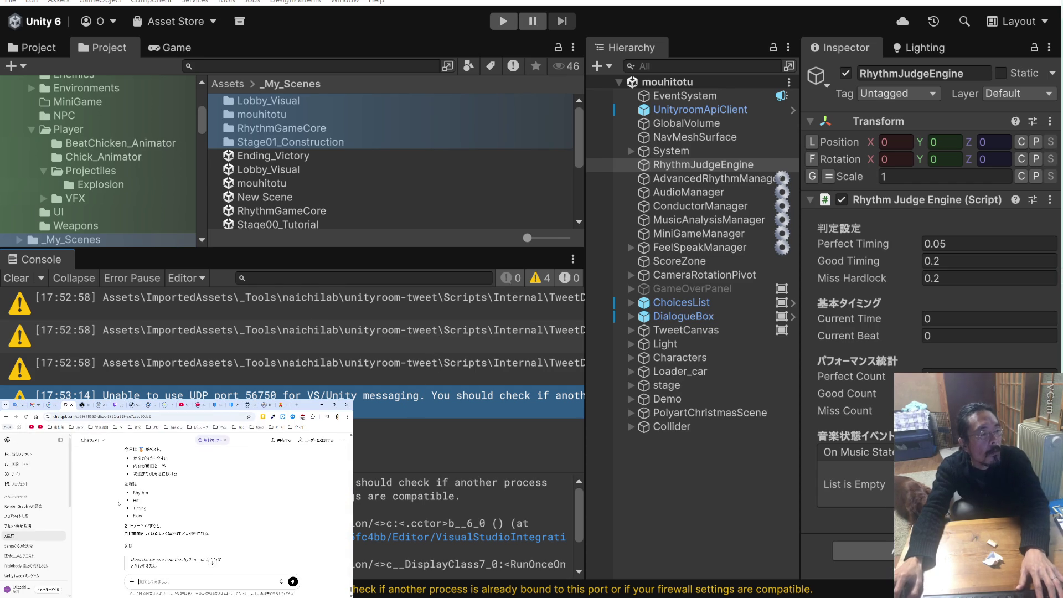
left_click(31, 506)
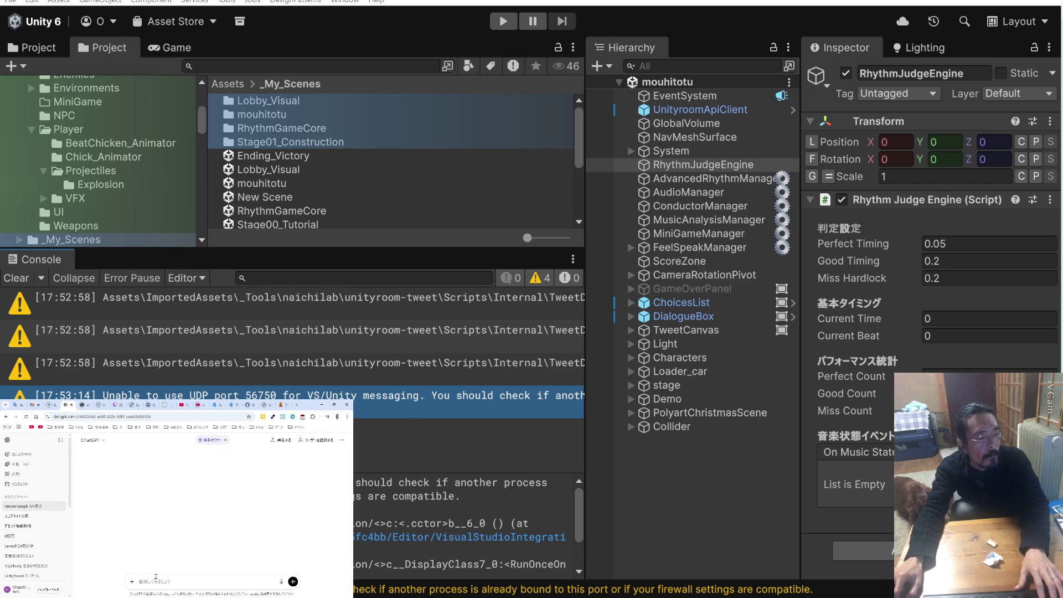
key("ctrl+v")
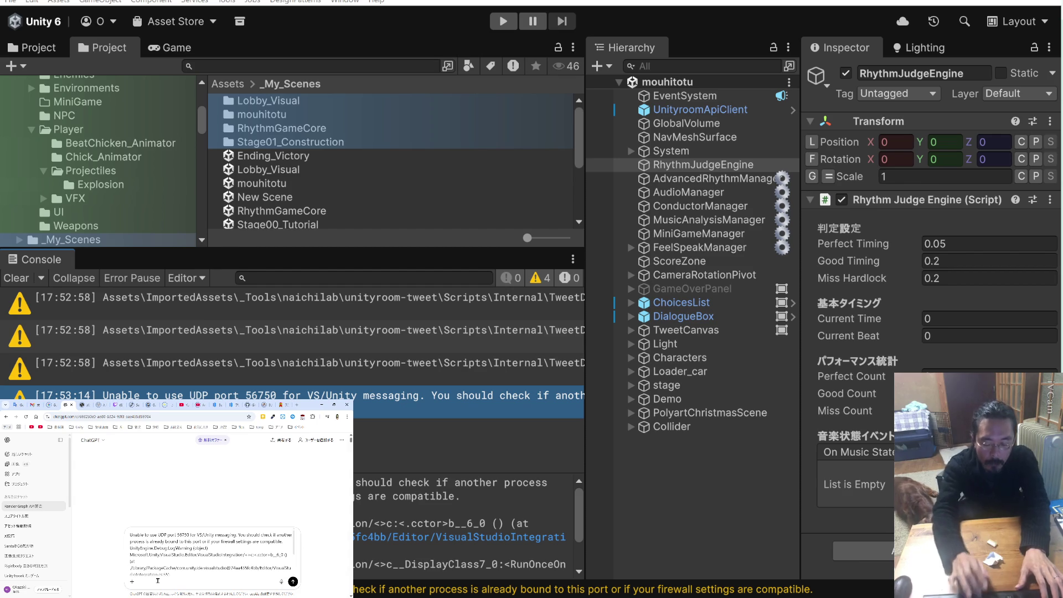
key("Return")
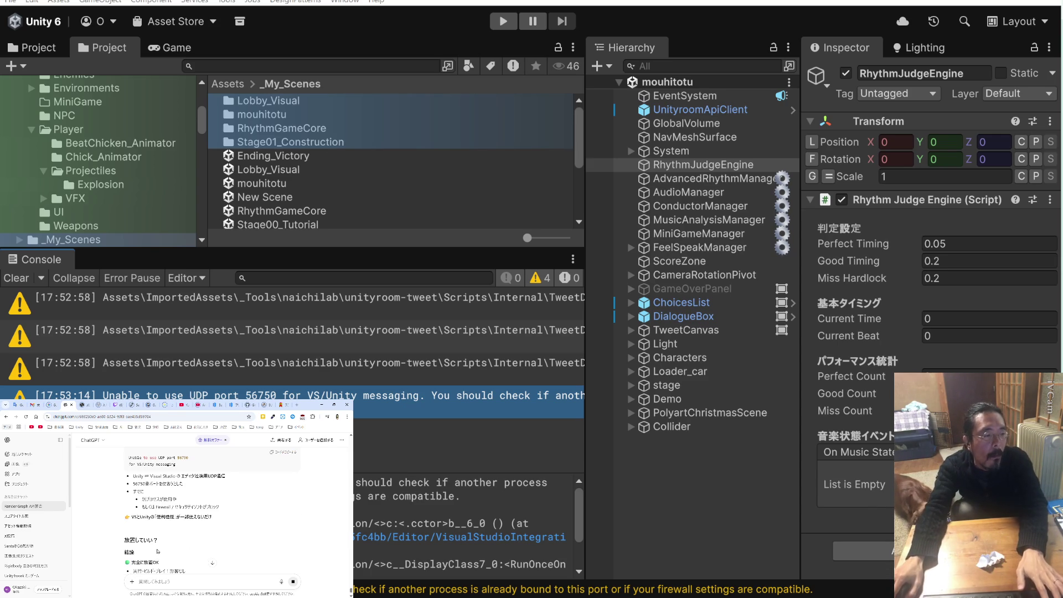
Read ChatGPT's explanation of the warning, then start the game in Play mode
scroll(158, 551, "down", 3)
scroll(157, 548, "down", 5)
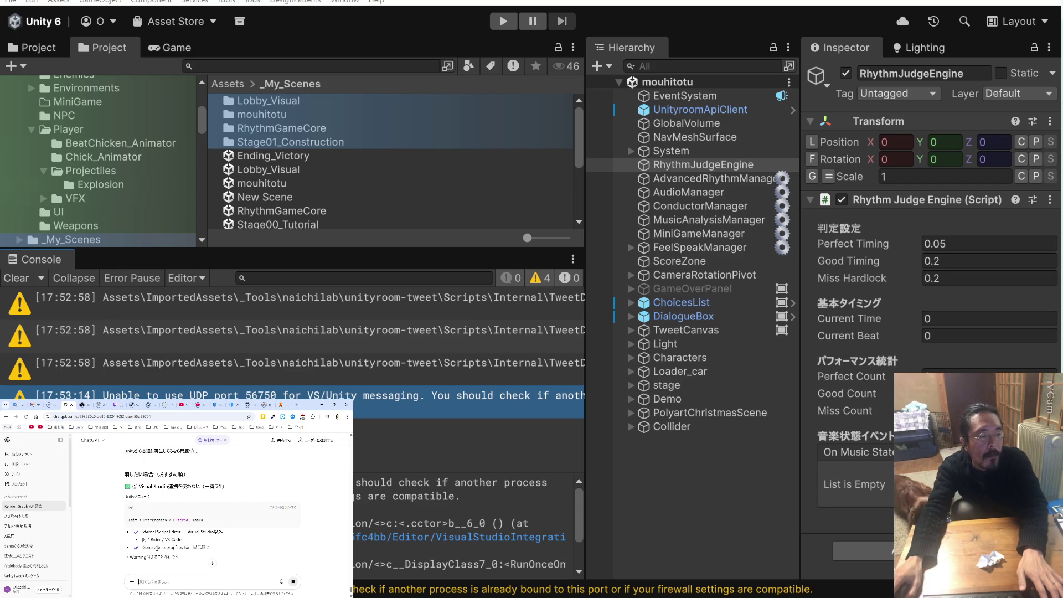
scroll(158, 550, "down", 2)
scroll(157, 551, "down", 2)
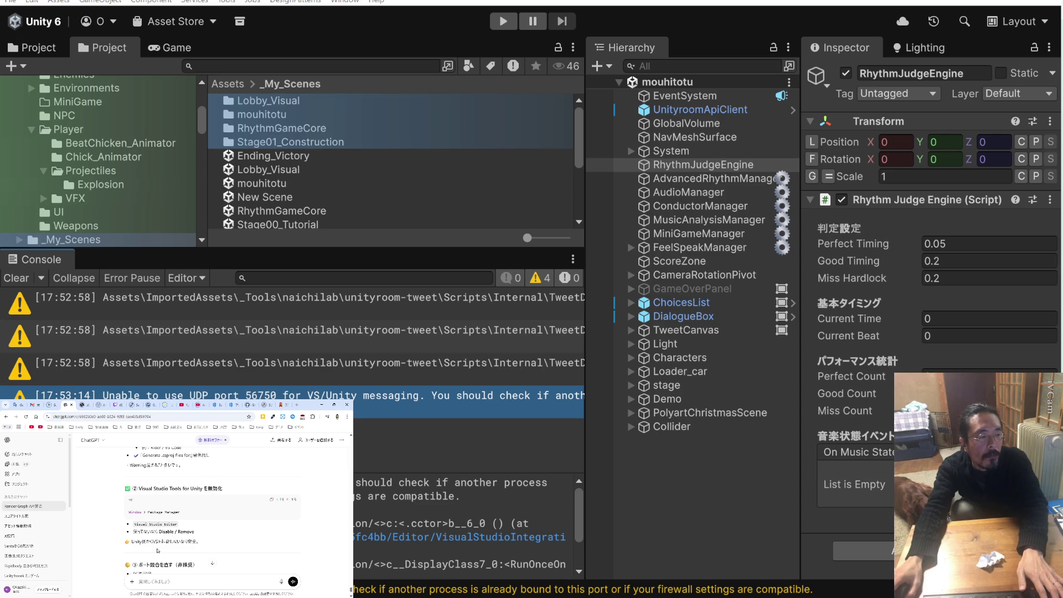
scroll(158, 550, "down", 2)
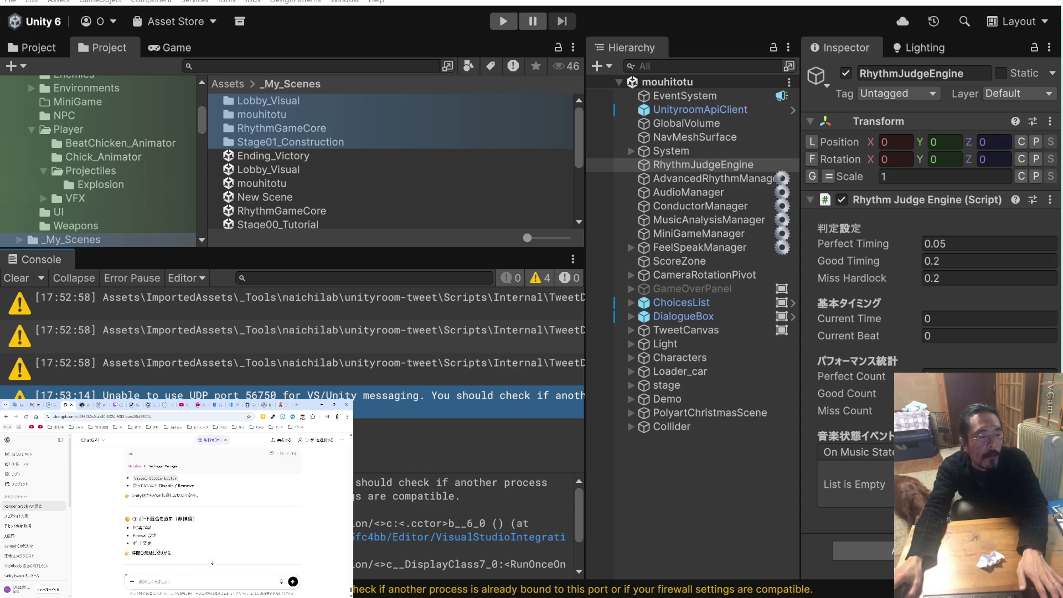
scroll(158, 551, "down", 2)
scroll(158, 520, "down", 2)
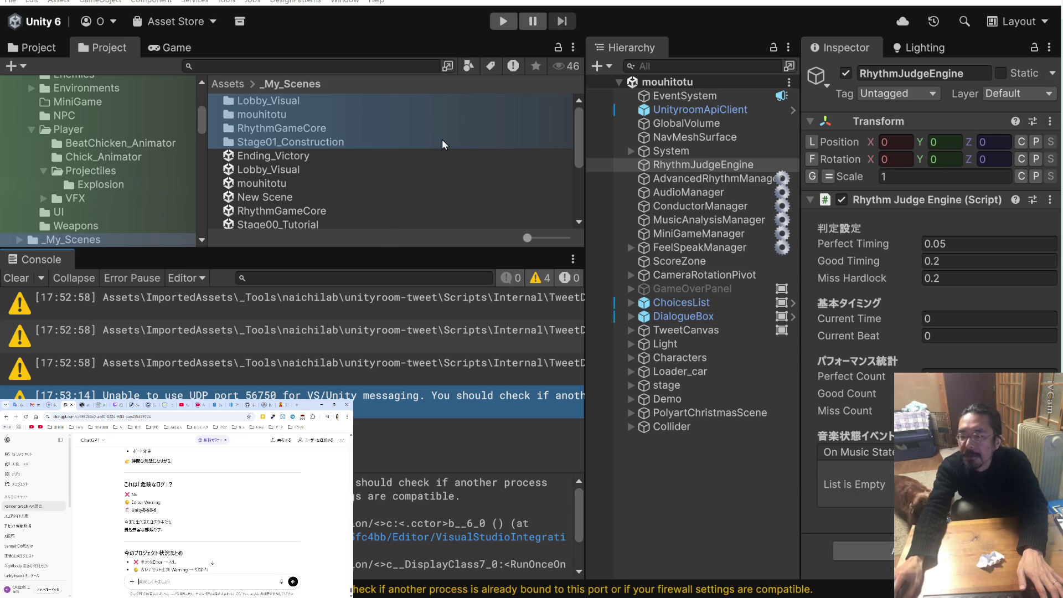
left_click(494, 22)
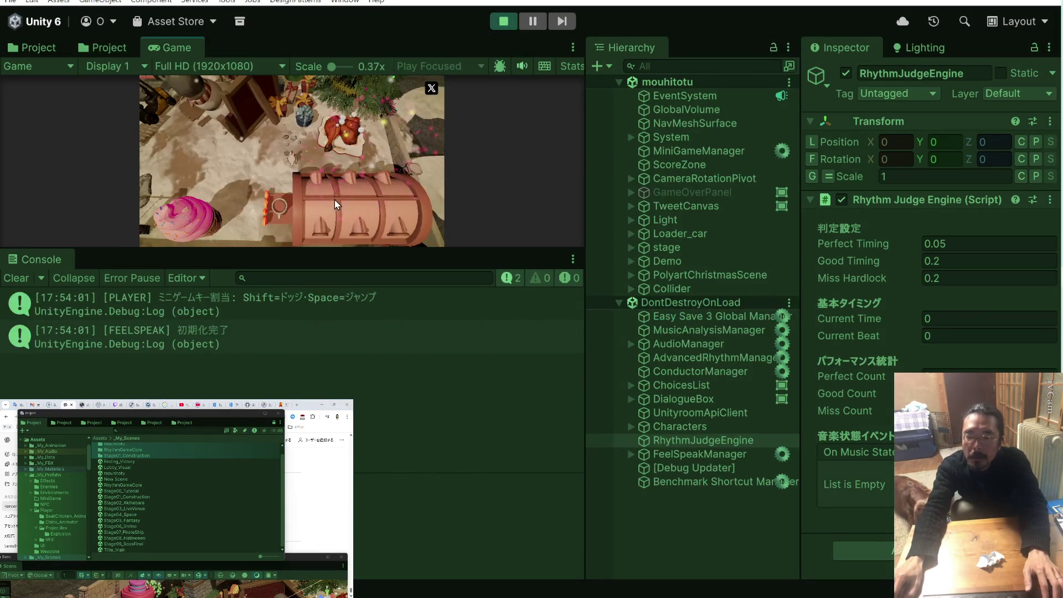
Delete the mini-game and main-story key-assignment Debug.Log lines in PlayerController.cs
left_click(329, 295)
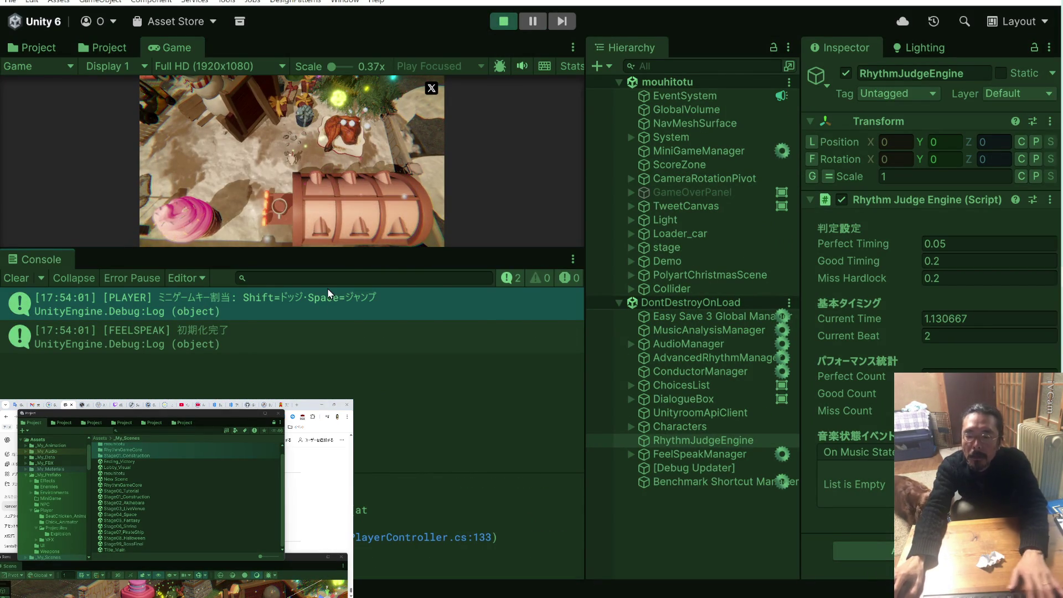
double_click(329, 295)
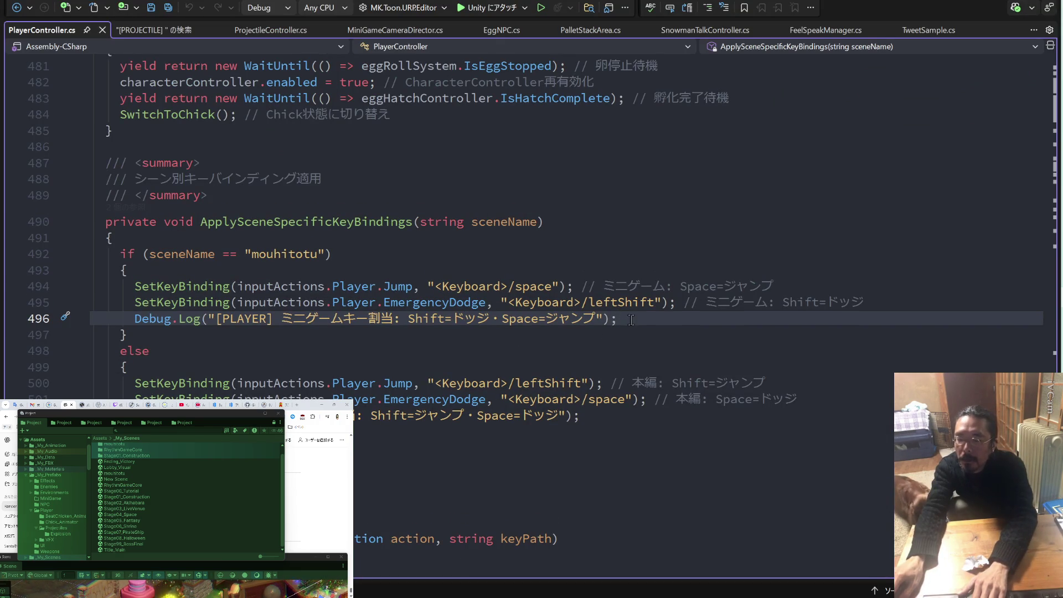
key("shift+Home")
key("BackSpace")
key("BackSpace")
key("BackSpace")
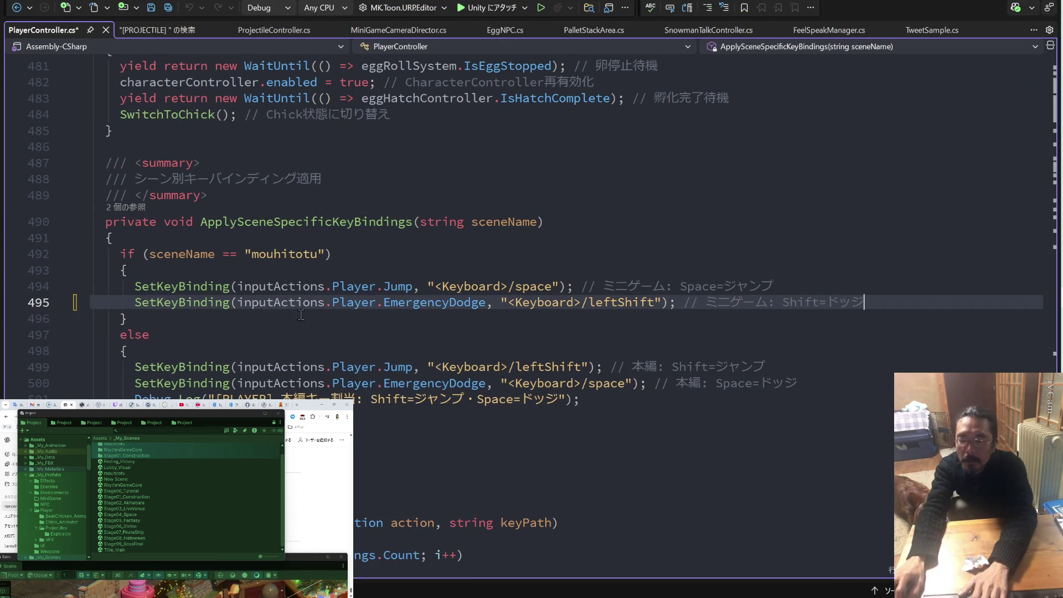
left_click(566, 394)
key("shift+Home")
key("BackSpace")
key("BackSpace")
key("BackSpace")
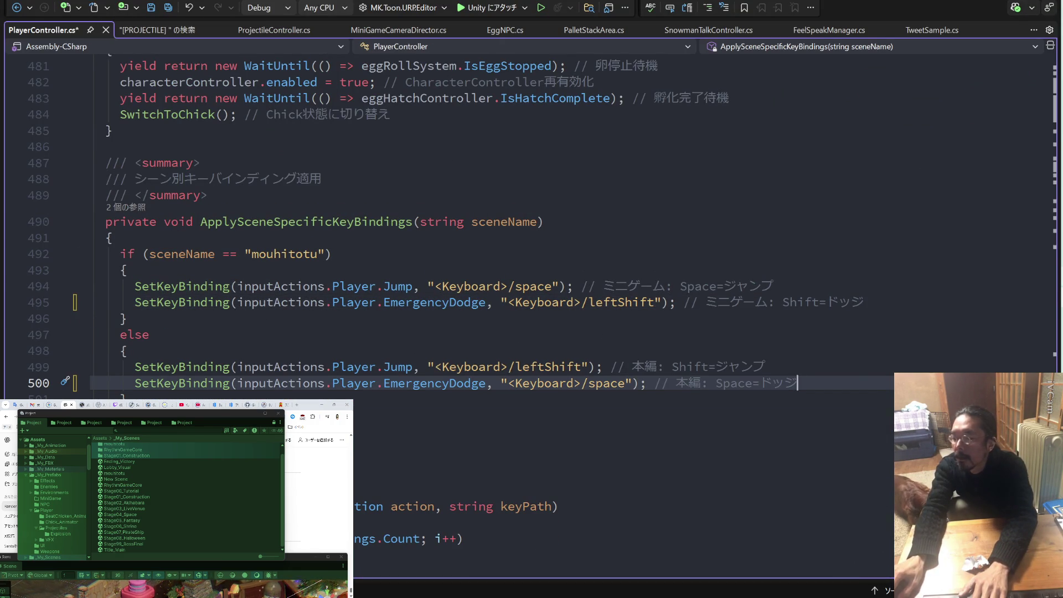
Delete the FeelSpeak initialisation log in FeelSpeakManager.cs, Save All, and stop Play mode
key("alt+Tab")
left_click(343, 334)
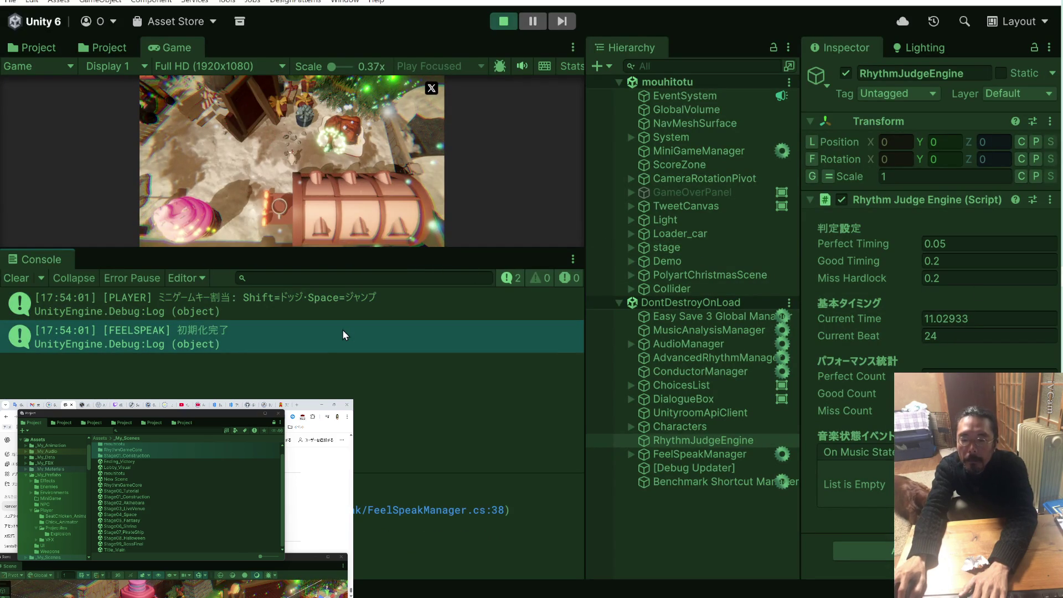
double_click(344, 335)
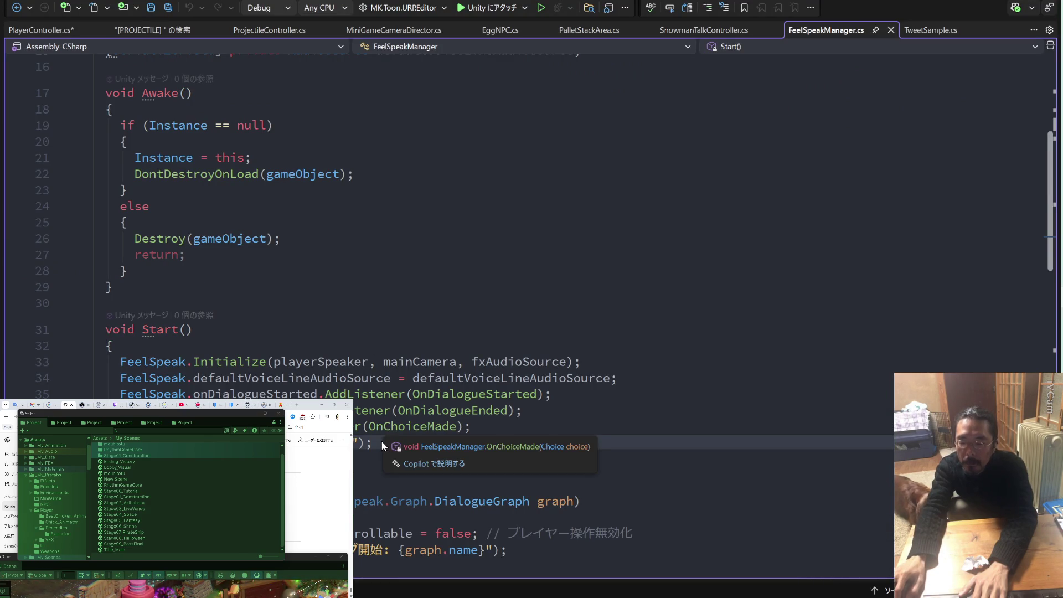
key("BackSpace")
key("BackSpace")
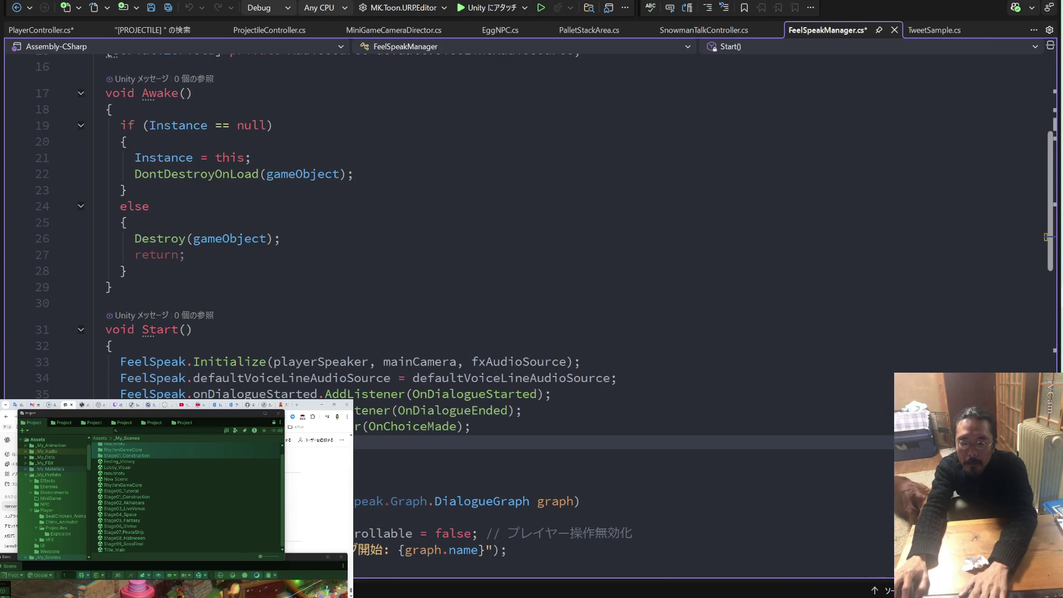
key("alt+f")
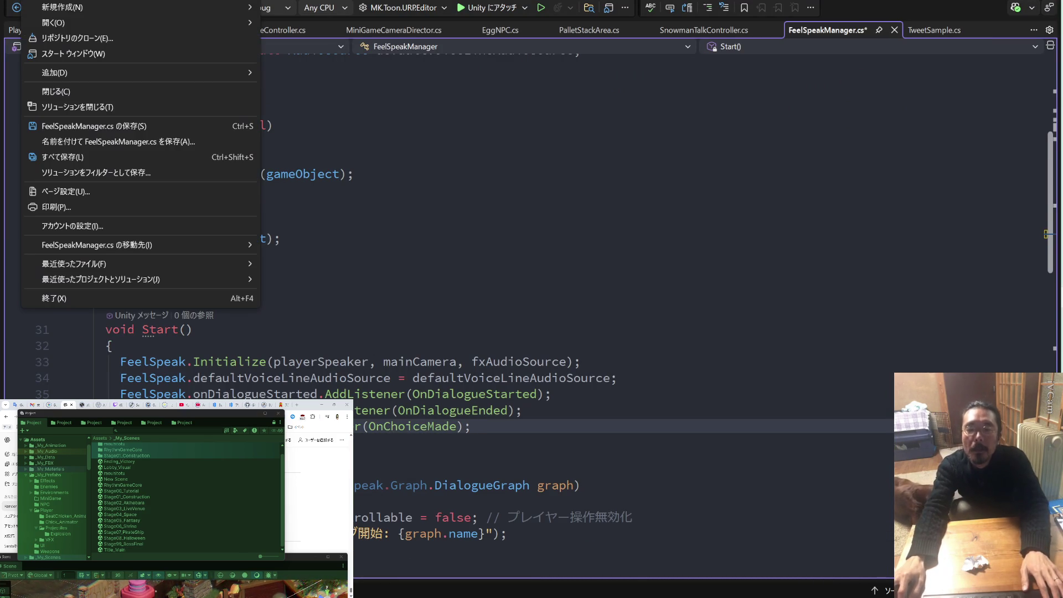
left_click(66, 157)
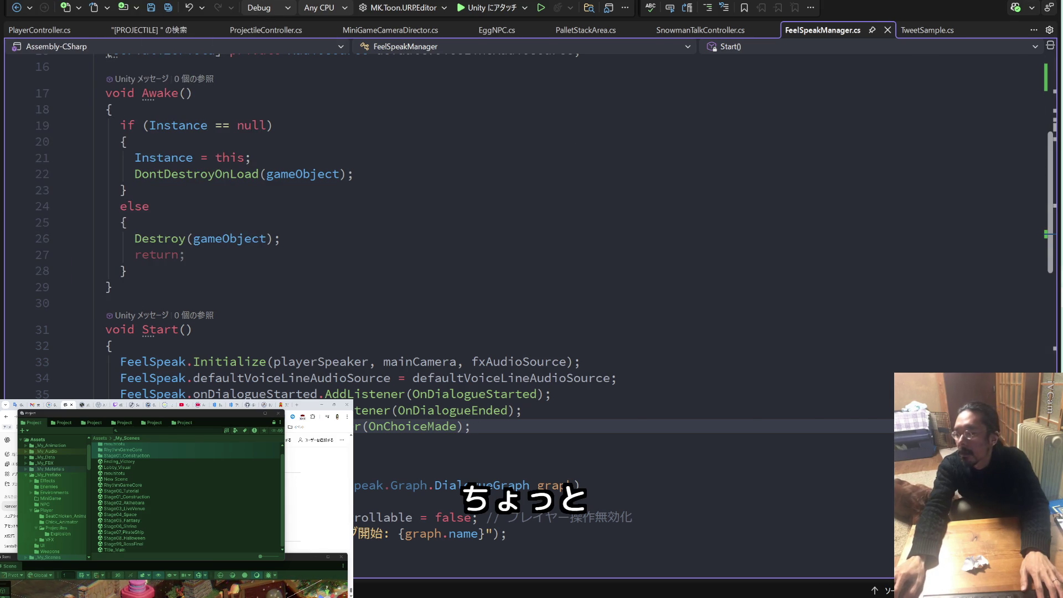
key("alt+Tab")
left_click(504, 21)
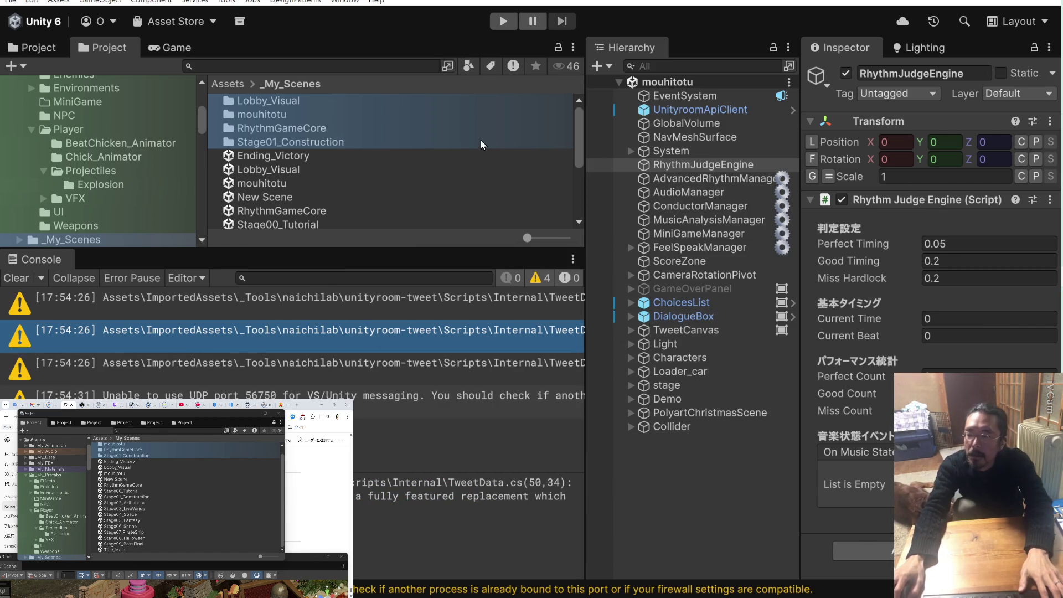
Open the AudioManager script in Visual Studio and close all other documents
left_click(685, 192)
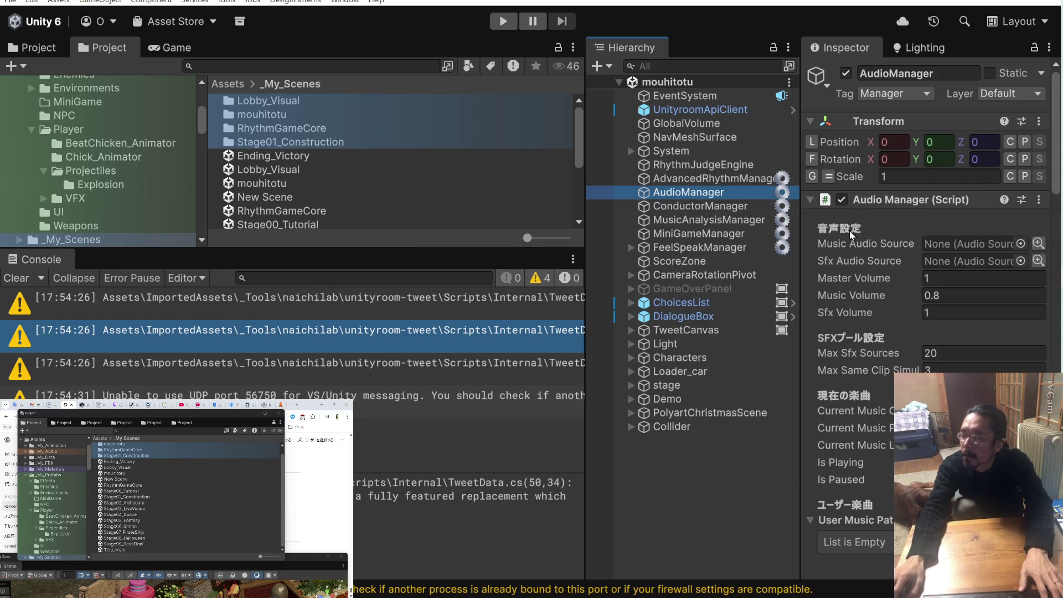
right_click(898, 200)
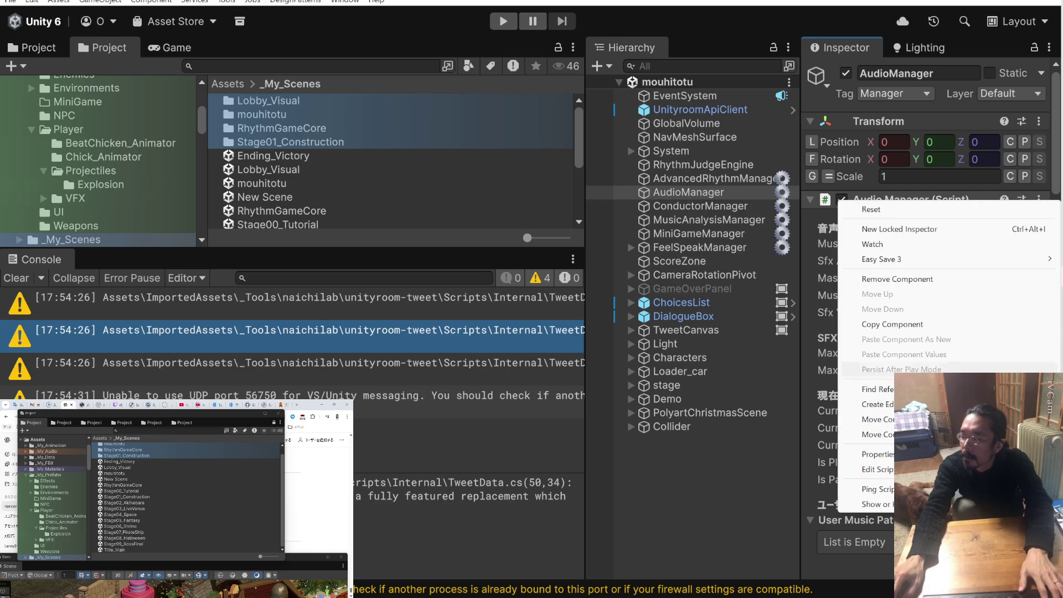
left_click(877, 469)
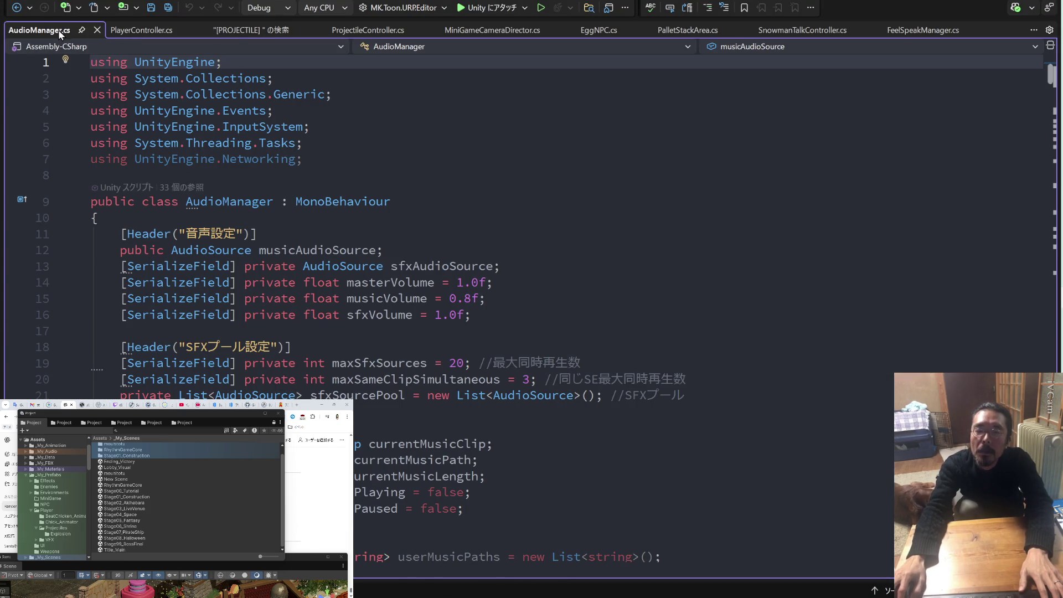
right_click(59, 33)
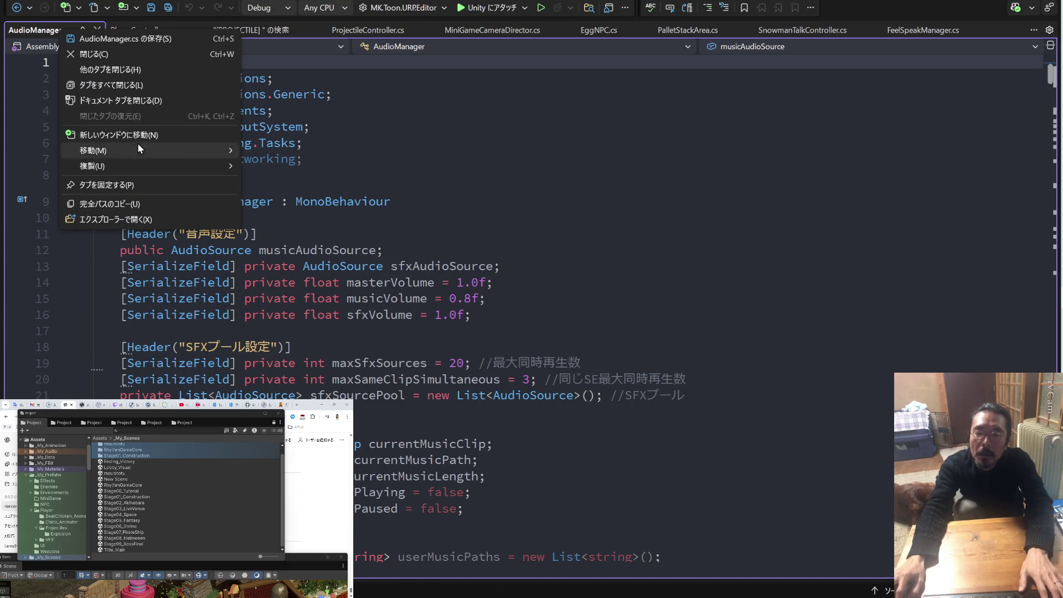
left_click(135, 72)
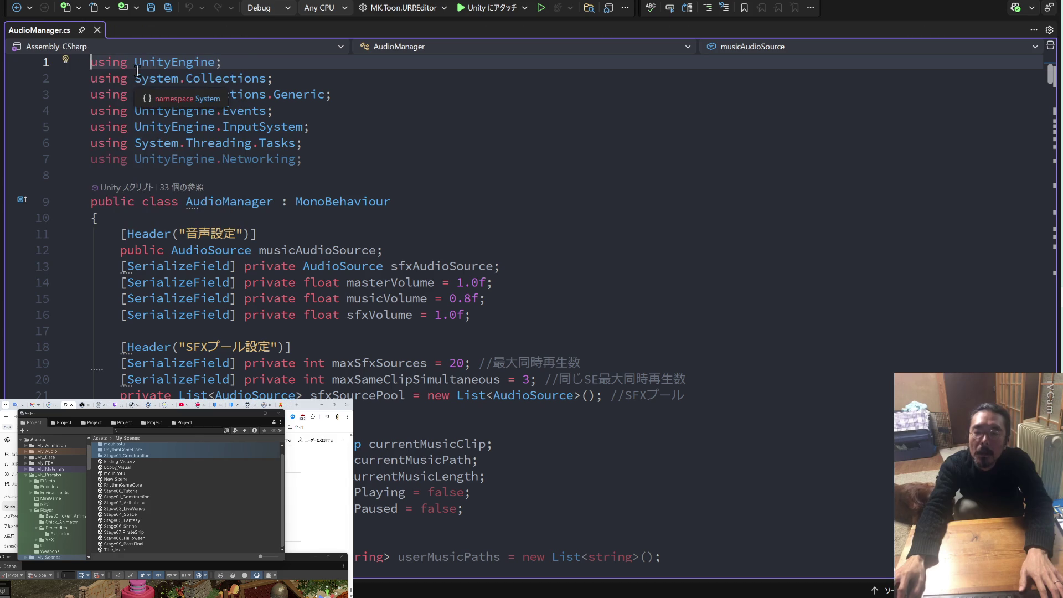
Show AudioManager.cs's Manager folder in File Explorer on the other monitor
right_click(55, 29)
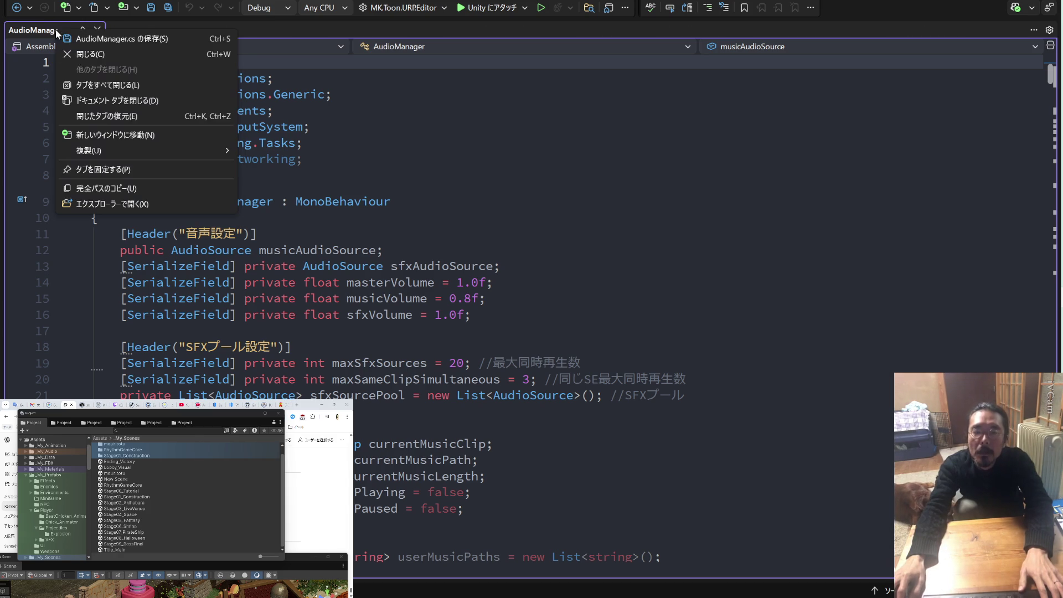
left_click(111, 202)
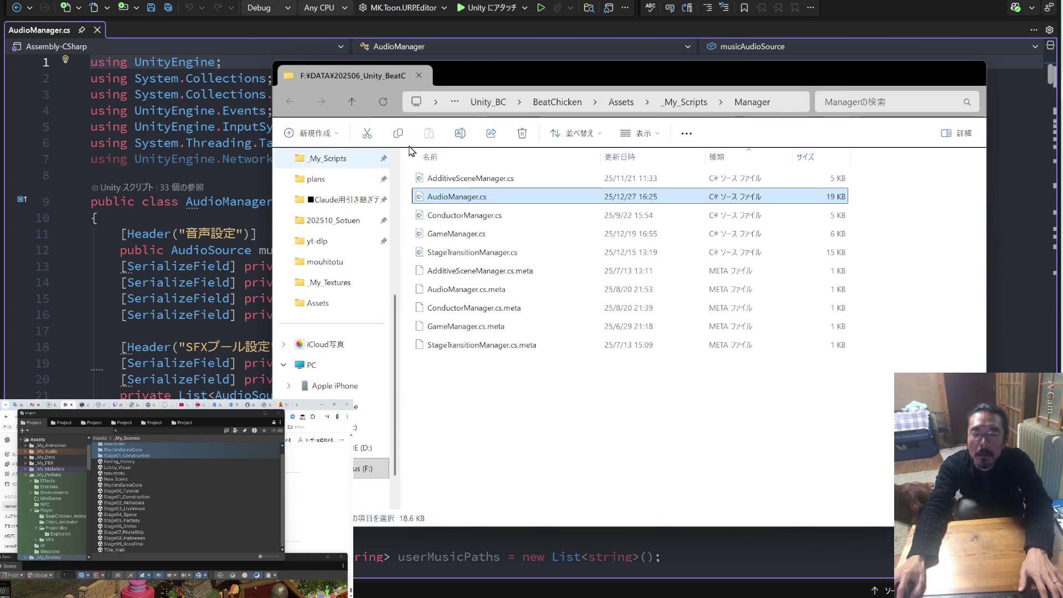
left_click_drag(529, 85, 0, 84)
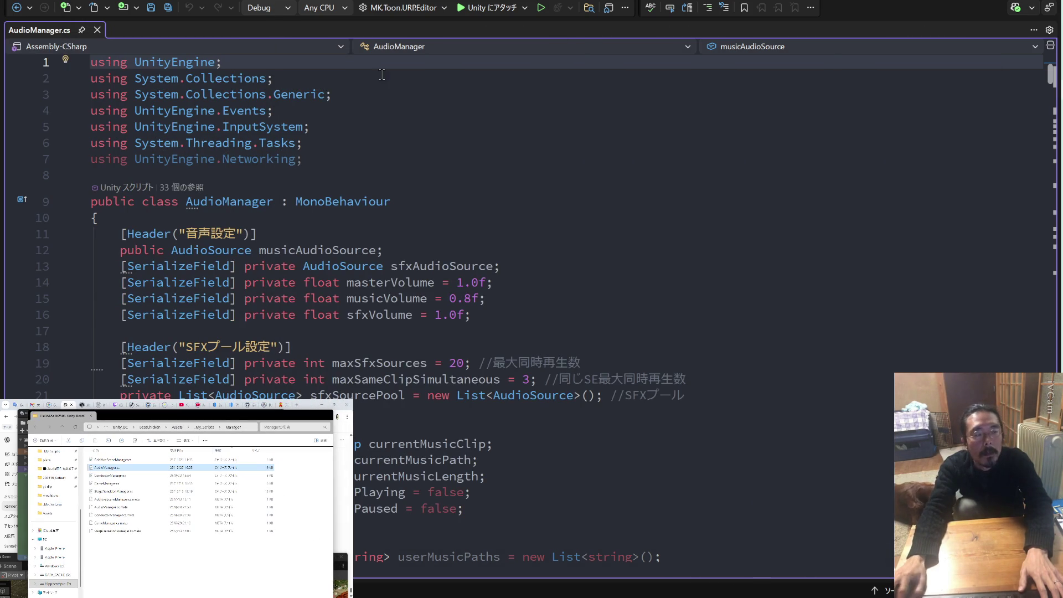
Write a multi-line message in Claude and attach AudioManager.cs dragged from Explorer
key("alt+Tab")
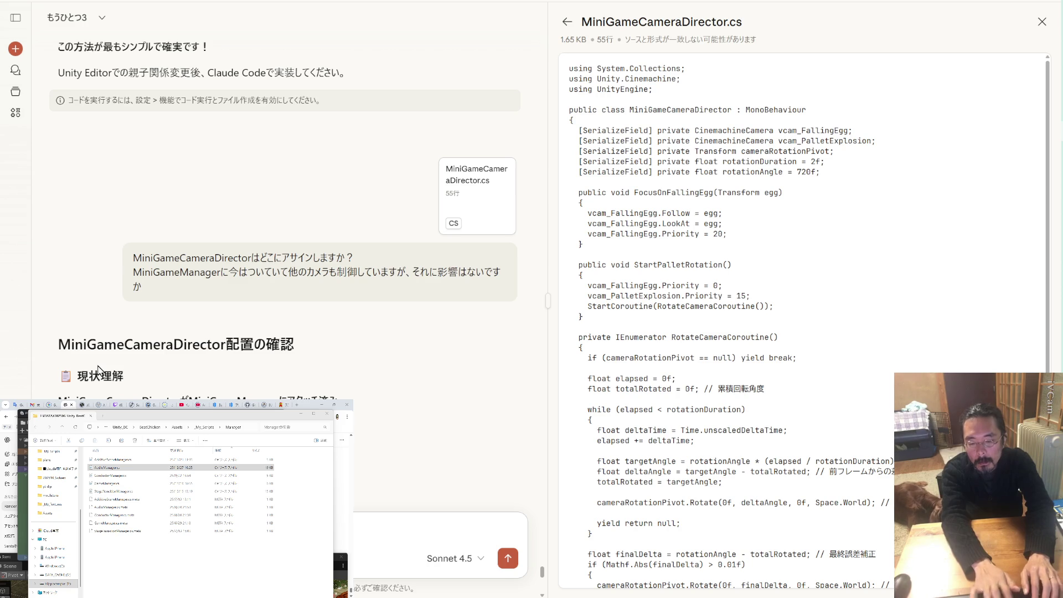
key("shift+Return")
key("shift+Return")
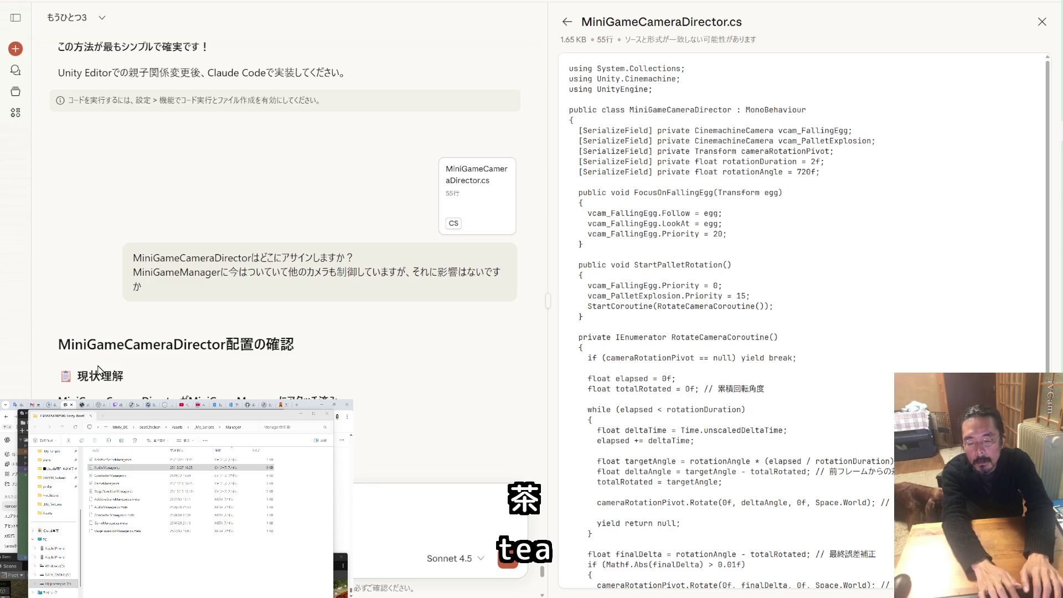
key("shift+Return")
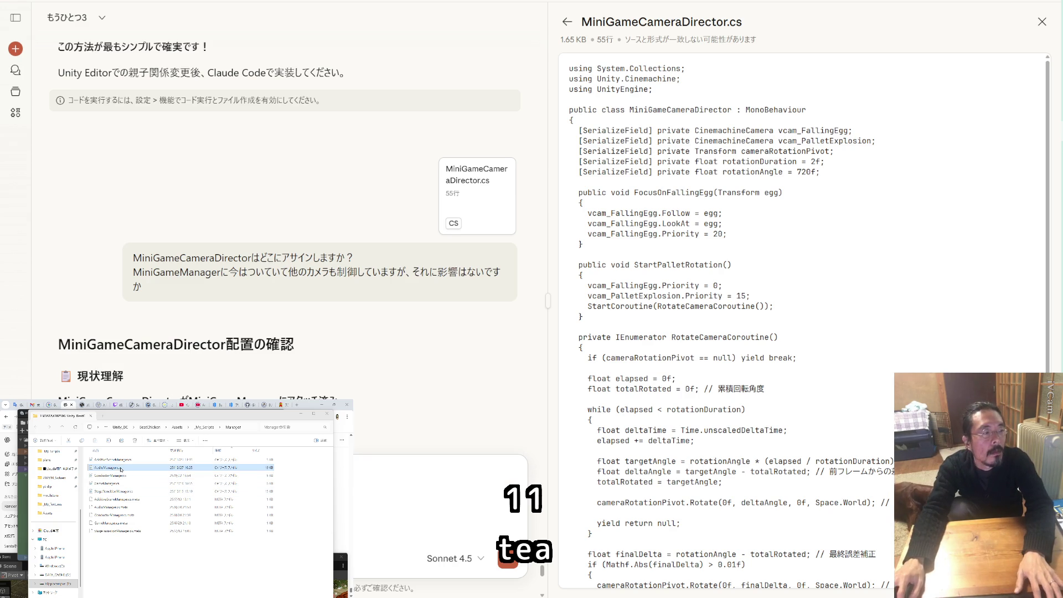
mouse_move(110, 468)
left_mouse_down()
mouse_move(285, 344)
mouse_move(350, 350)
left_mouse_up()
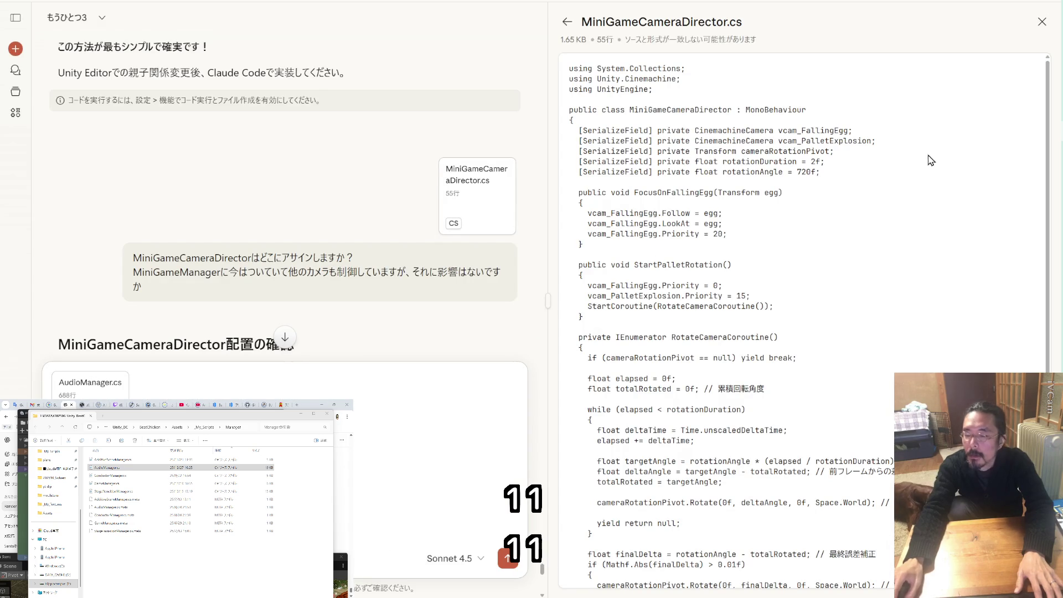
mouse_move(1060, 271)
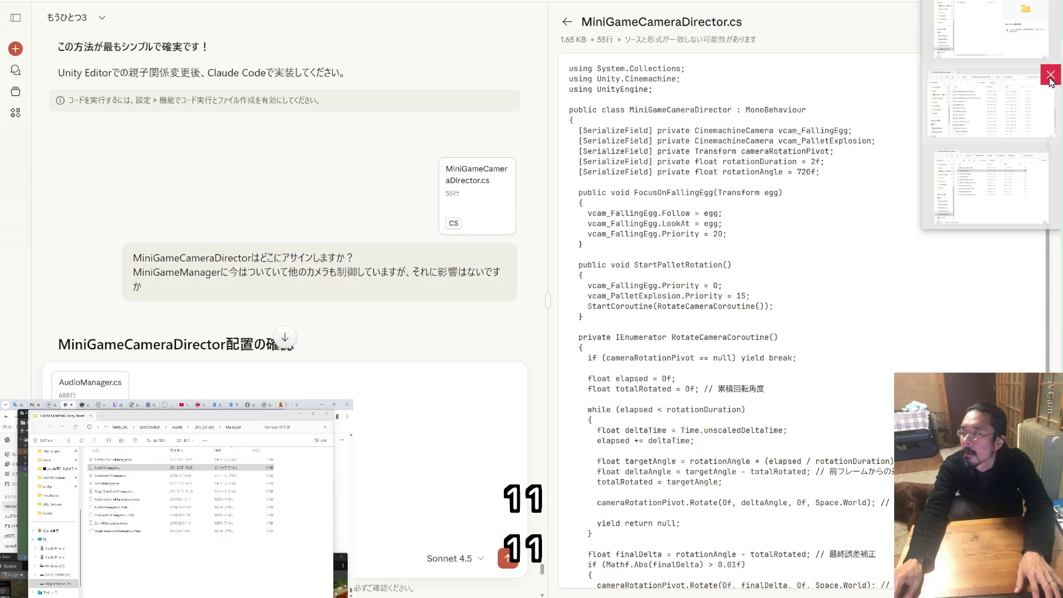
left_click(1050, 75)
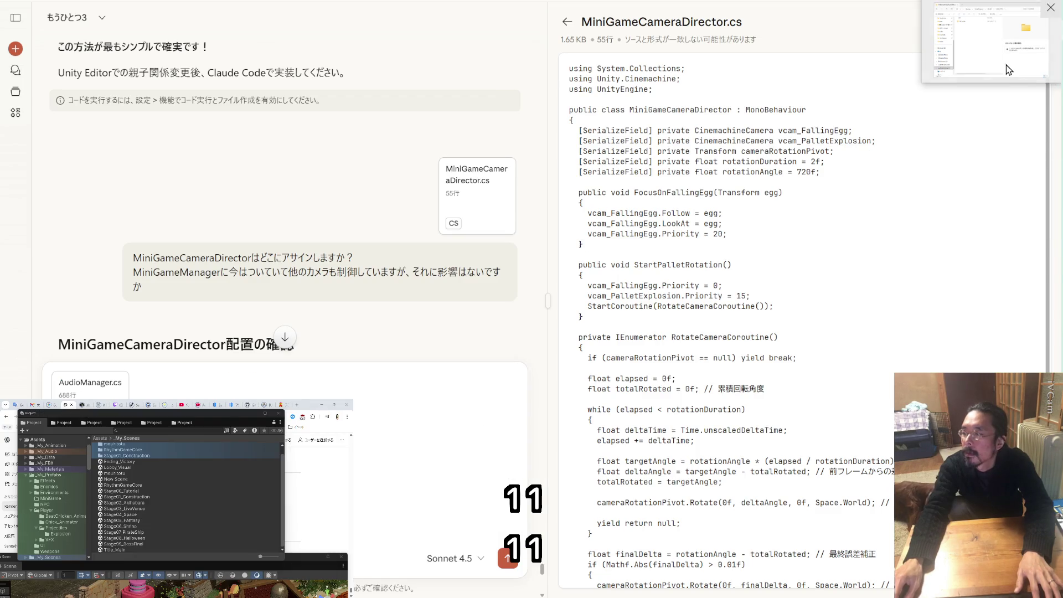
Create a new folder named 1228_1755 in BU_BC
left_click(991, 28)
left_click(335, 85)
left_click(293, 116)
left_click(308, 149)
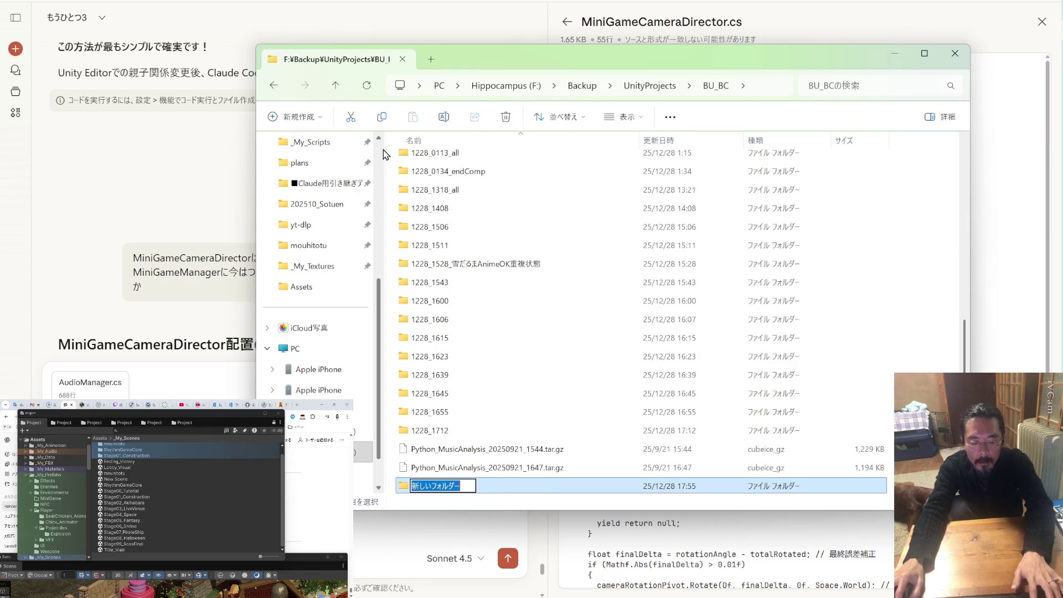
type("1228_1755")
key("Return")
key("Return")
Delete the _My_Scripts folder accidentally copied into 1228_1755
mouse_move(323, 145)
left_mouse_down()
mouse_move(560, 247)
mouse_move(558, 238)
left_mouse_up()
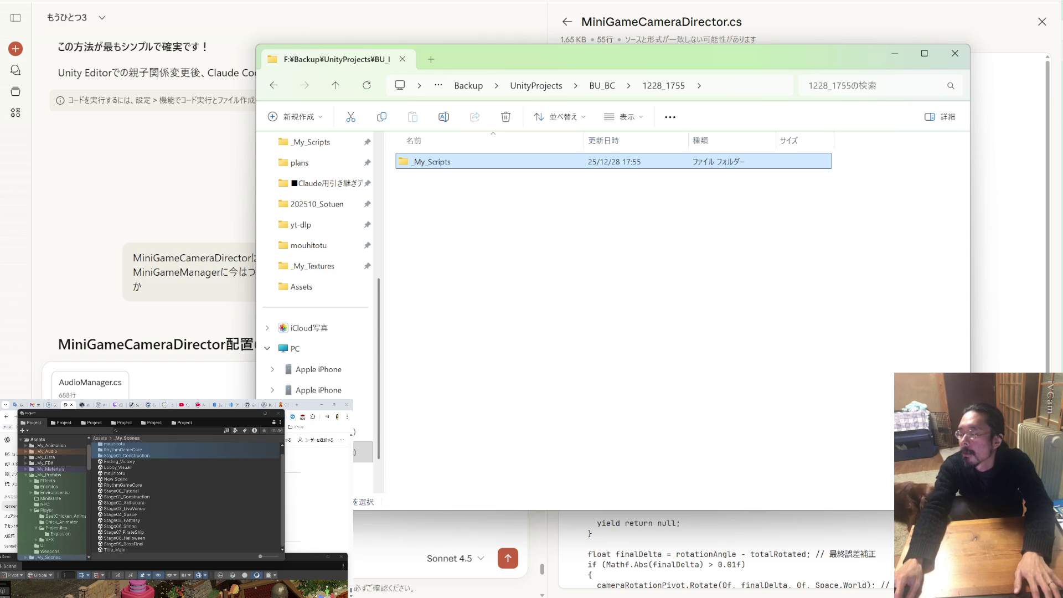
right_click(427, 163)
left_click(463, 506)
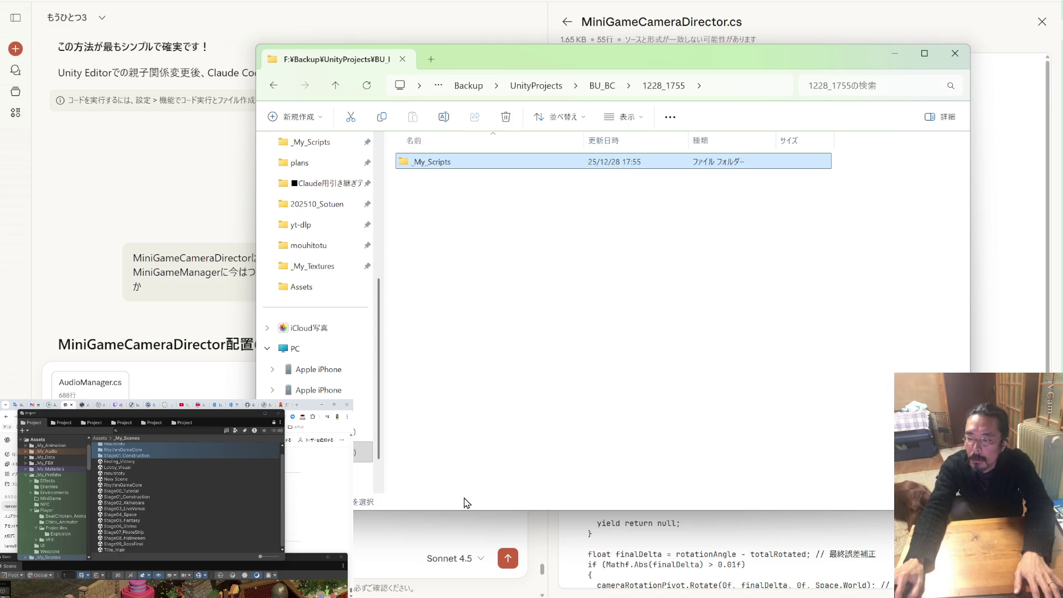
left_click(601, 85)
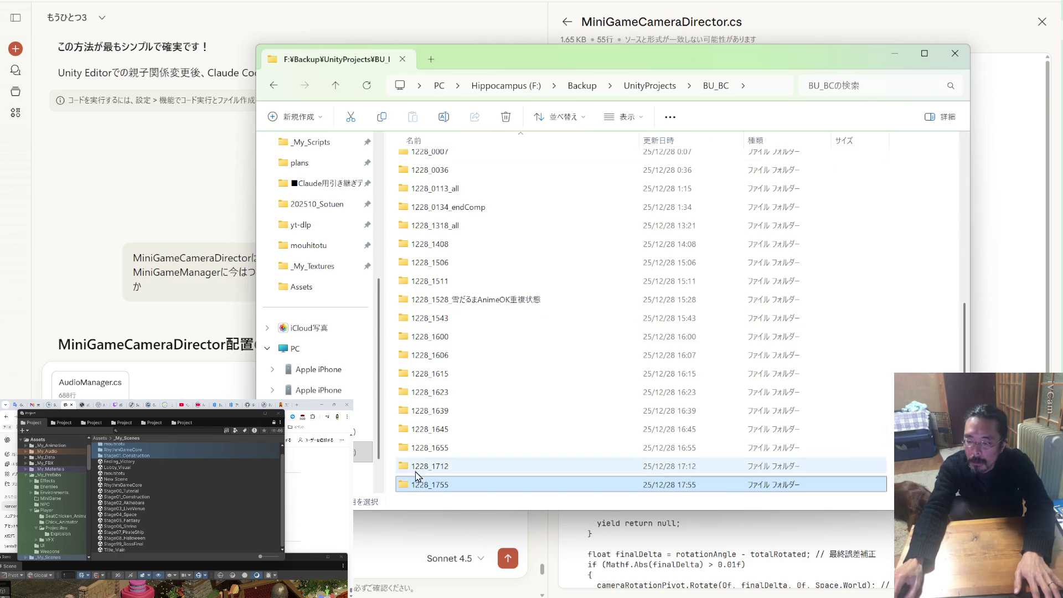
Rename the folder to 1228_1755_all, open it, and show BeatChicken in a second window
left_click(455, 484)
type("_al")
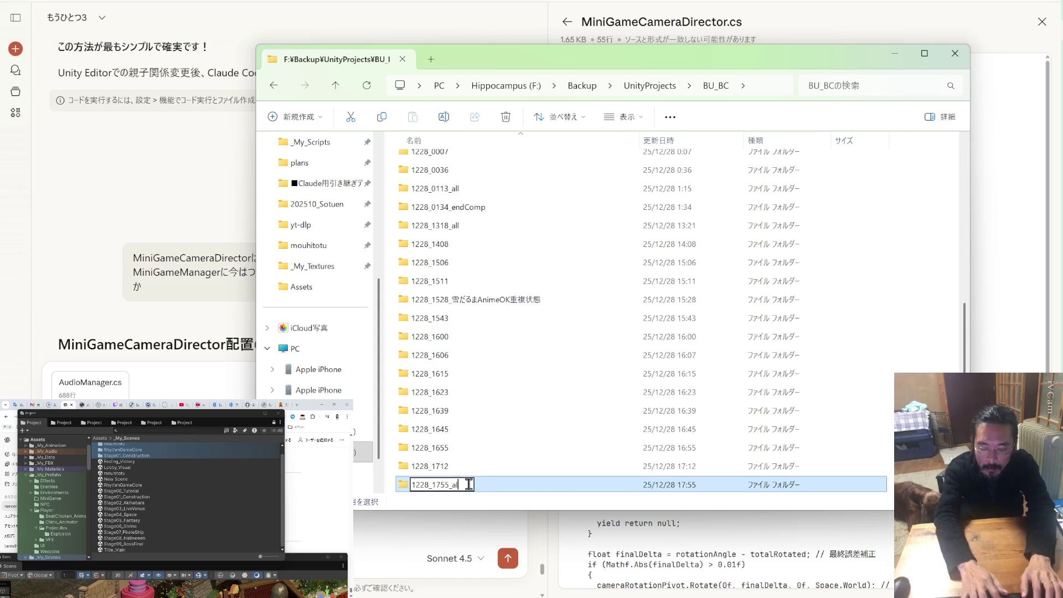
type("l")
key("Return")
double_click(468, 486)
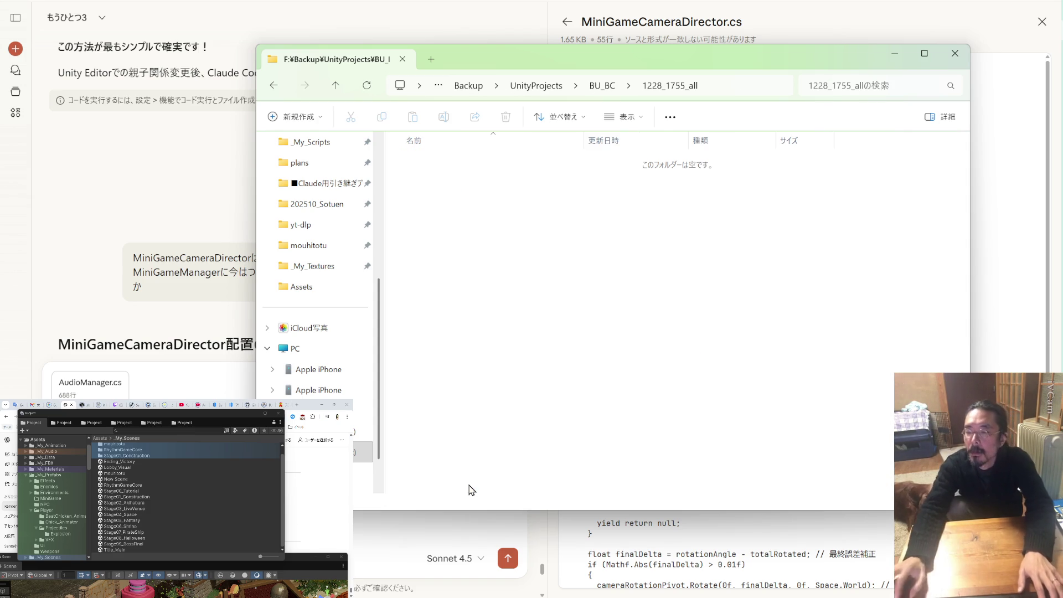
key("ctrl+n")
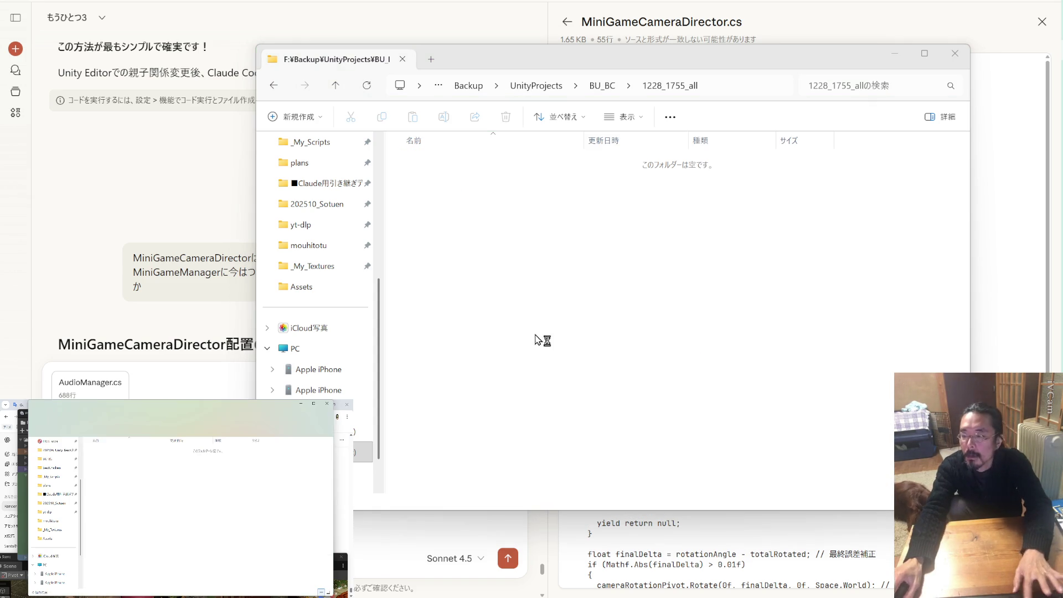
left_click(58, 470)
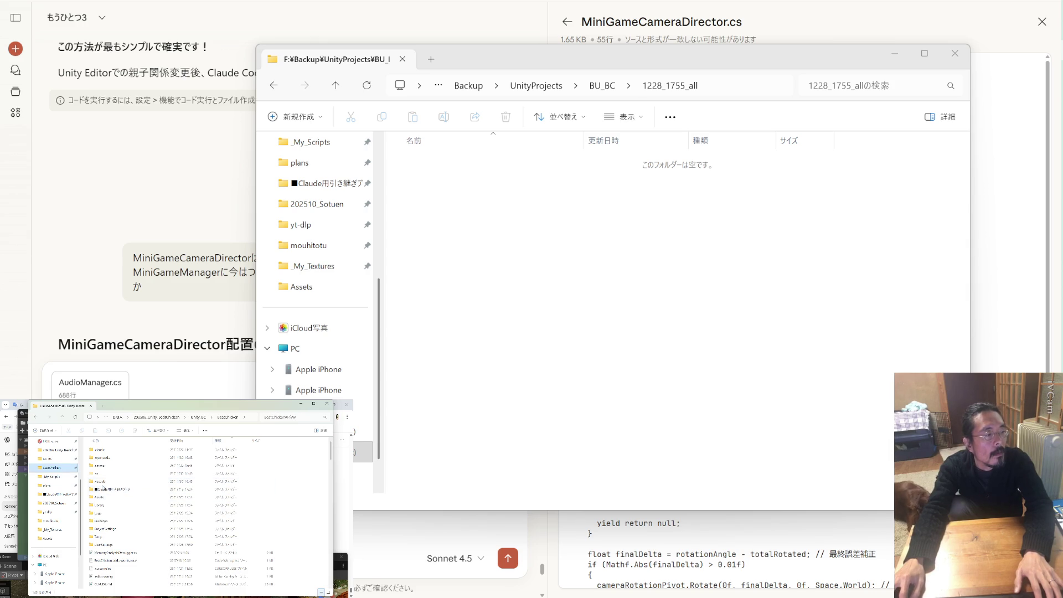
Copy Assets, Packages, ProjectSettings and UserSettings into the 1228_1755_all backup folder
left_click(104, 497)
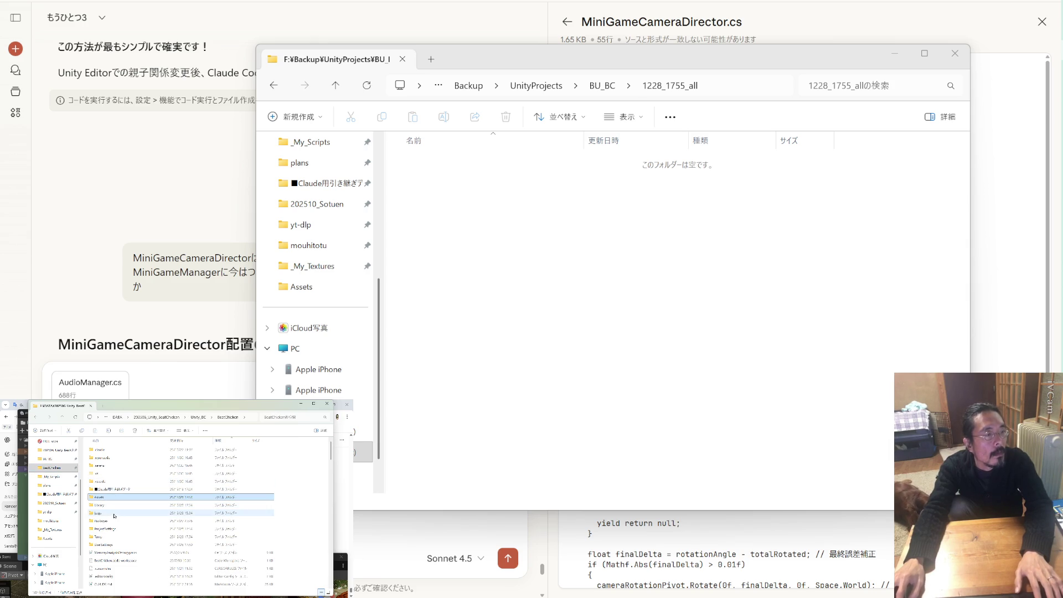
left_click(106, 522, "ctrl")
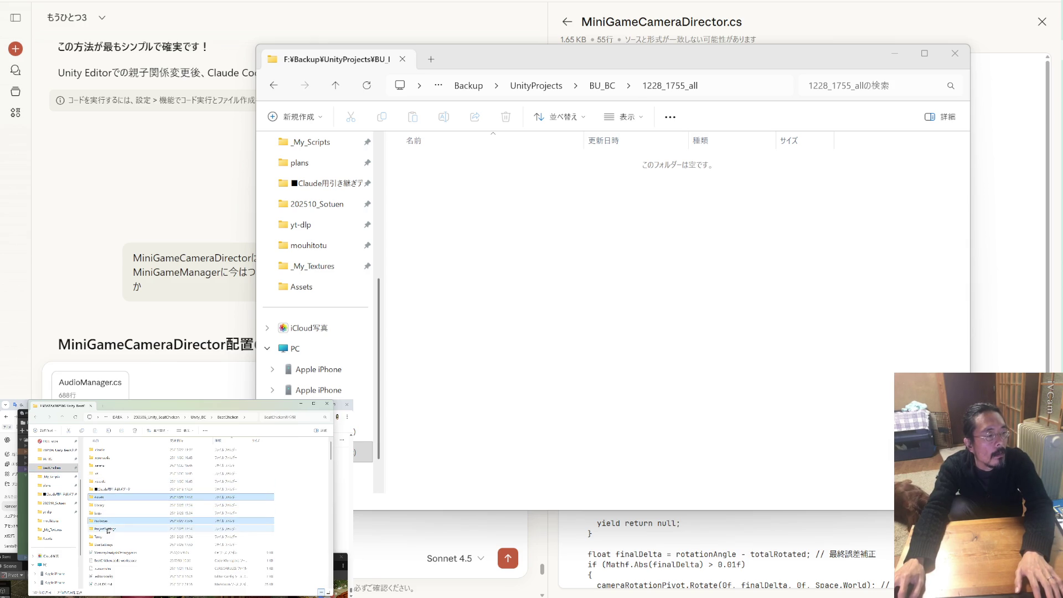
left_click(104, 528, "ctrl")
left_click(104, 545, "ctrl")
mouse_move(102, 497)
left_mouse_down()
mouse_move(714, 303)
mouse_move(689, 303)
left_mouse_up()
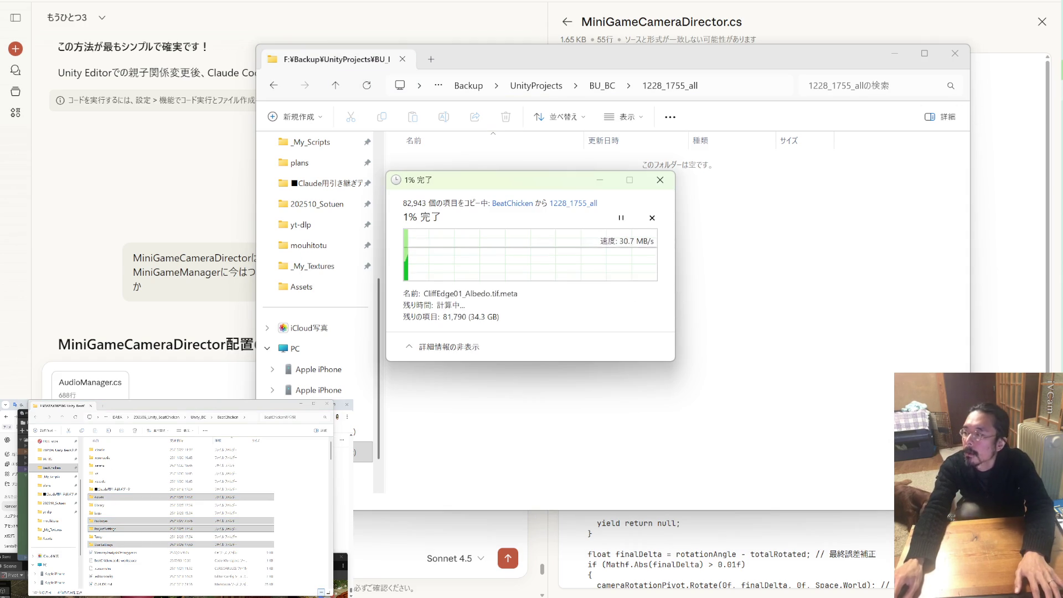
Delete lines 13–14 from the temp_BC.md notes
key("alt+Tab")
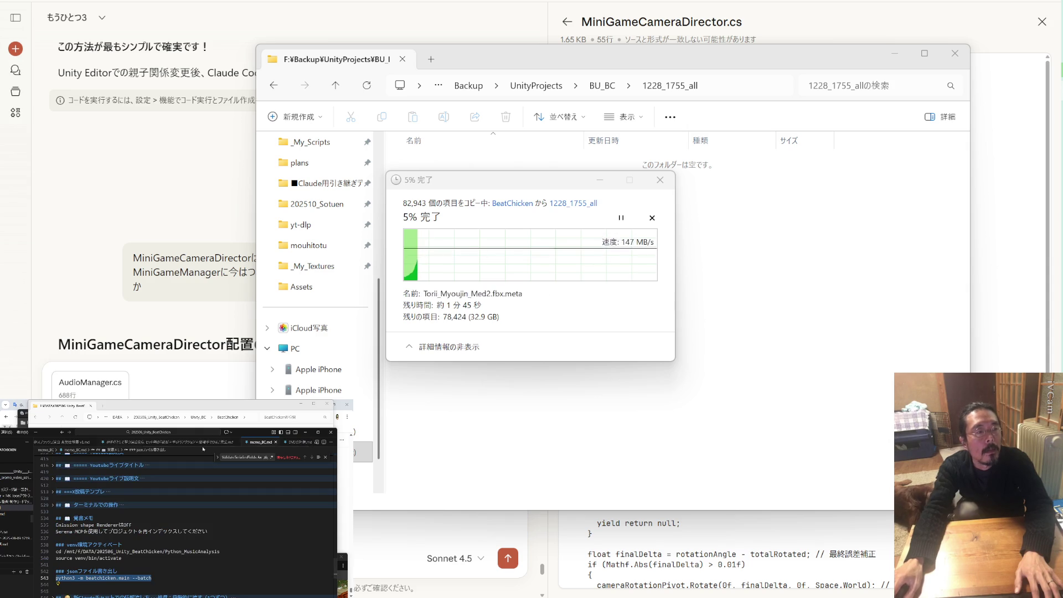
scroll(249, 442, "up", 5)
left_click(53, 441)
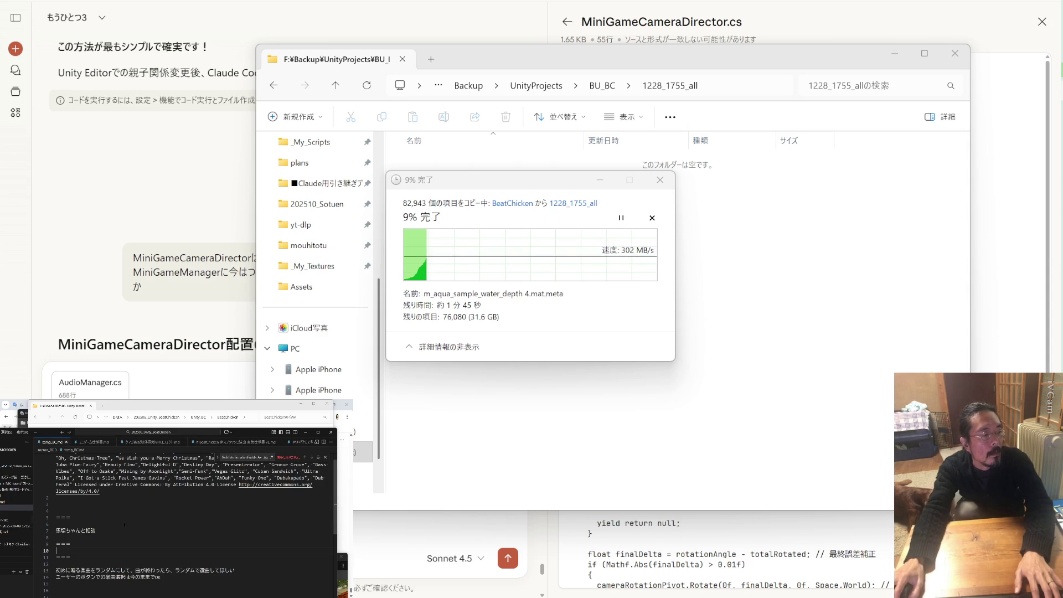
left_click(172, 578)
left_click_drag(173, 578, 57, 570)
key("BackSpace")
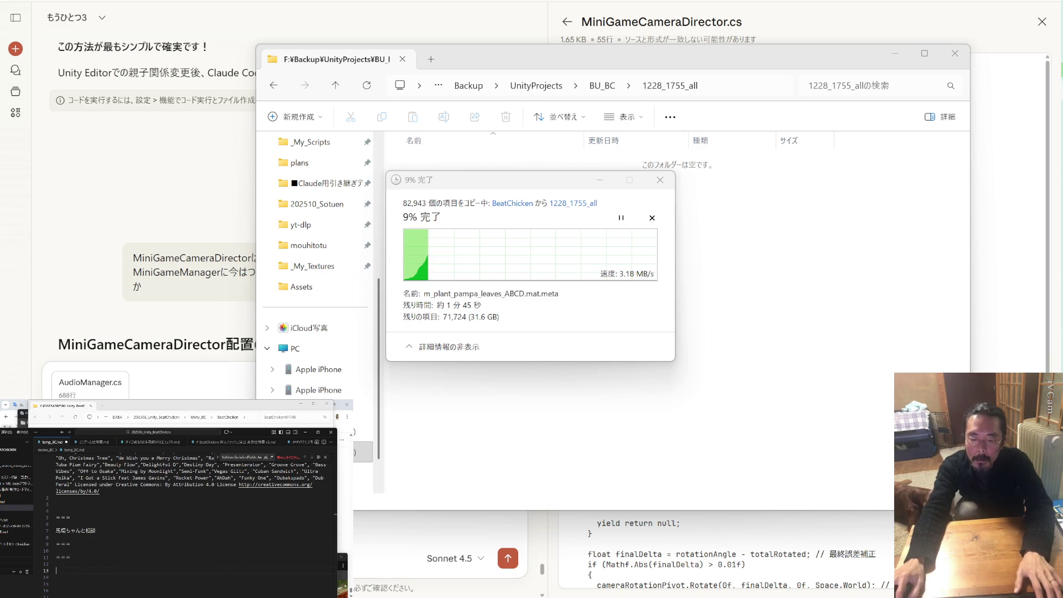
left_click(380, 491)
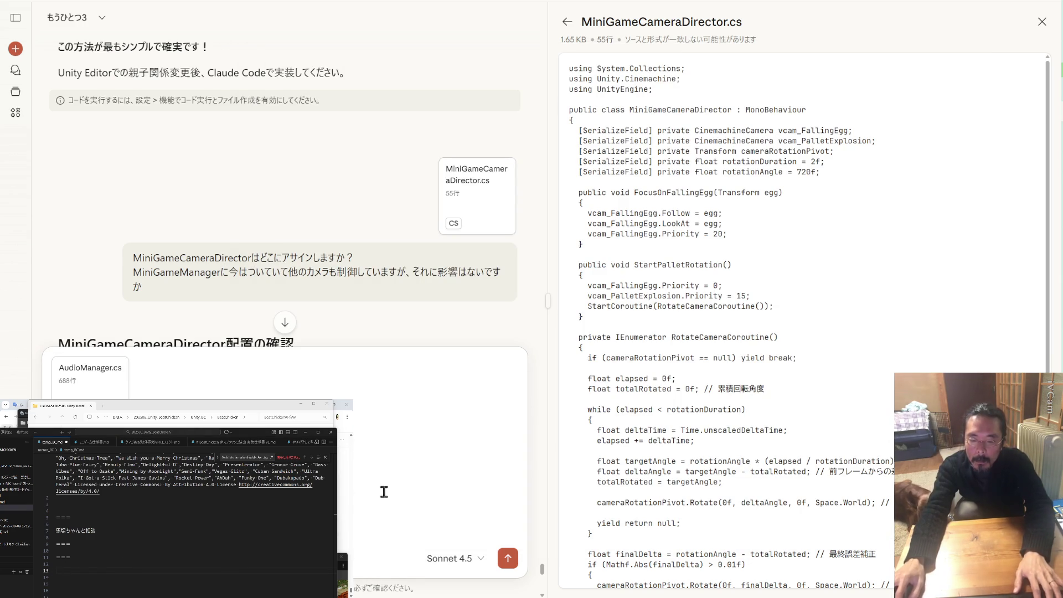
Send the AudioManager.cs message, approve Claude's plan with 'はい', and review the drafted prompt
left_click(507, 560)
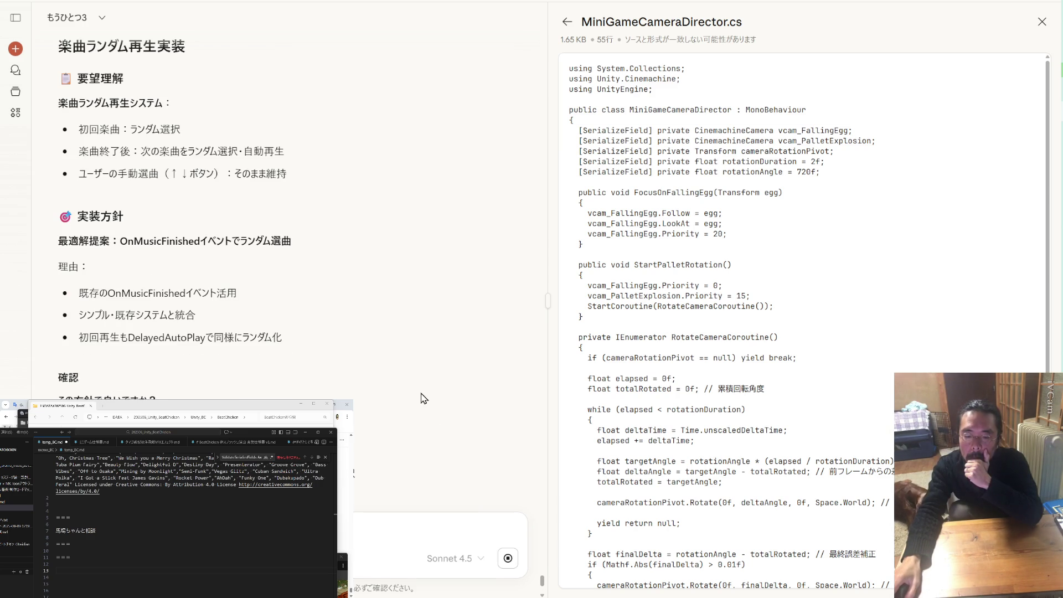
scroll(424, 398, "down", 4)
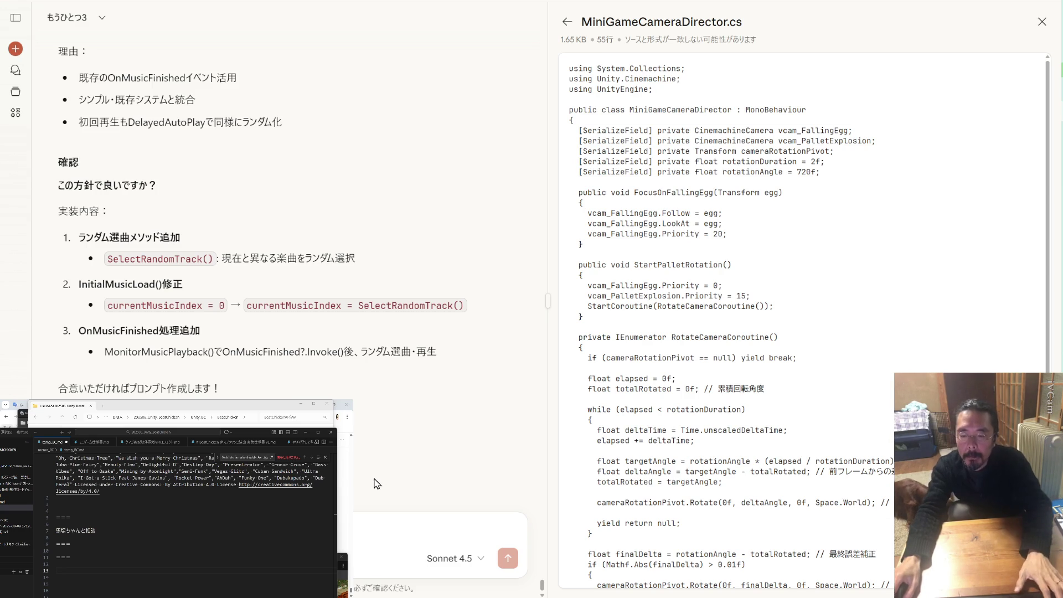
type("はい")
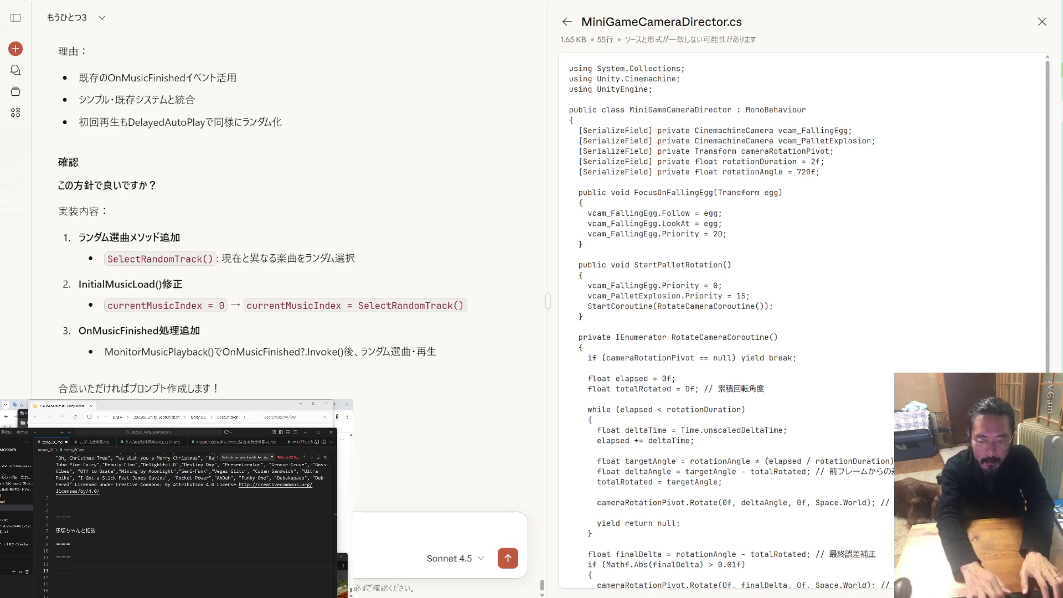
key("Return")
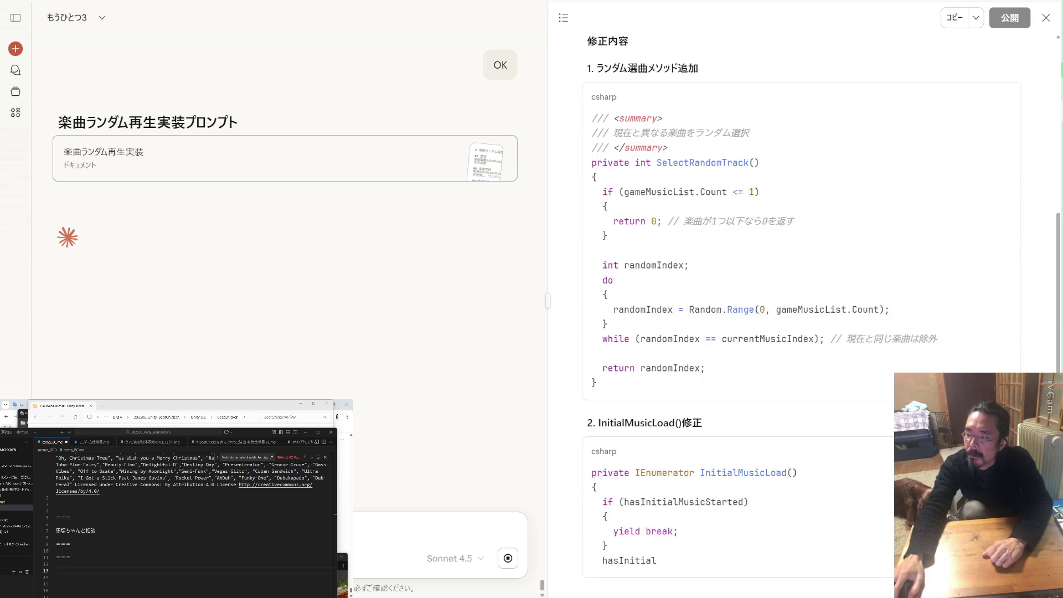
scroll(773, 400, "up", 7)
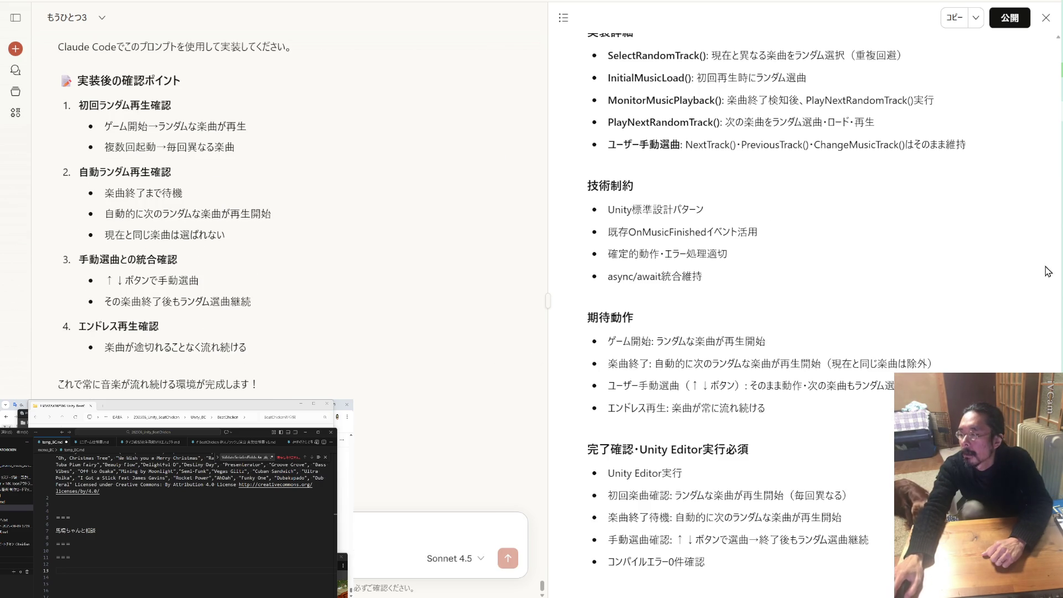
key("alt+Tab")
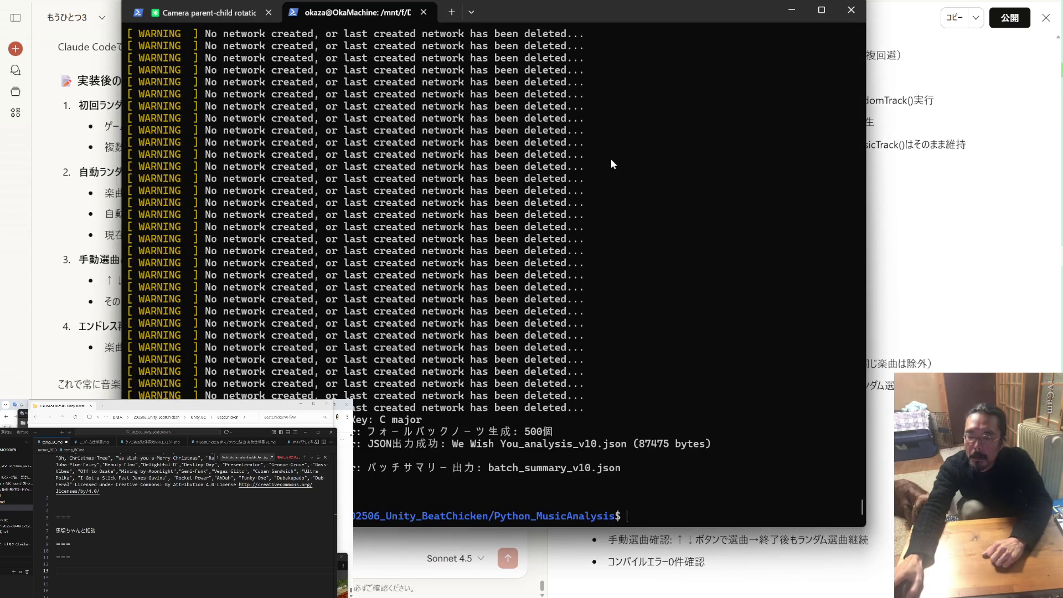
Close the extra terminal tab and clear Claude Code's history with /clear
left_click(423, 11)
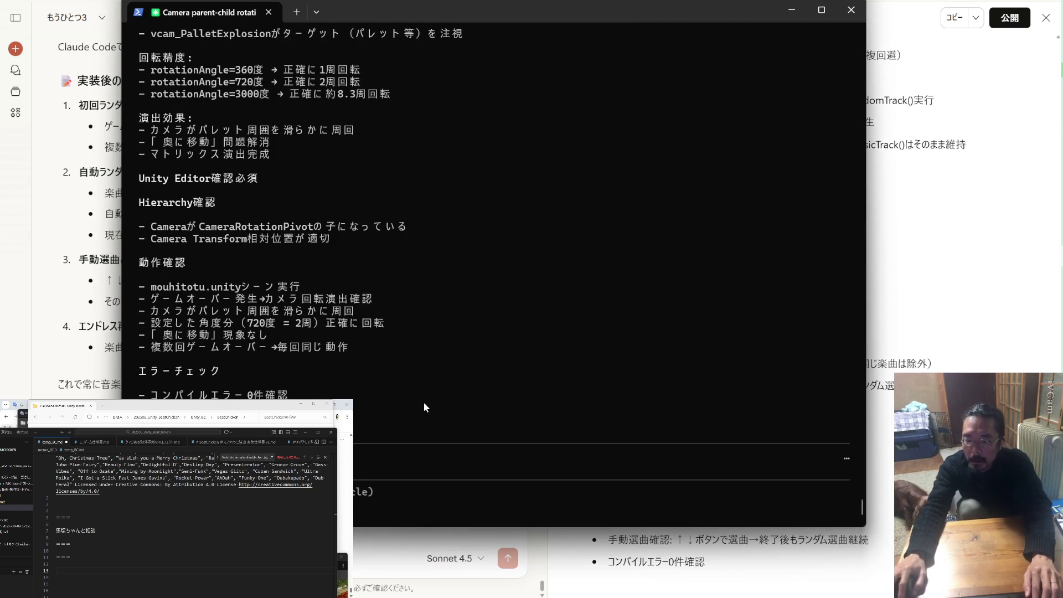
type("/cle")
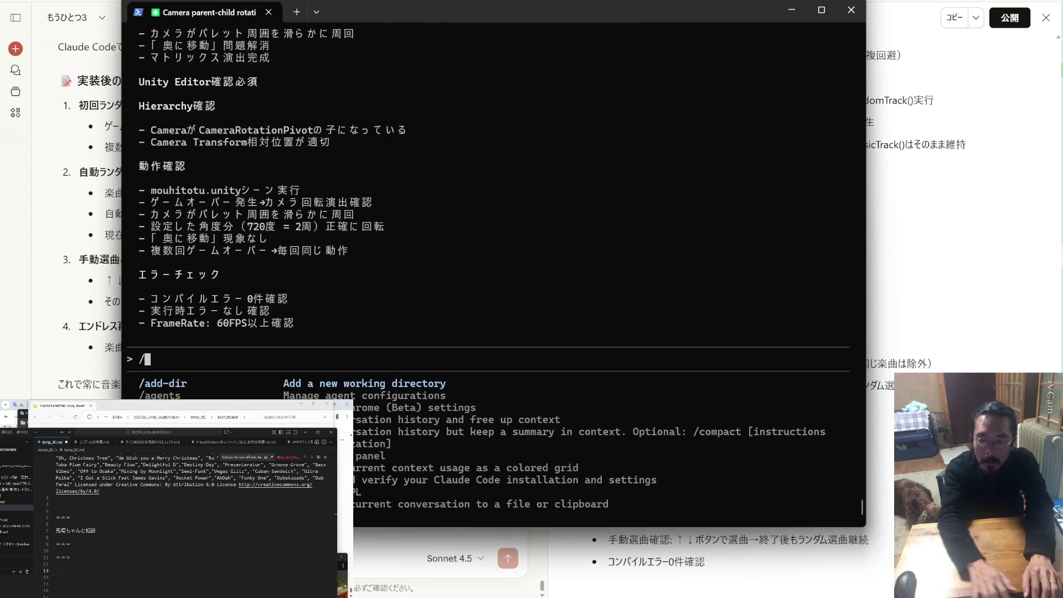
key("Return")
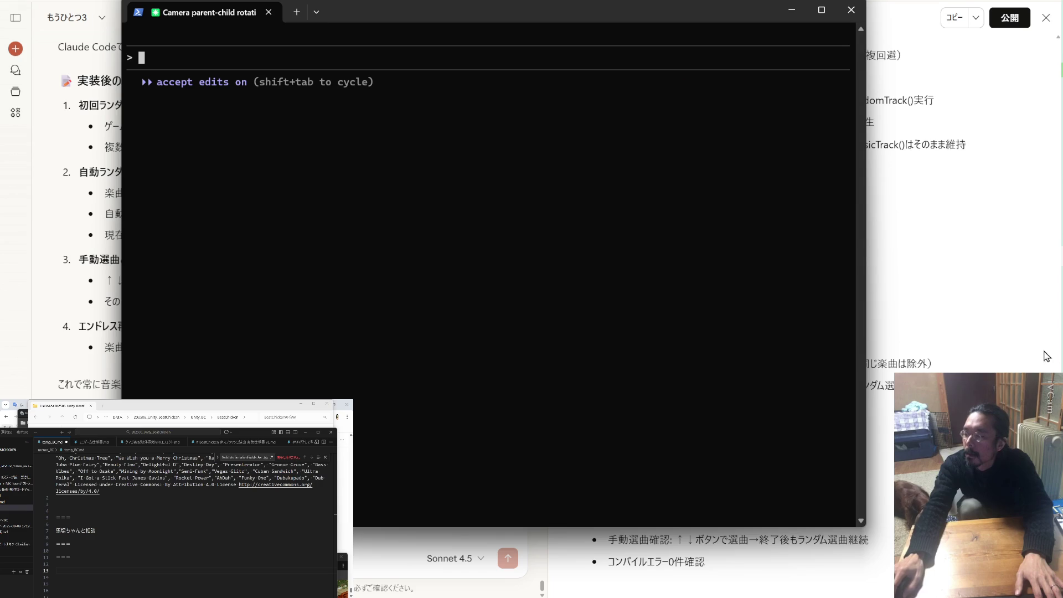
key("alt+Tab")
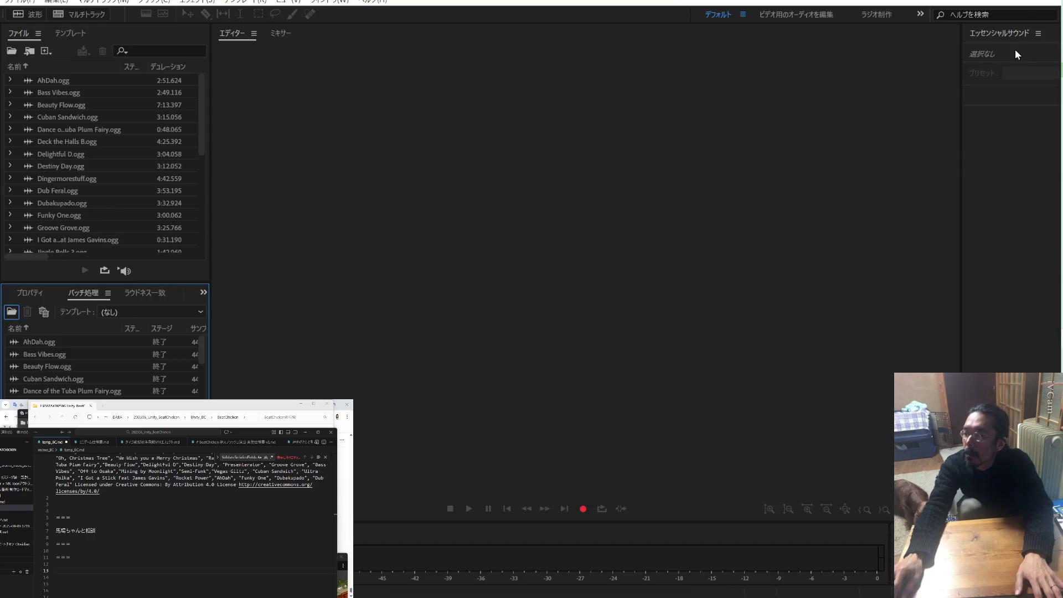
key("alt+Tab")
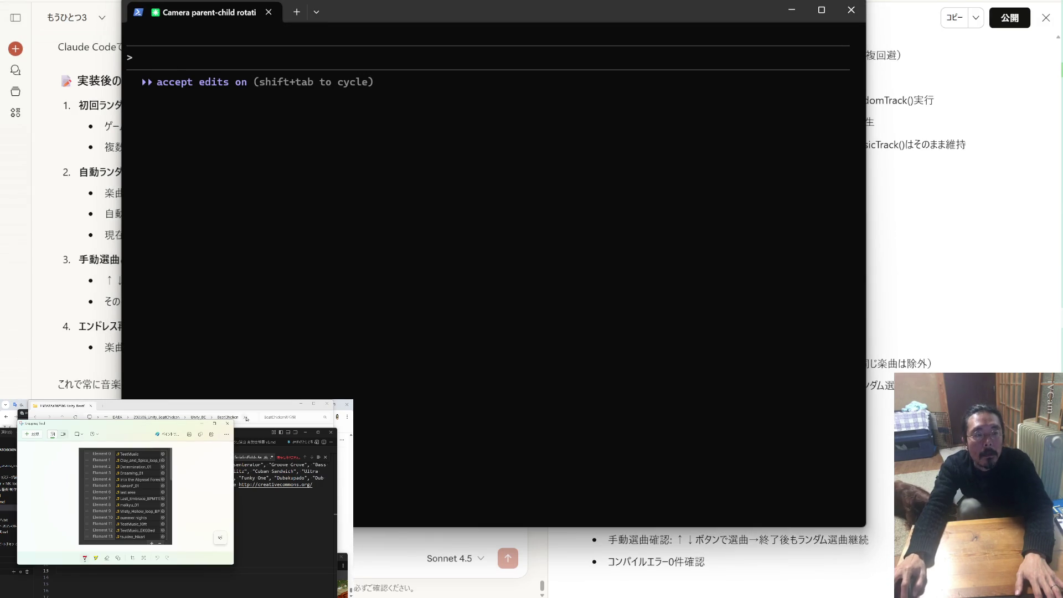
left_click(228, 424)
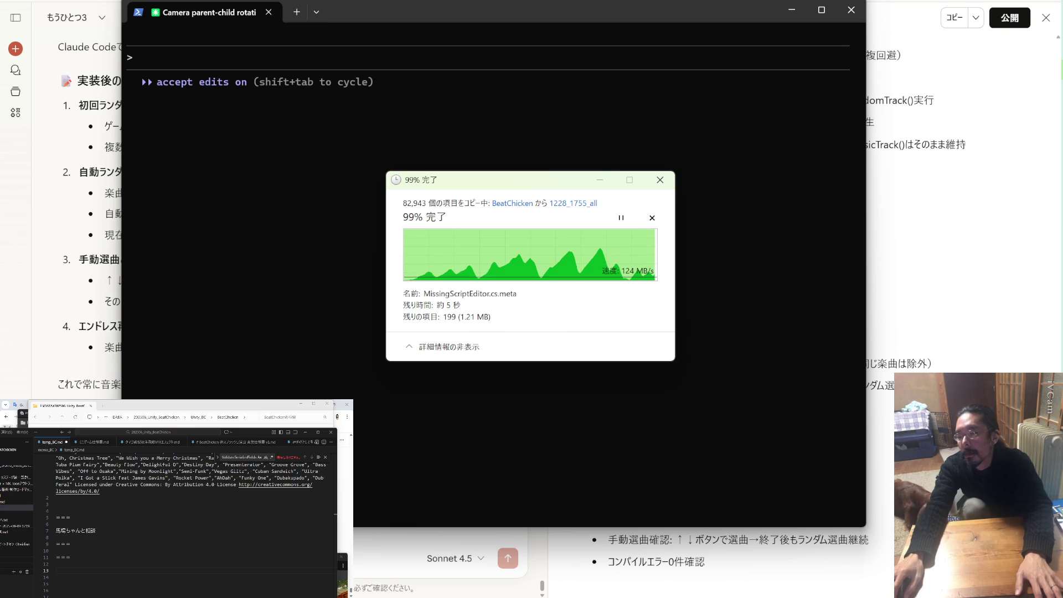
Copy Claude's random-playback prompt document and submit it to Claude Code
left_click(952, 22)
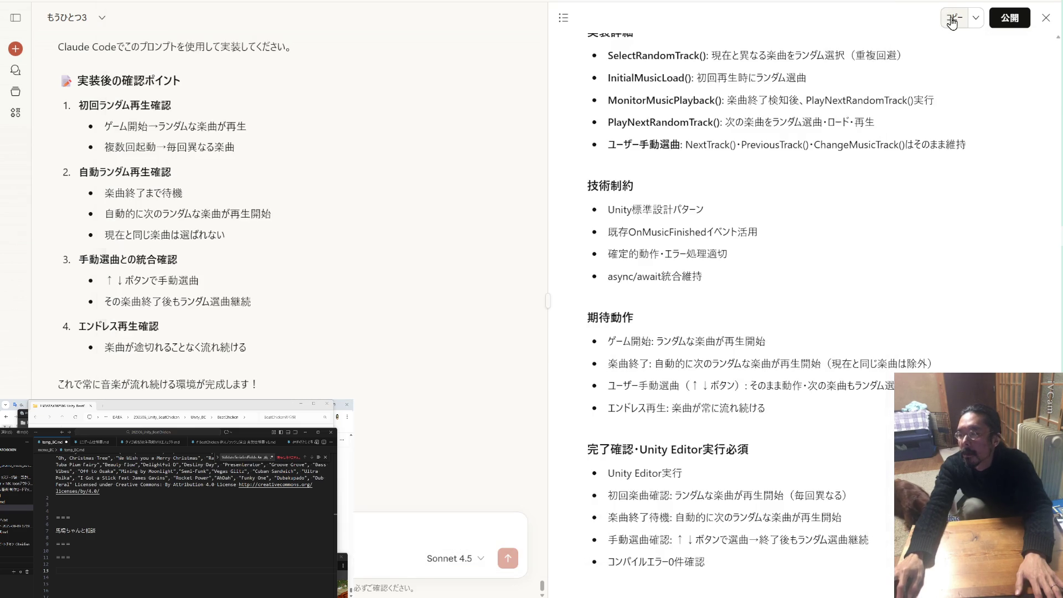
key("alt+Tab")
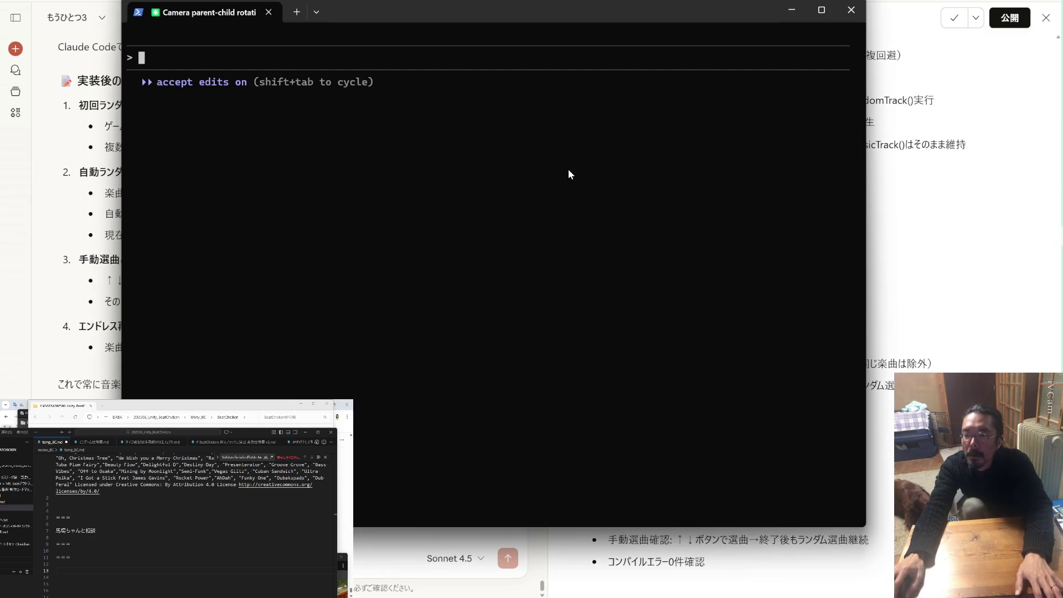
key("ctrl+v")
key("Return")
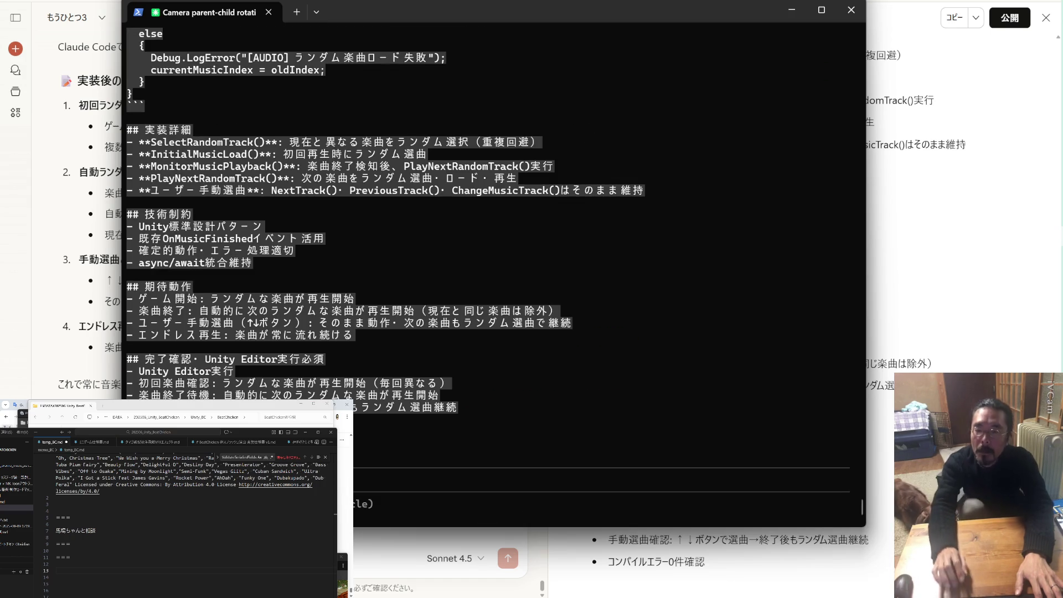
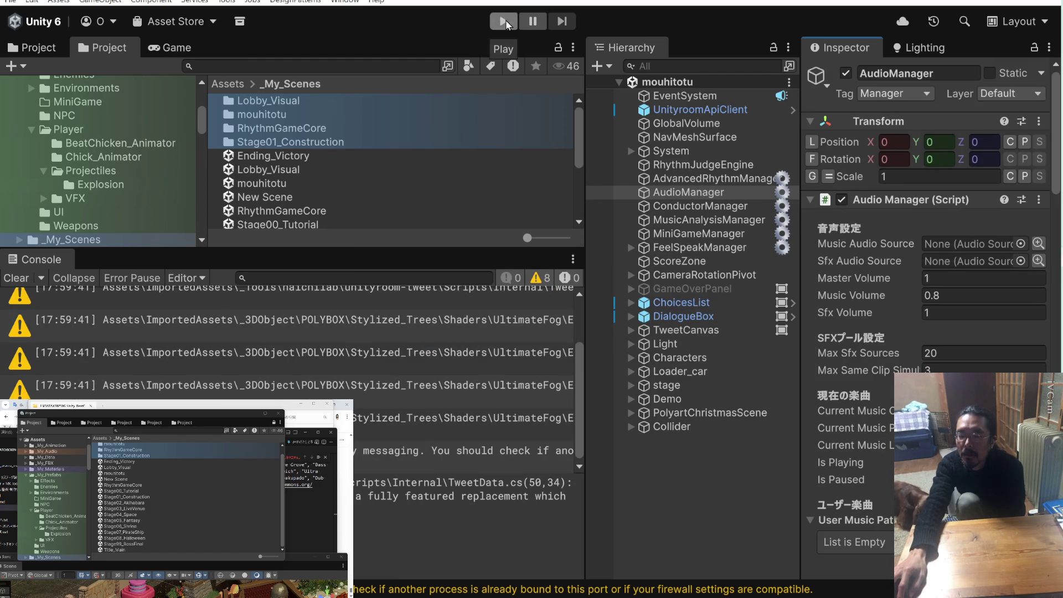
Test-play the scene twice with an enlarged game view, then stop playback
left_click(503, 23)
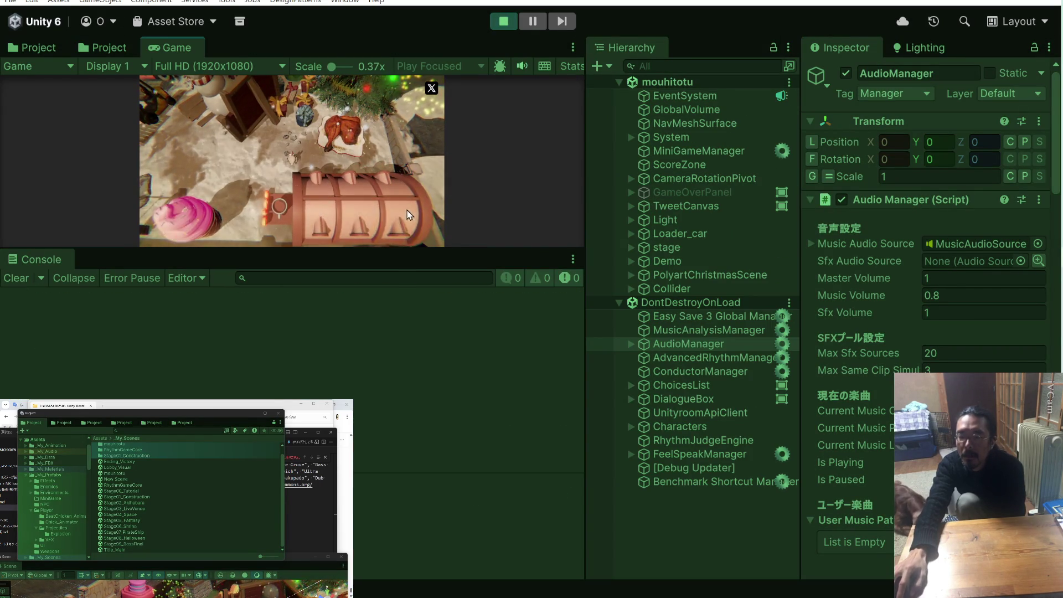
left_click_drag(381, 250, 382, 402)
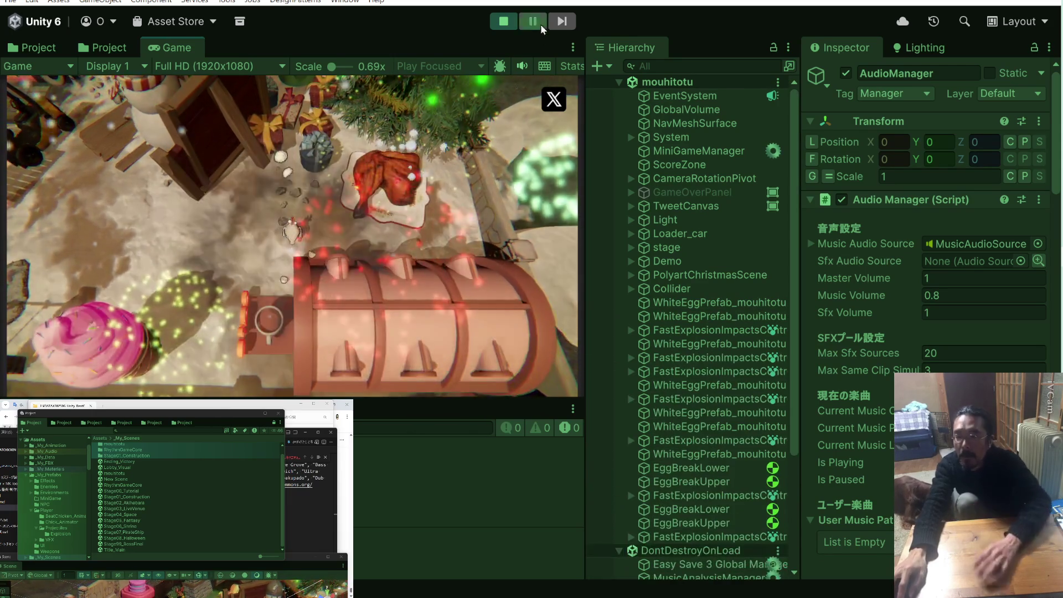
left_click(498, 27)
left_click(499, 27)
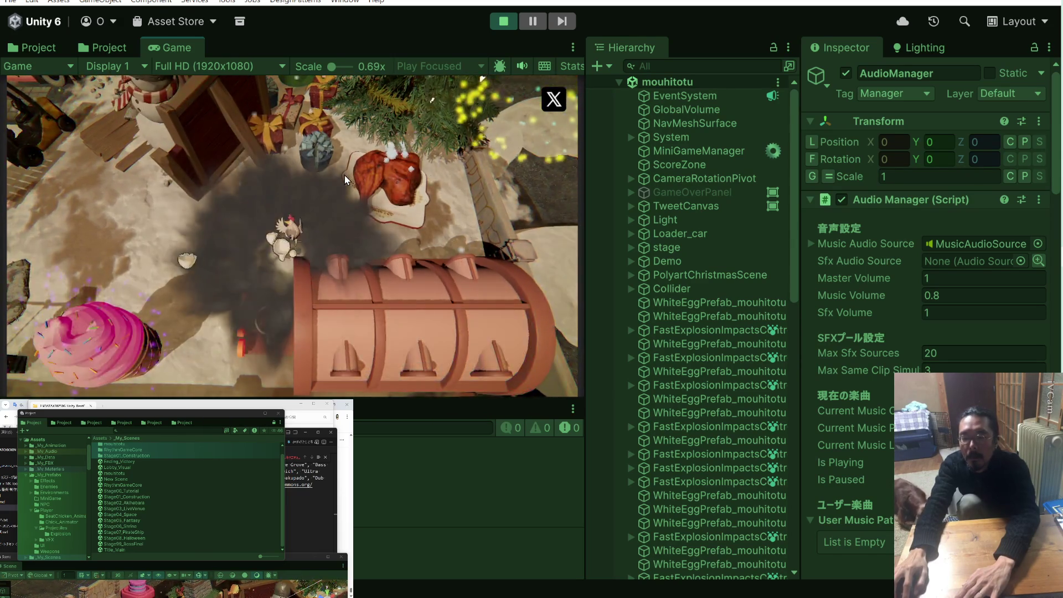
left_click(503, 21)
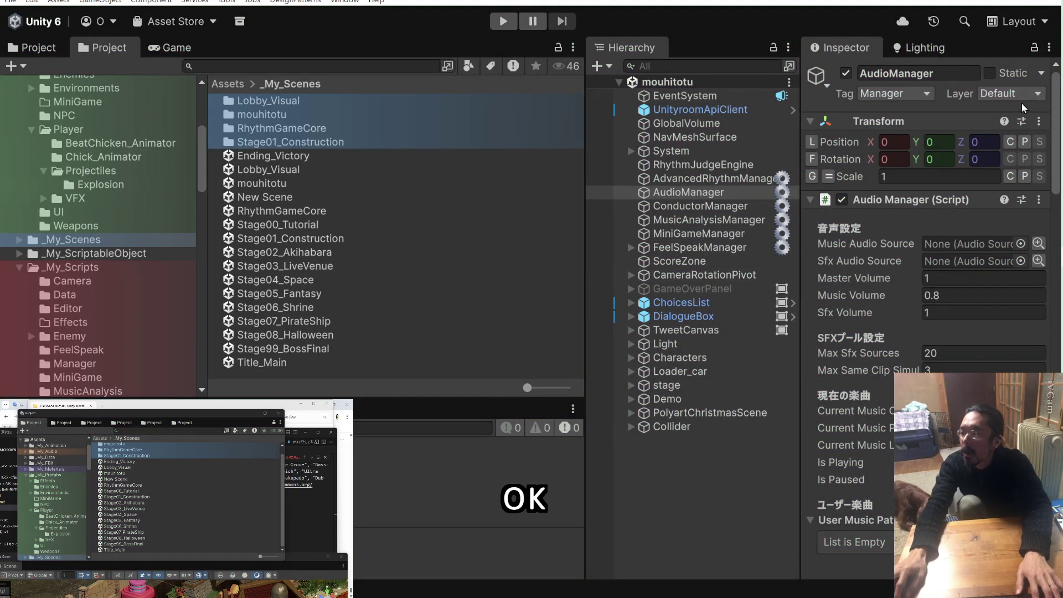
In Claude, draft a Japanese message saying the mini game is separate from the main game (本編とは別で)
key("alt+Tab")
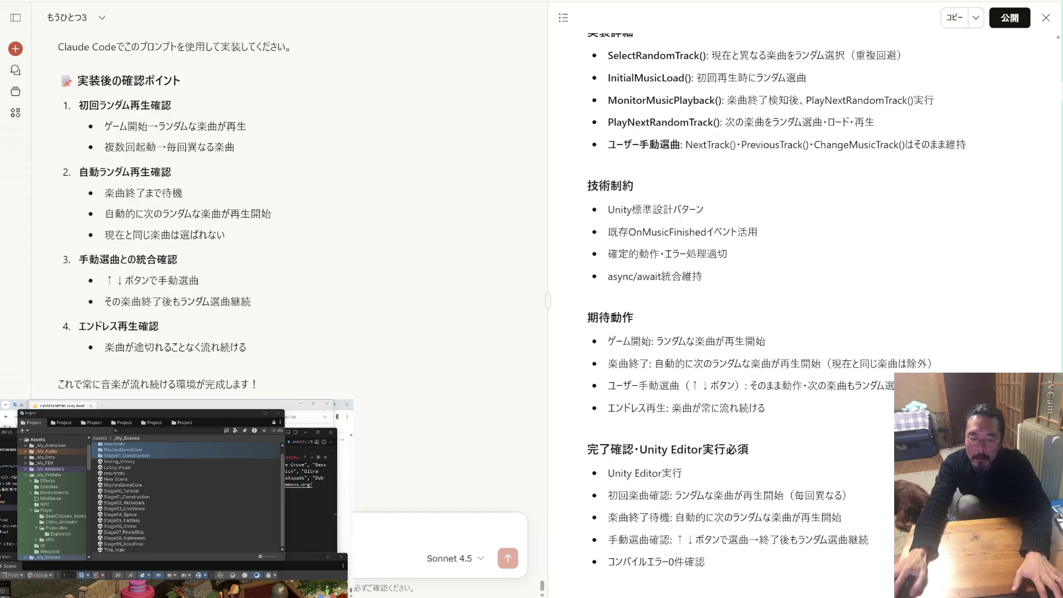
key("ctrl+v")
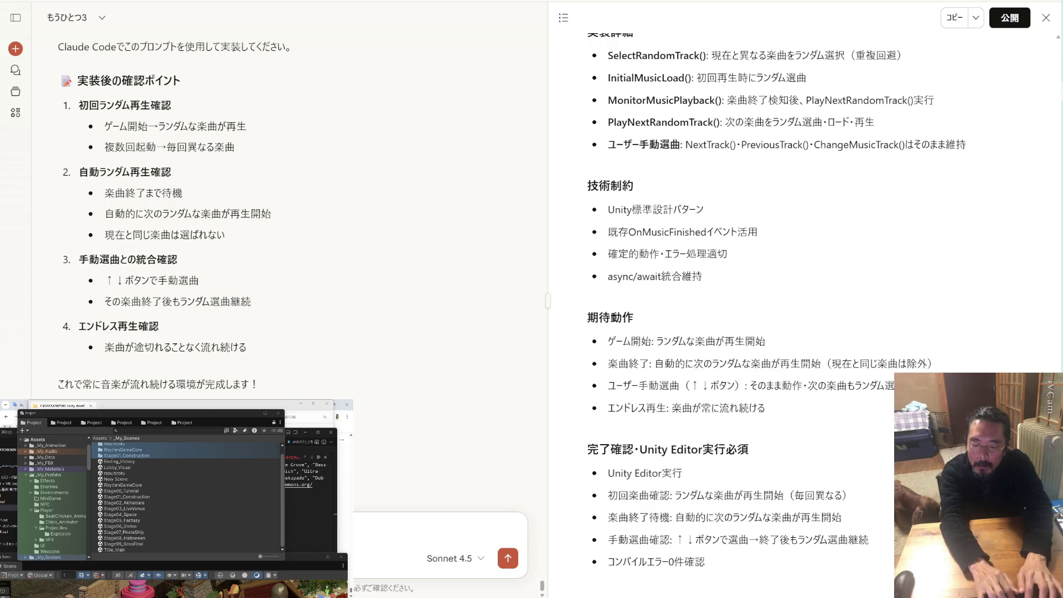
type("zen")
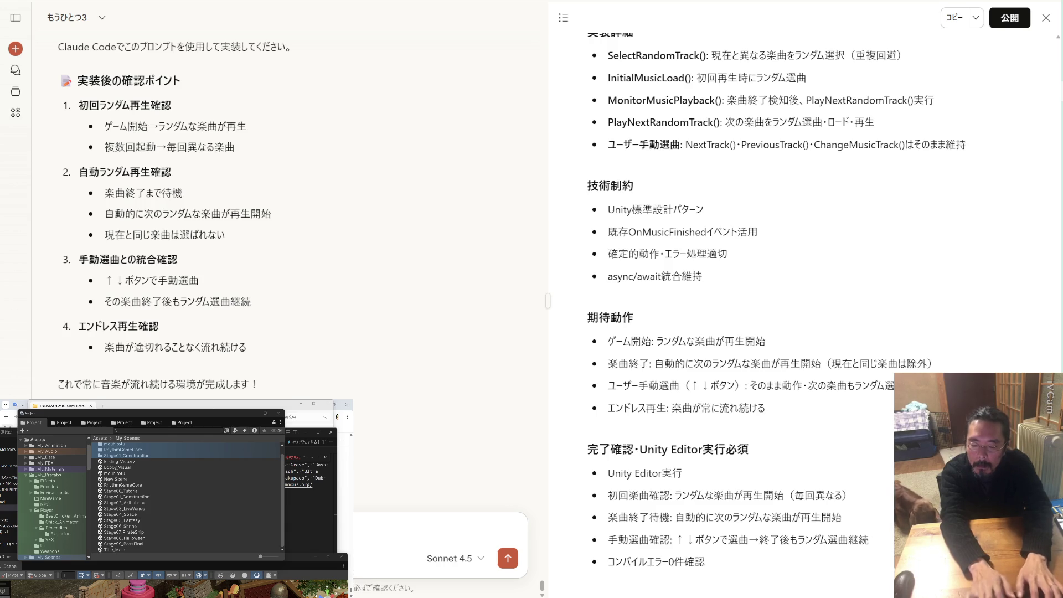
type("にゲーム")
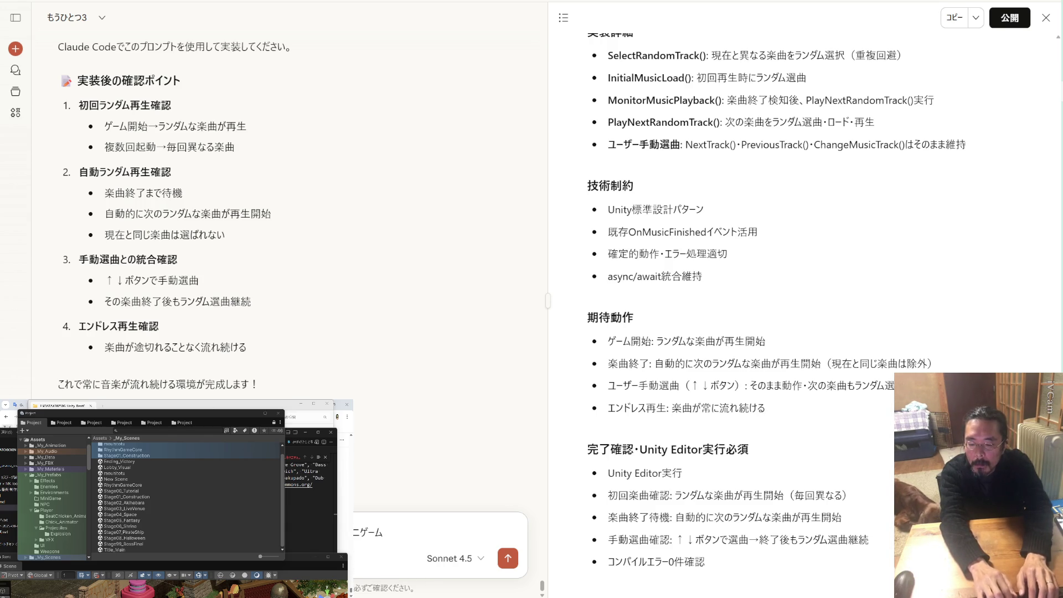
type("なので")
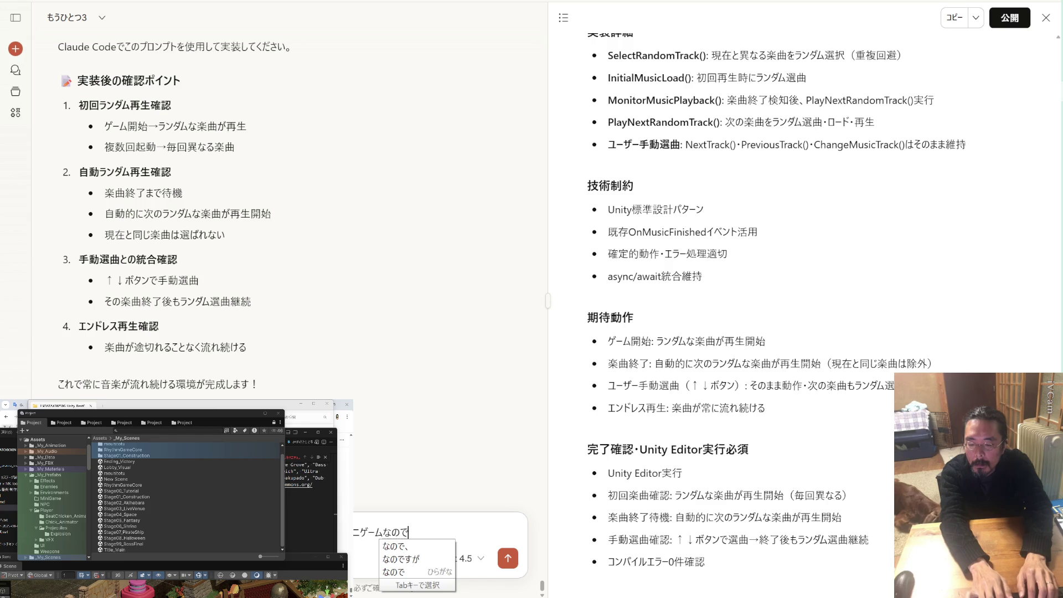
key("Return")
type("ほんn")
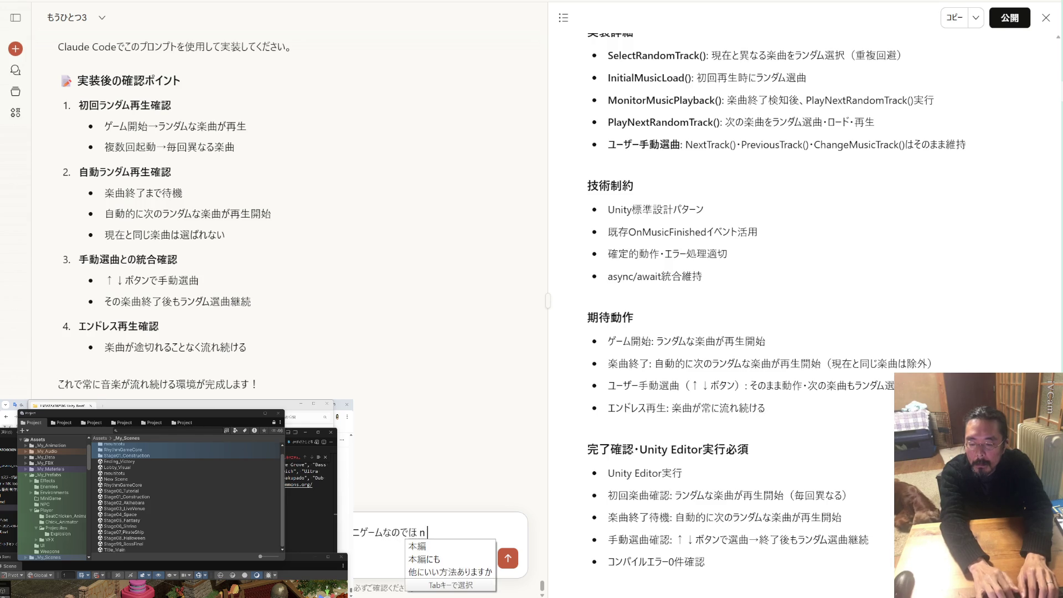
type("ぺん")
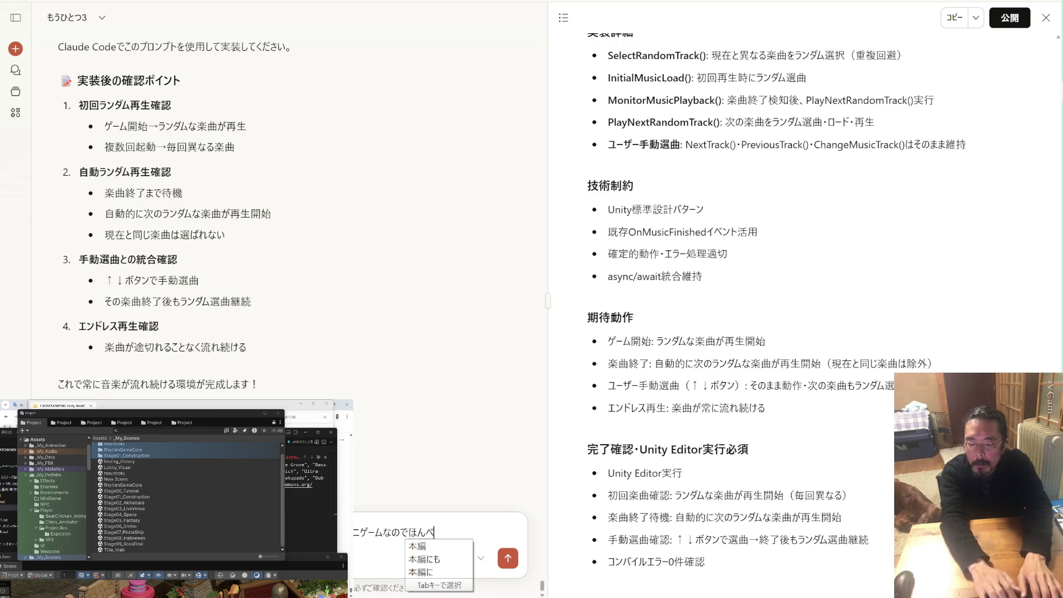
key("space")
type("とはべつで")
key("space")
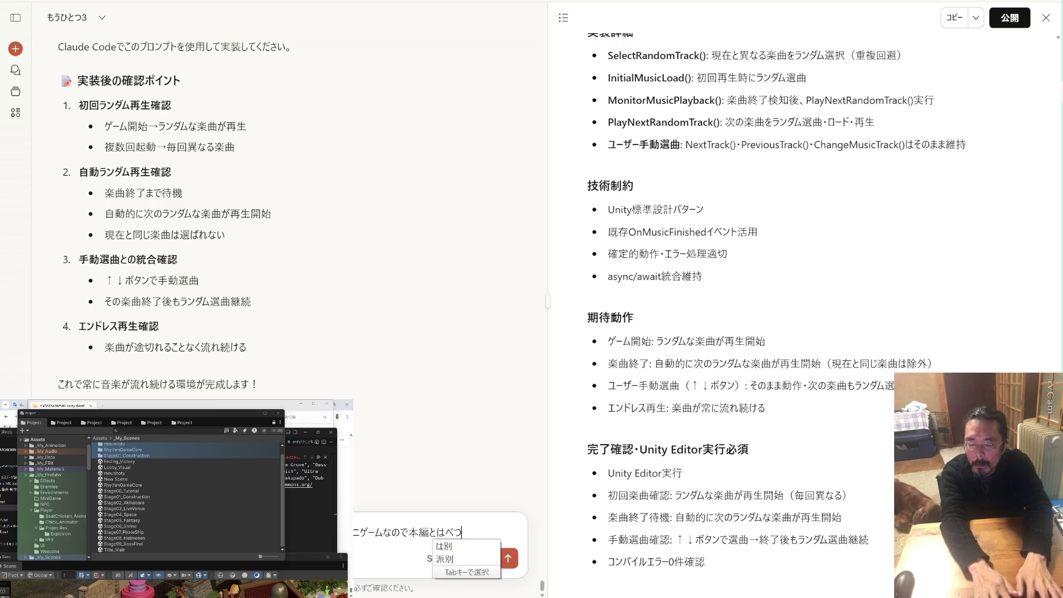
key("Return")
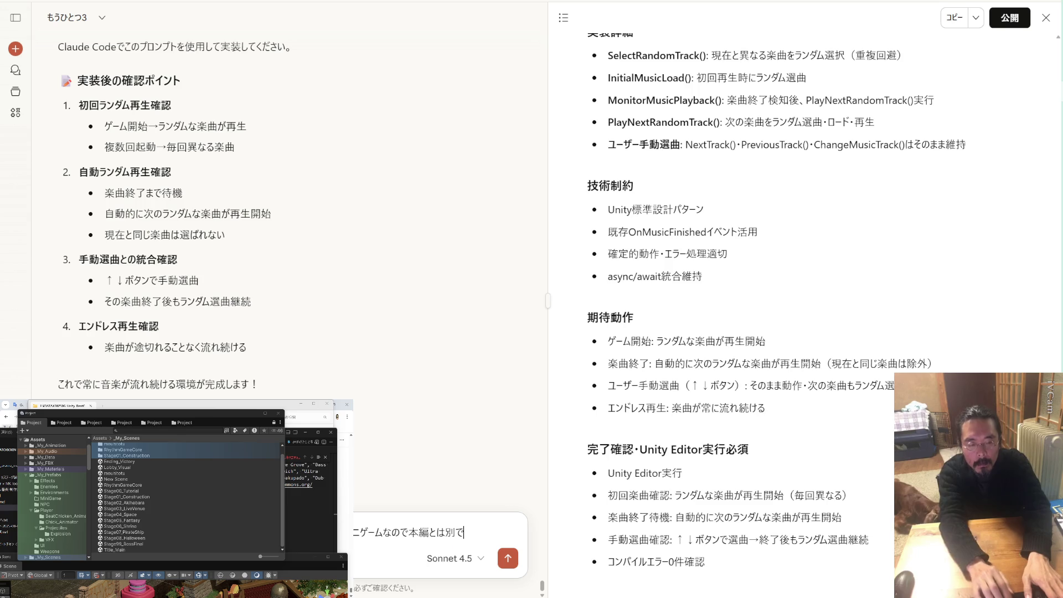
key("Zenkaku_Hankaku")
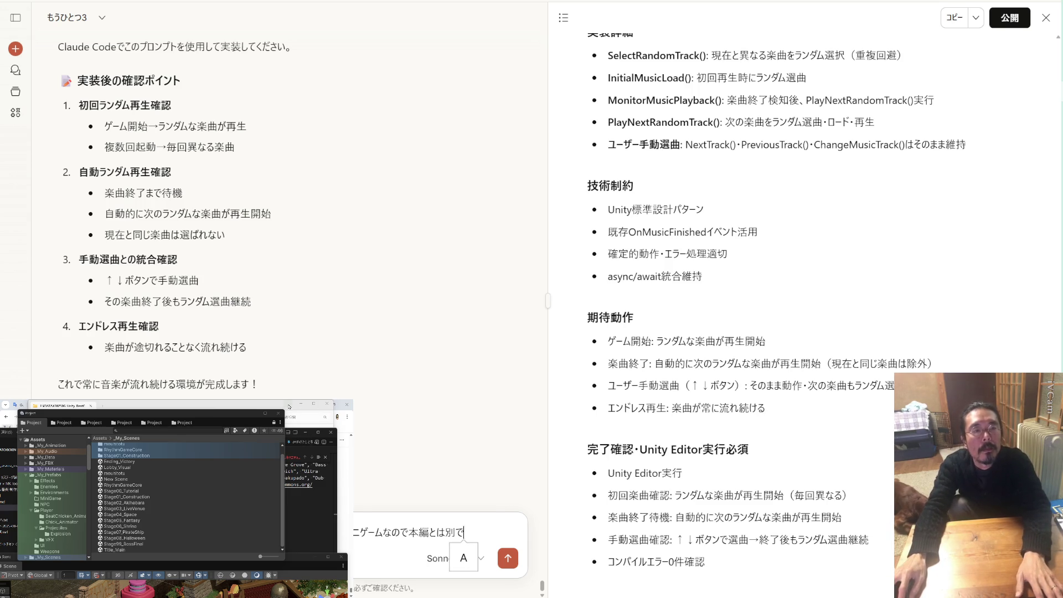
Return to the Unity editor and bring the temp_BC.md notes window up over it
left_click(327, 411)
left_click(328, 411)
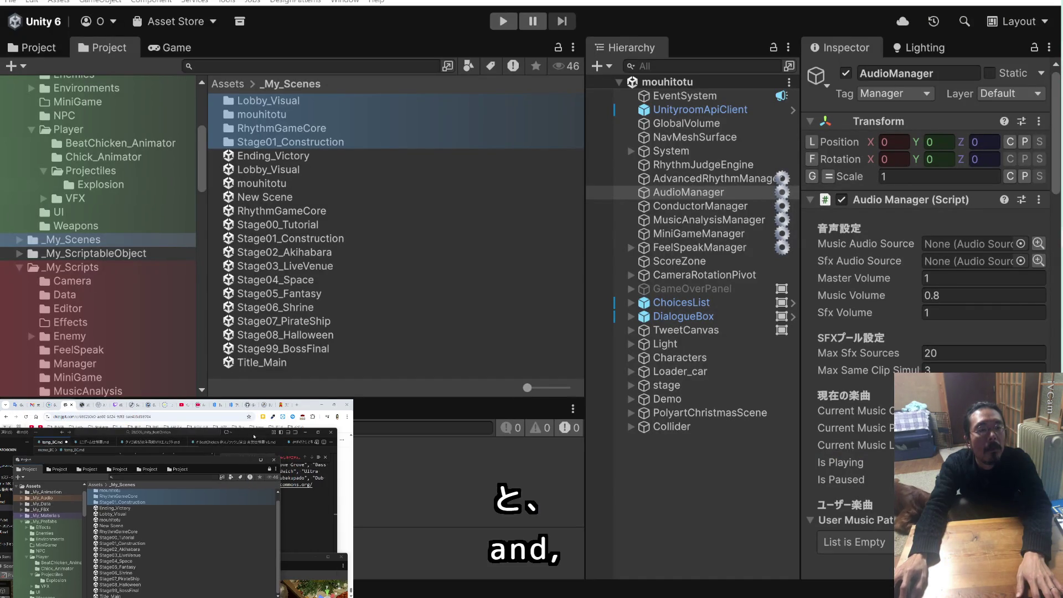
mouse_move(476, 597)
left_mouse_down()
mouse_move(479, 374)
mouse_move(654, 272)
mouse_move(600, 201)
left_mouse_up()
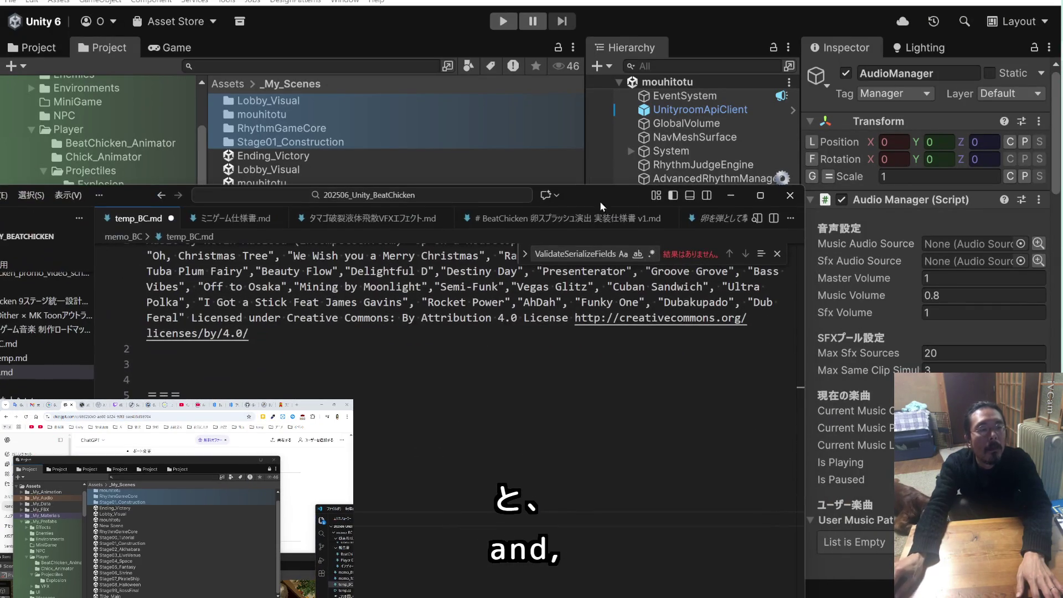
Move through unityroom's game settings to the WebGLアップロード page and select 'WebGL' in its heading
left_click(215, 405)
scroll(185, 466, "up", 5)
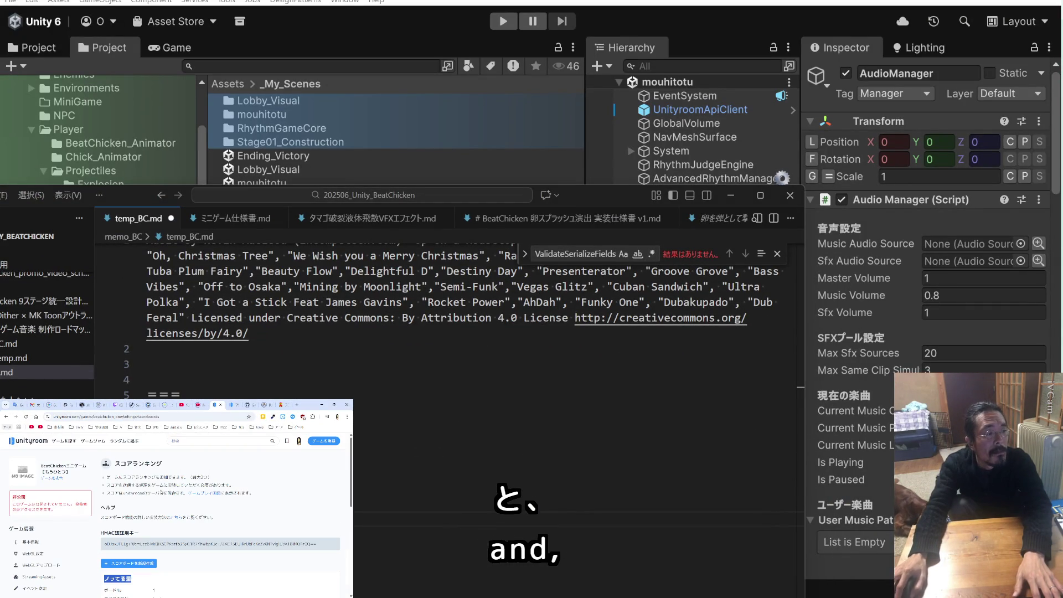
scroll(87, 519, "down", 2)
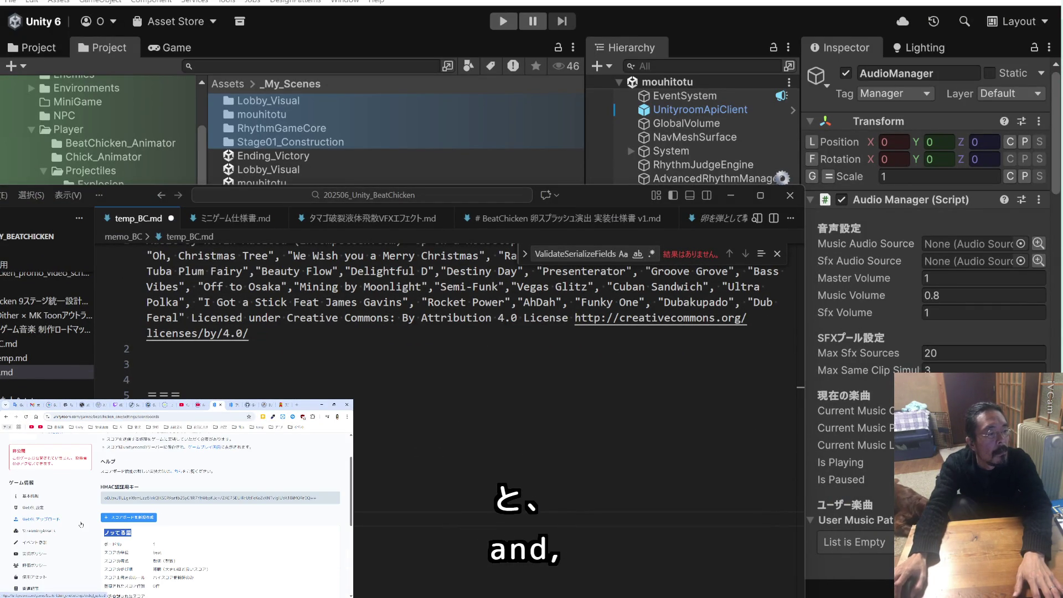
left_click(234, 405)
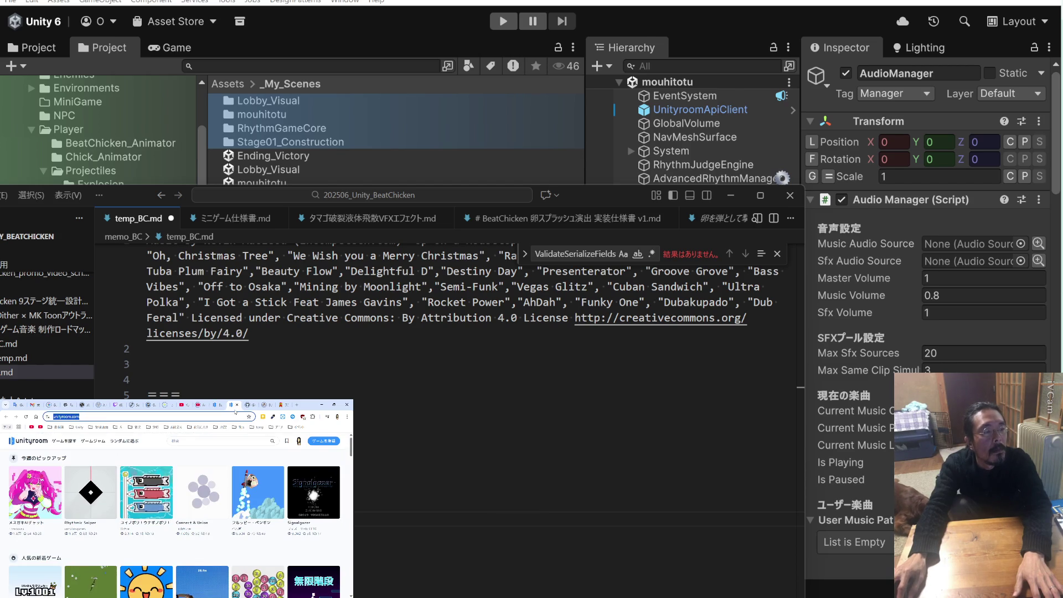
left_click(238, 406)
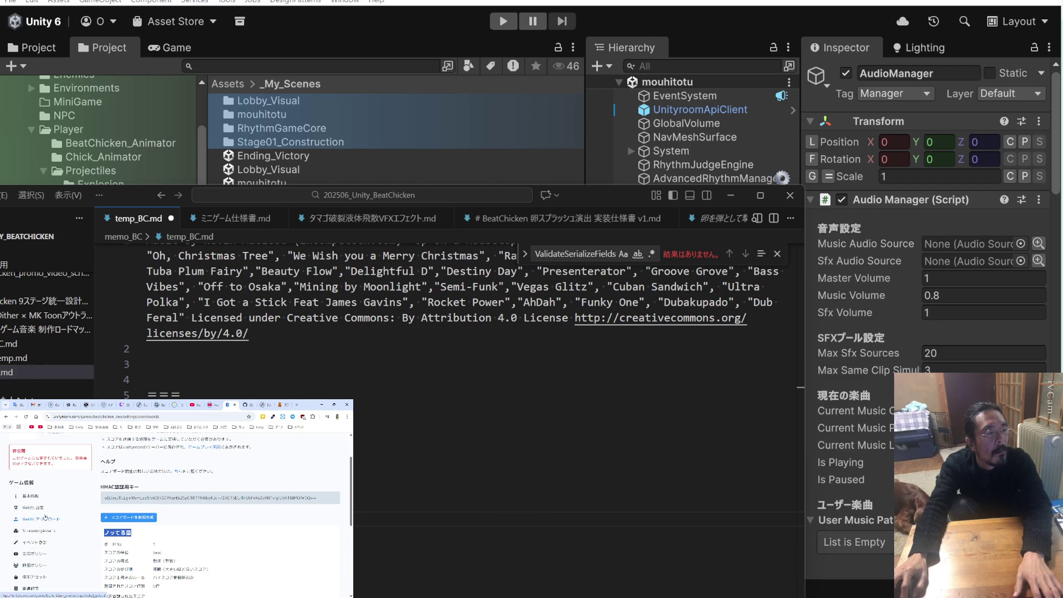
left_click(47, 510)
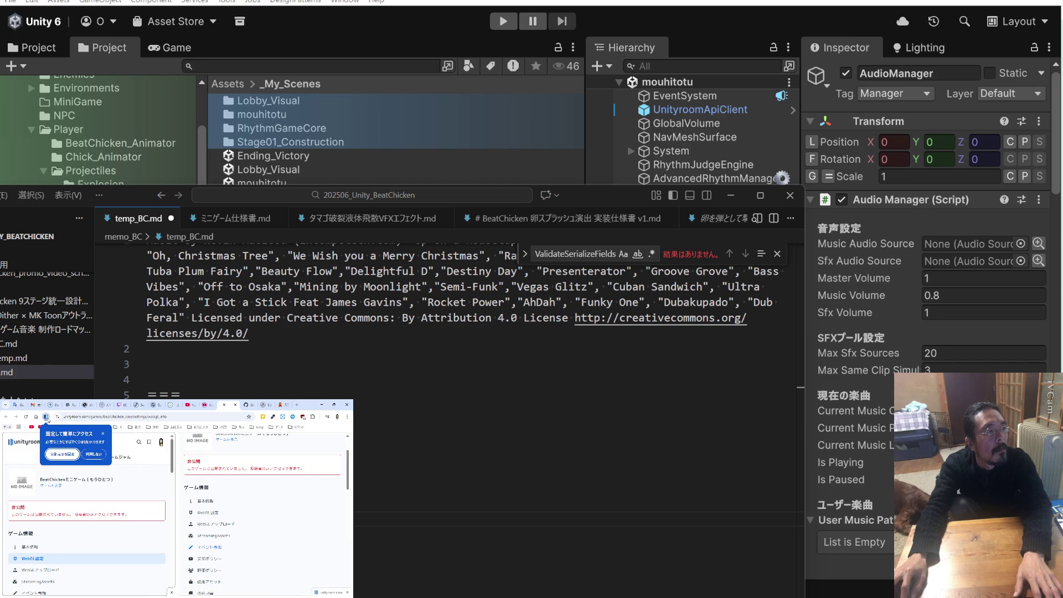
left_click(92, 455)
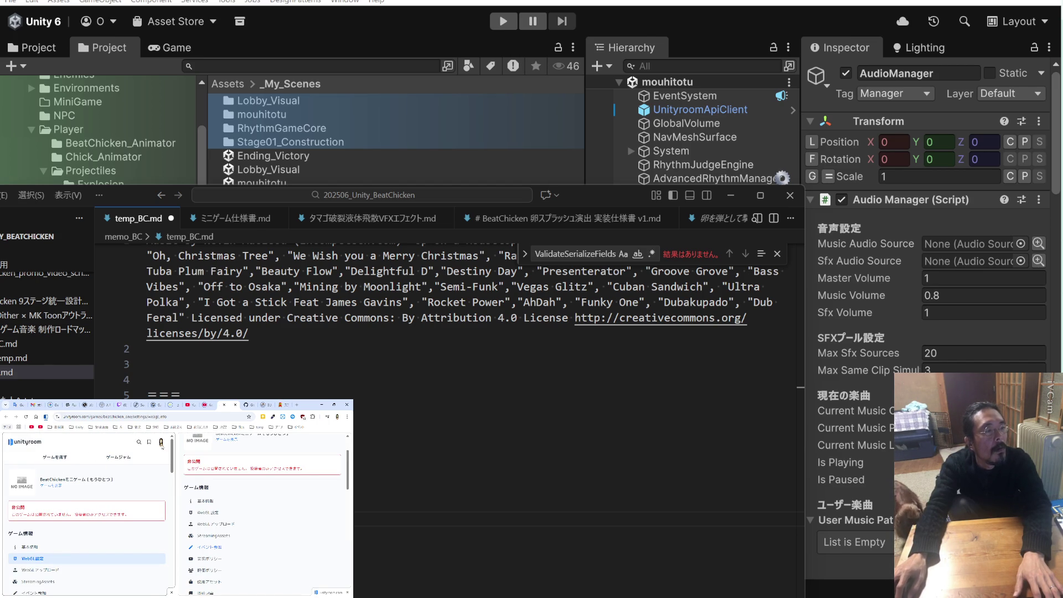
left_click(233, 405)
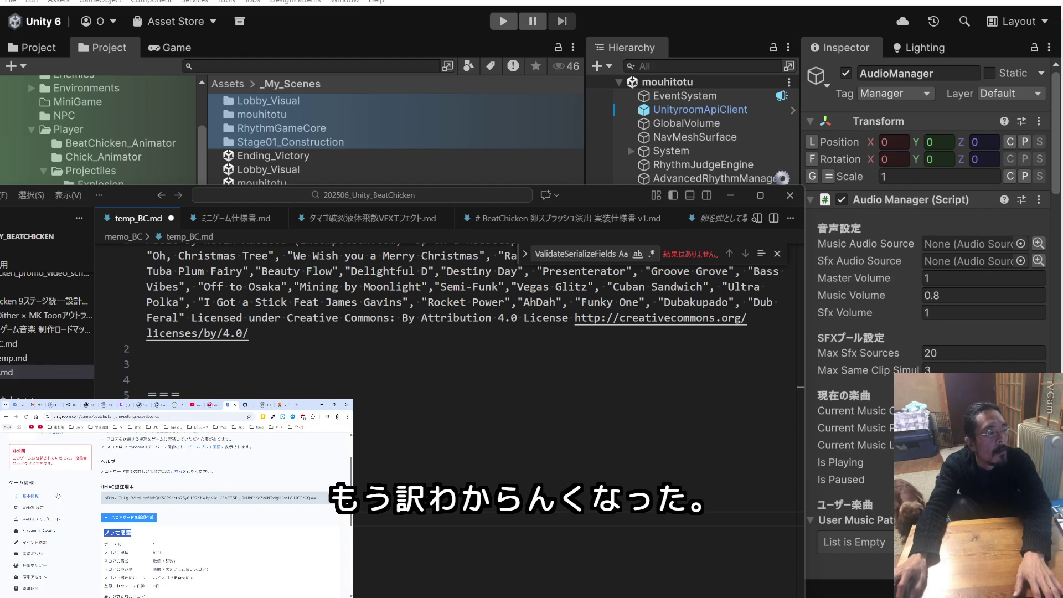
left_click(32, 519)
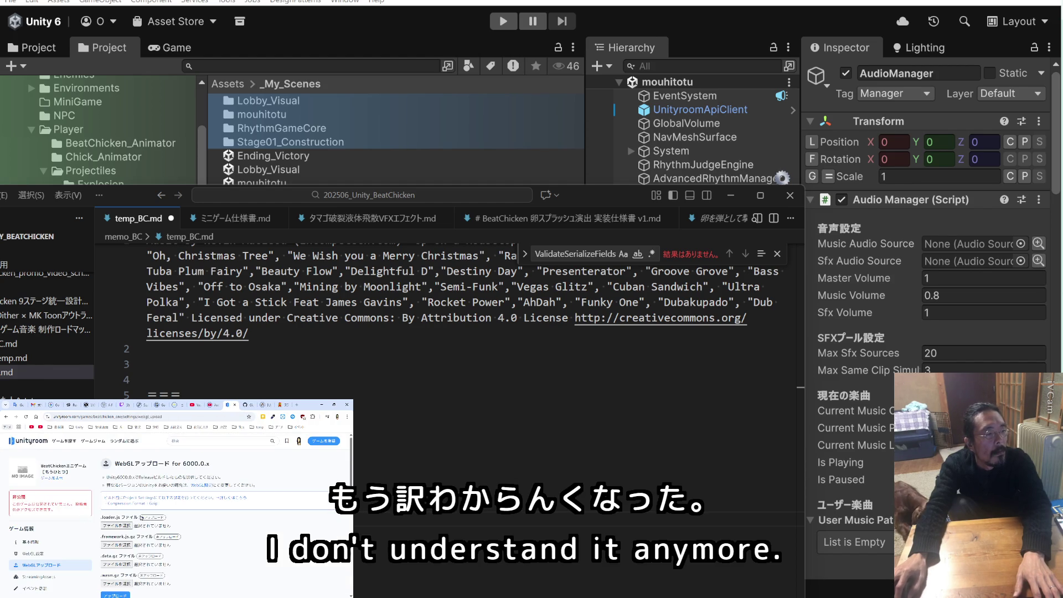
double_click(126, 464)
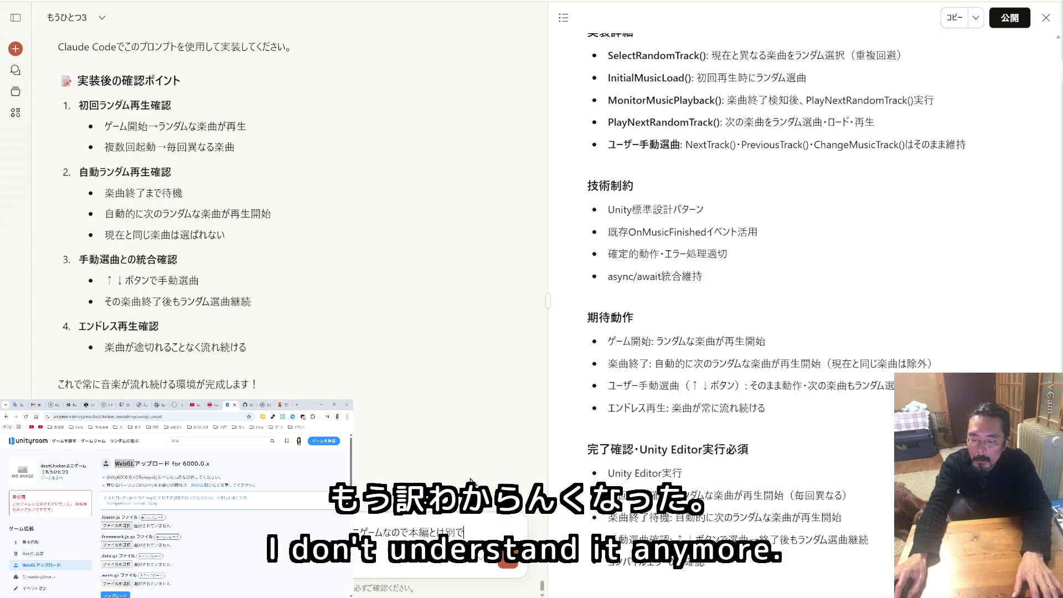
Ask Claude, in Japanese, how to quickly set up a lightweight WebGL export, and send it
type("WebGL")
type("でか")
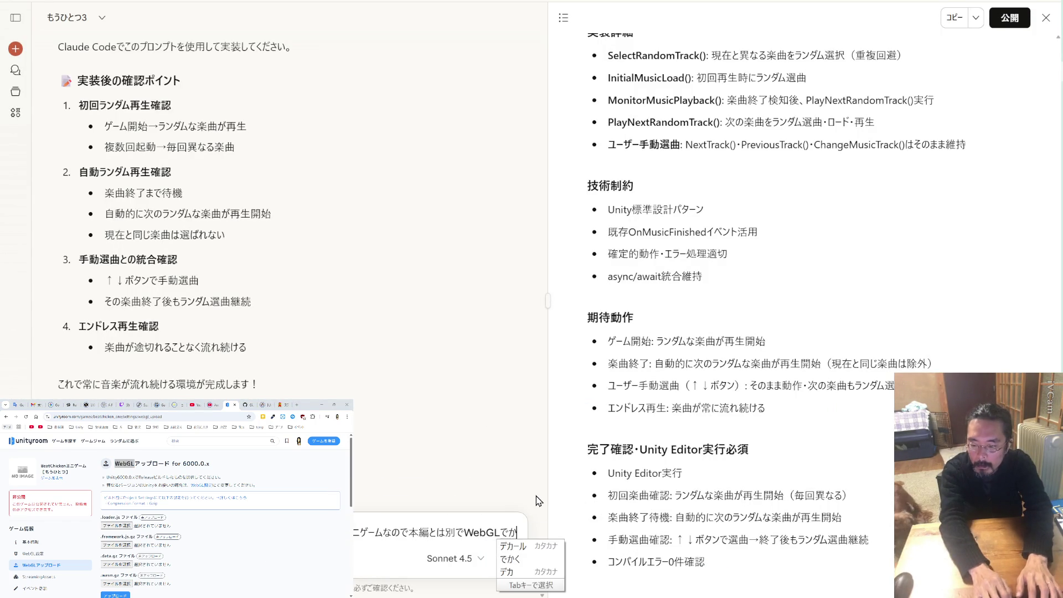
key("BackSpace")
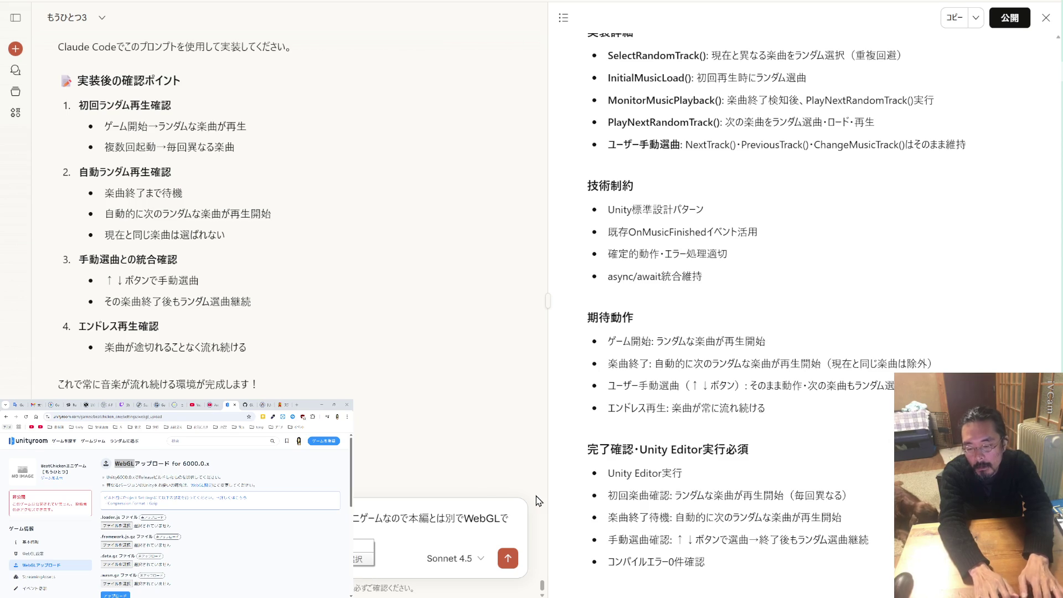
type("定すうrは")
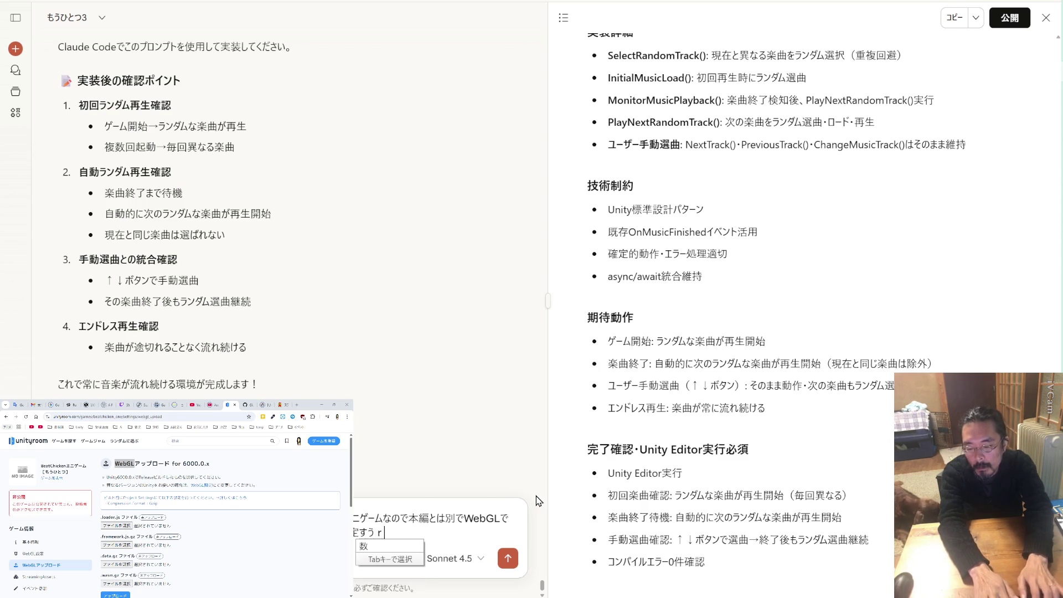
key("BackSpace")
key("BackSpace")
key("BackSpace")
type("るほうほう")
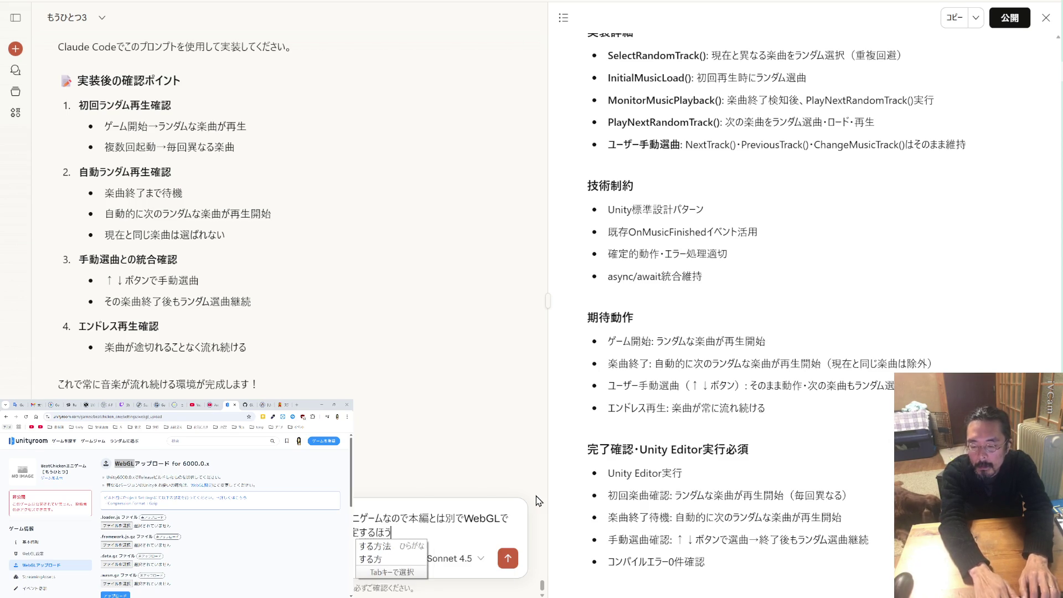
key("Tab")
type("k教えてくだsだい")
key("BackSpace")
key("BackSpace")
key("BackSpace")
type("さい")
key("Return")
key("Return")
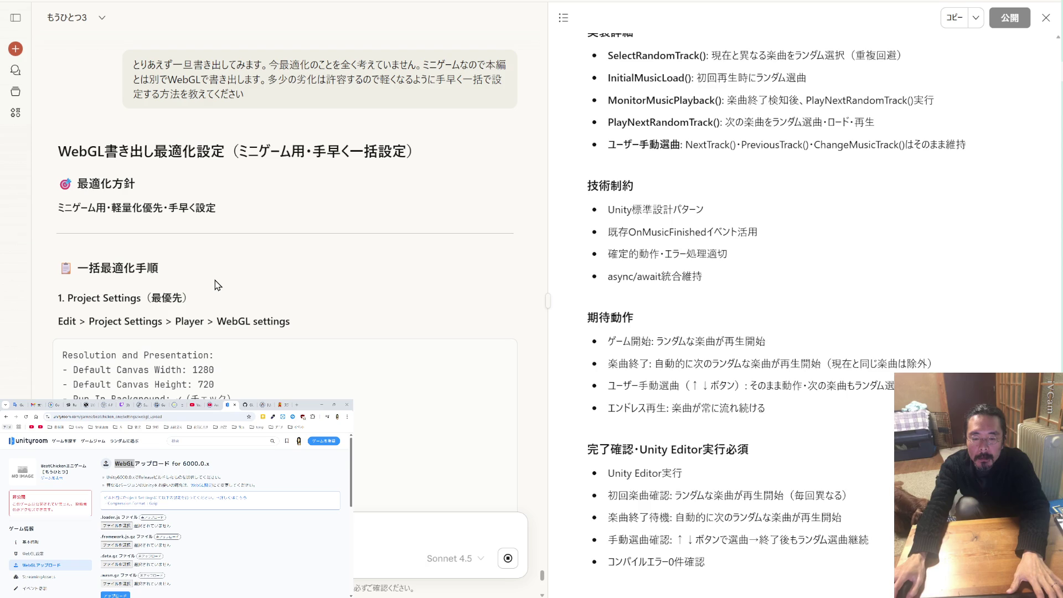
Read through Claude's WebGL optimisation guide down to the end of the reply
scroll(216, 285, "down", 2)
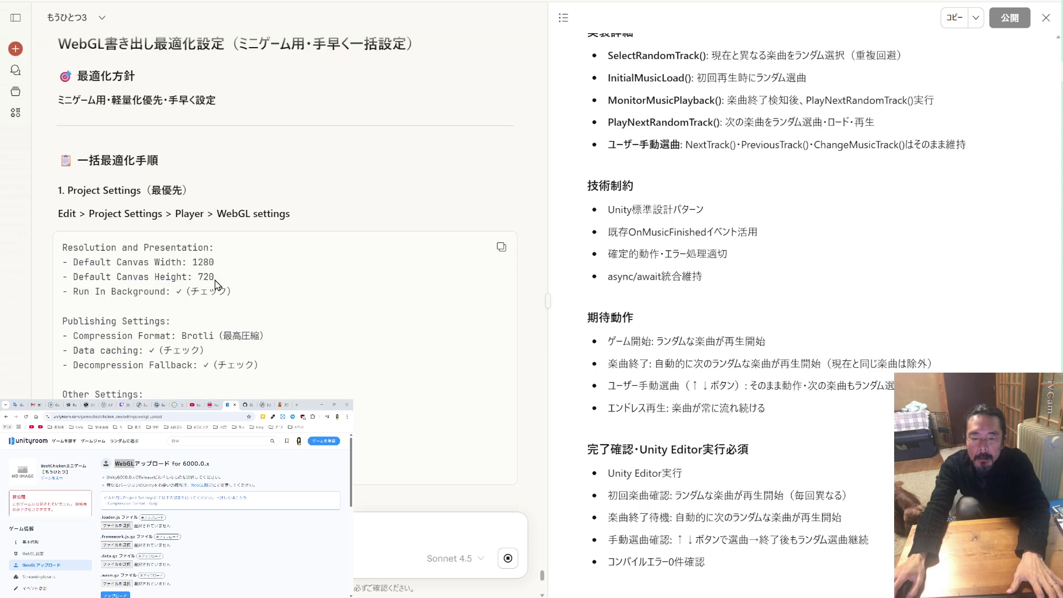
scroll(216, 285, "down", 4)
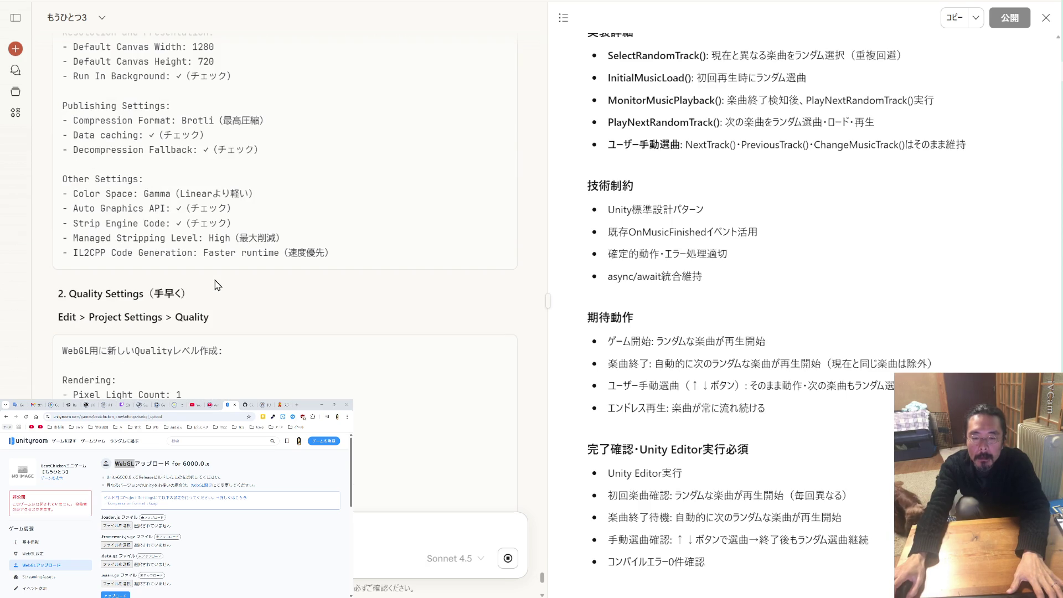
scroll(217, 285, "down", 12)
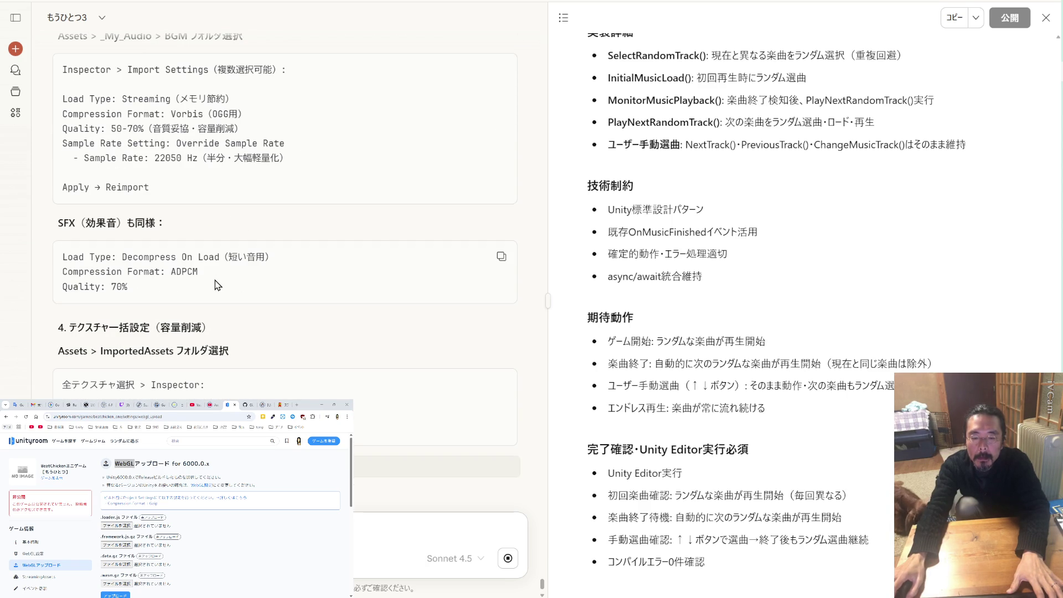
scroll(218, 285, "up", 15)
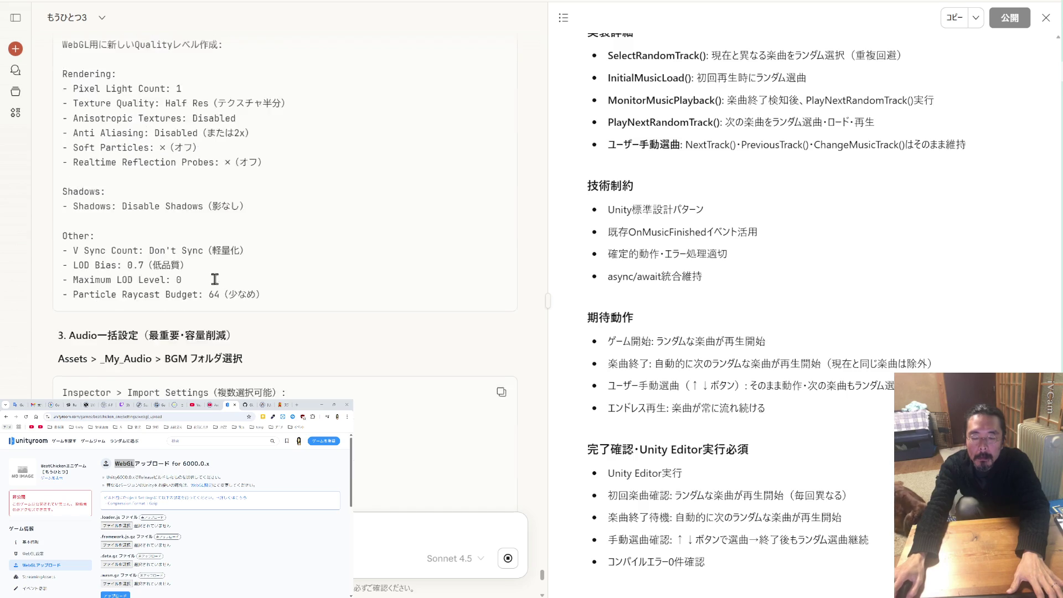
scroll(217, 285, "down", 2)
scroll(216, 284, "down", 2)
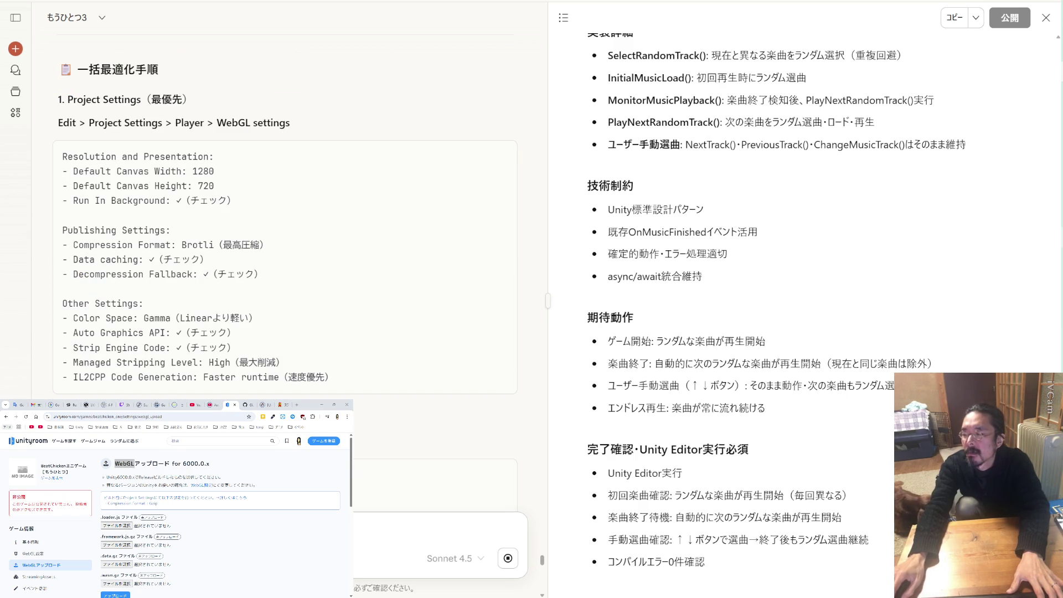
mouse_move(1060, 238)
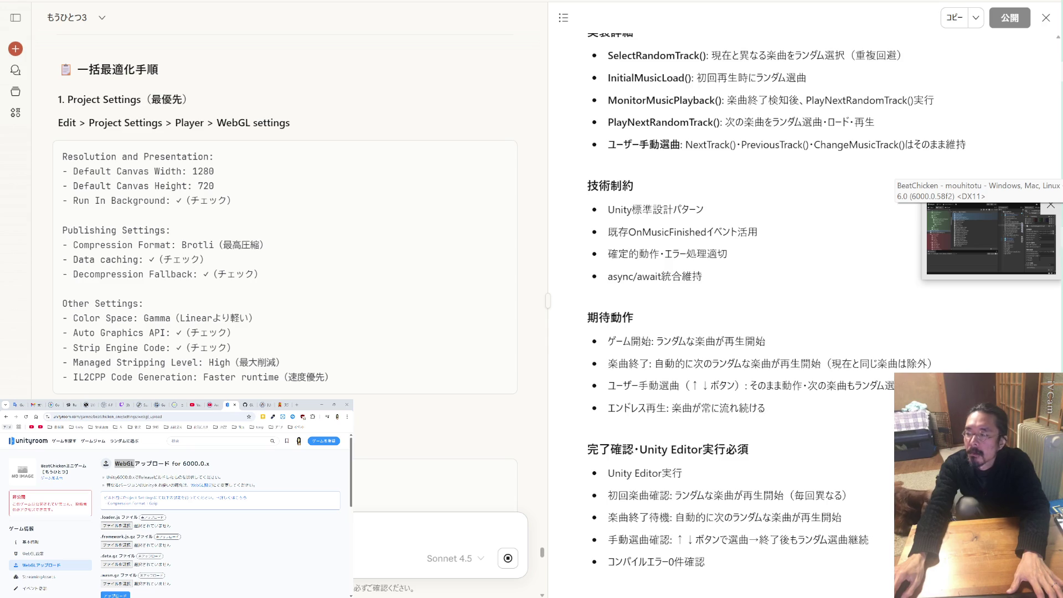
scroll(406, 228, "down", 15)
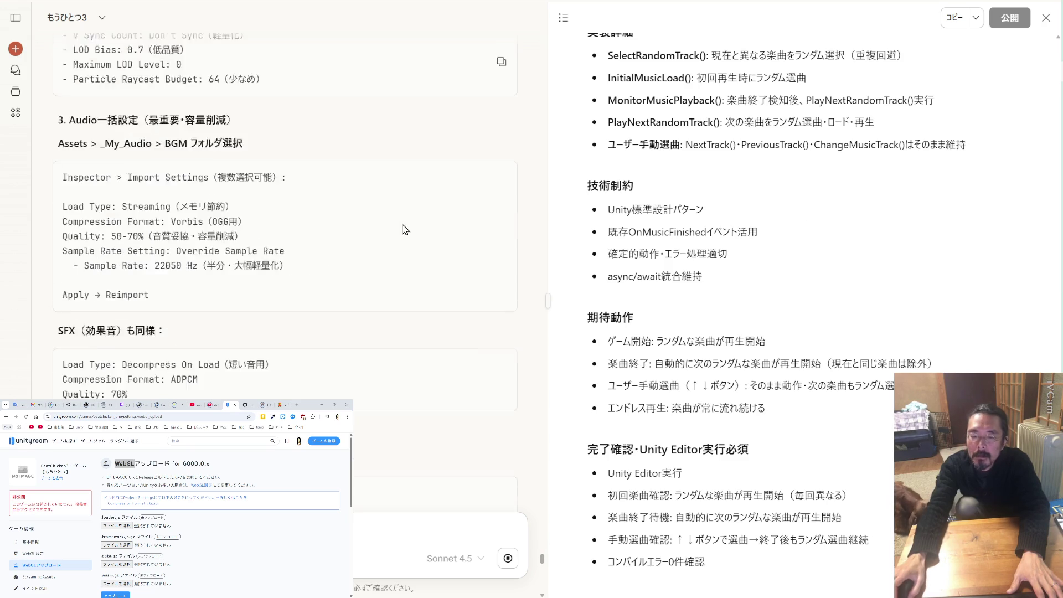
scroll(405, 229, "down", 20)
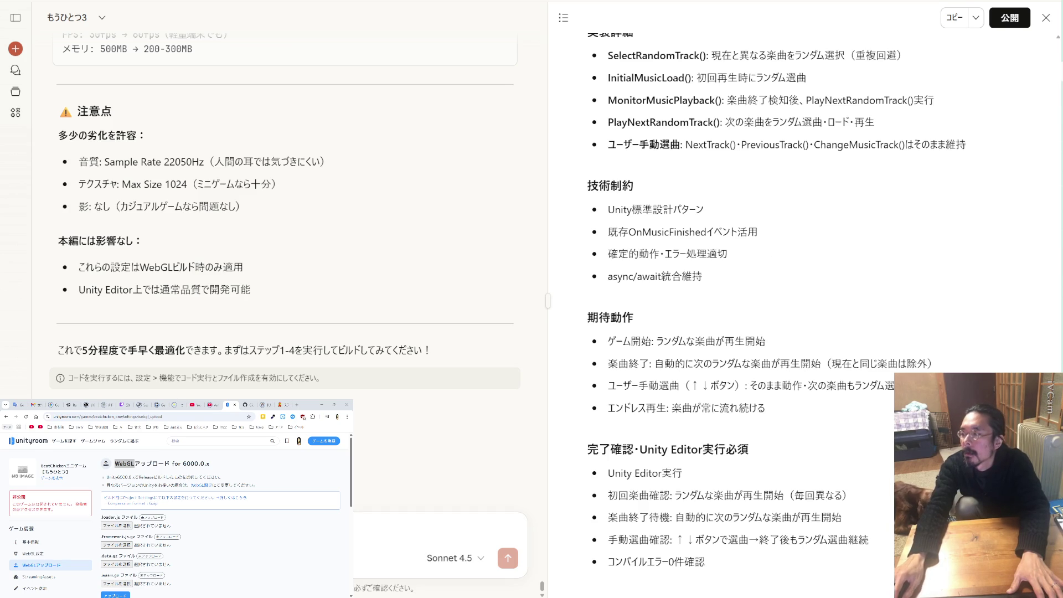
Paste the copied guide into temp_BC.md and move the notes window to the left monitor
key("alt+Tab")
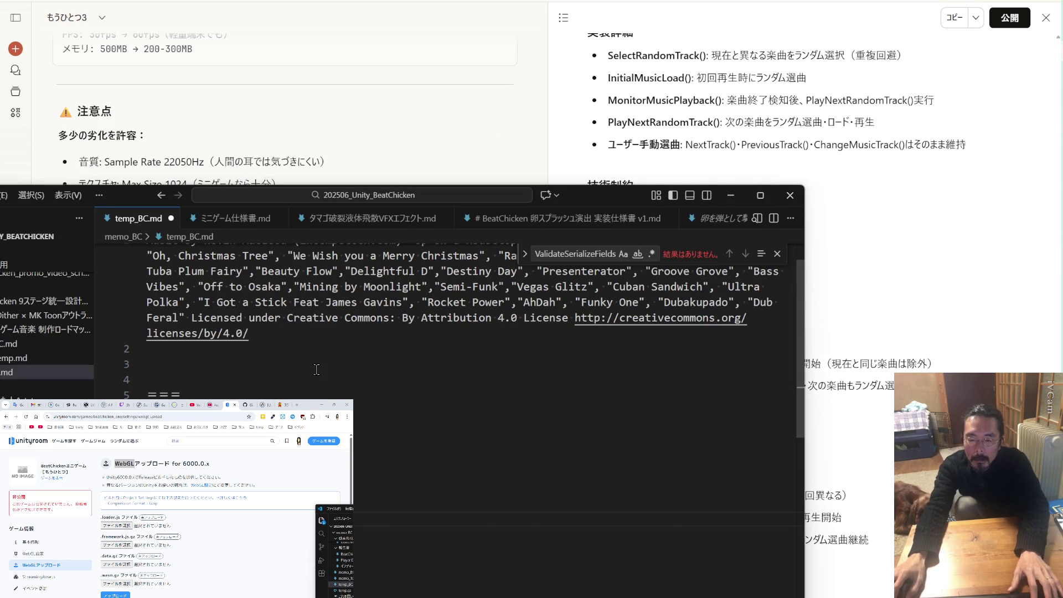
key("ctrl+v")
key("super+shift+Left")
scroll(209, 502, "up", 20)
scroll(209, 503, "up", 20)
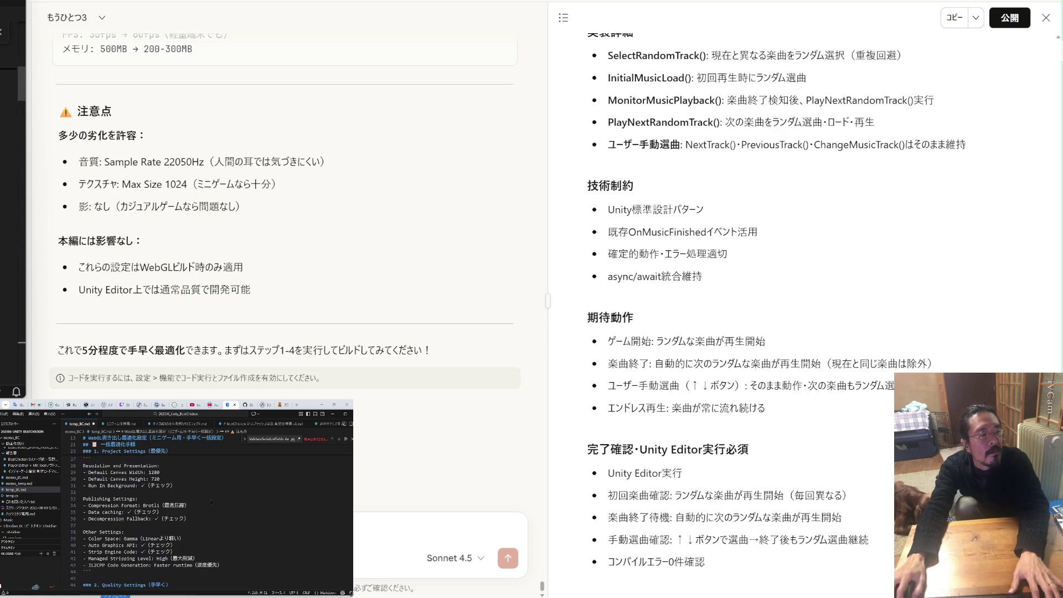
scroll(212, 501, "up", 3)
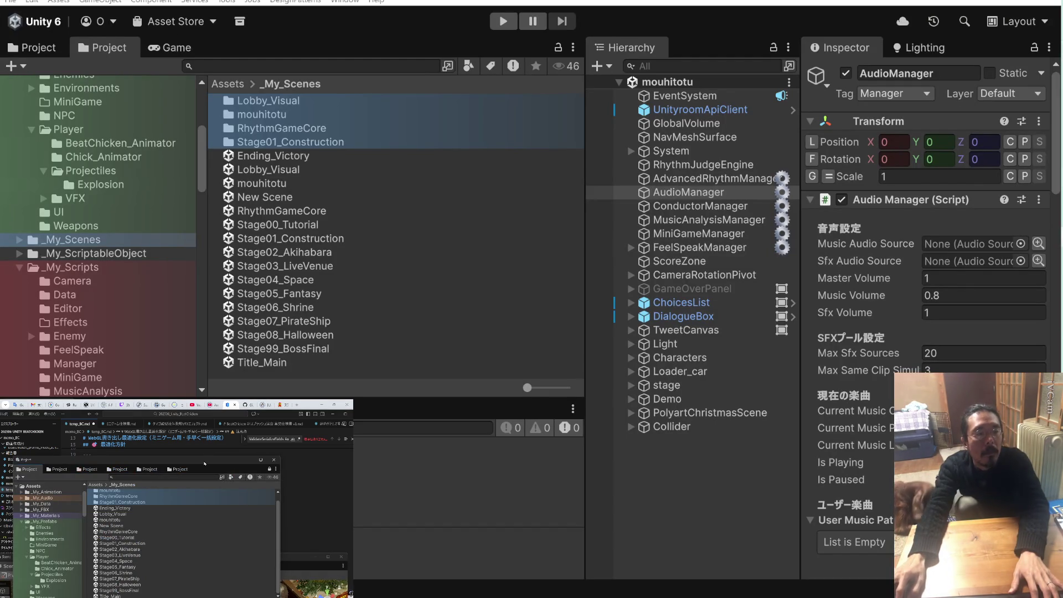
left_click_drag(200, 544, 200, 561)
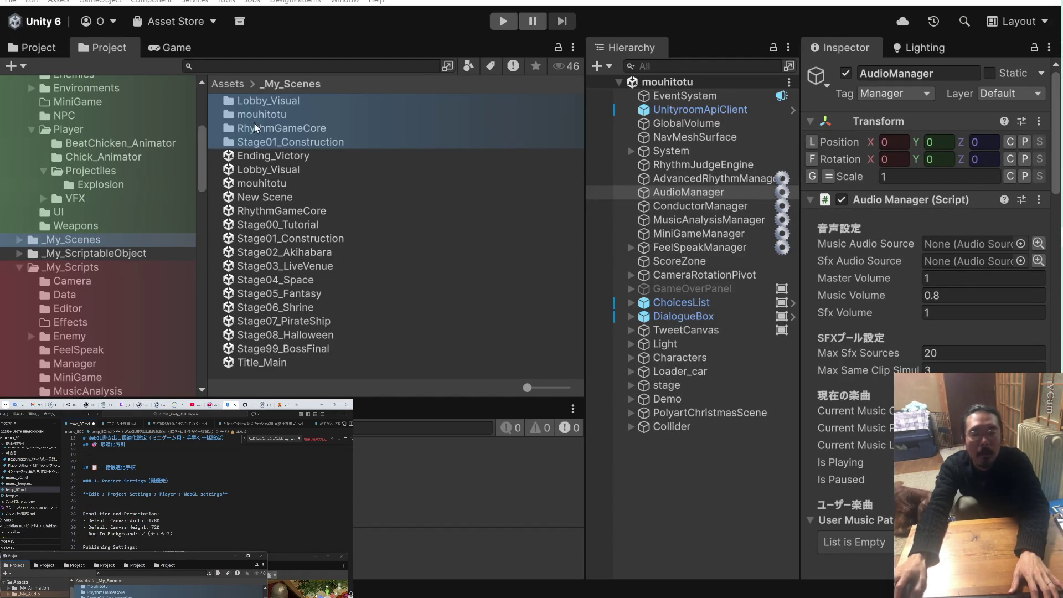
left_click(30, 2)
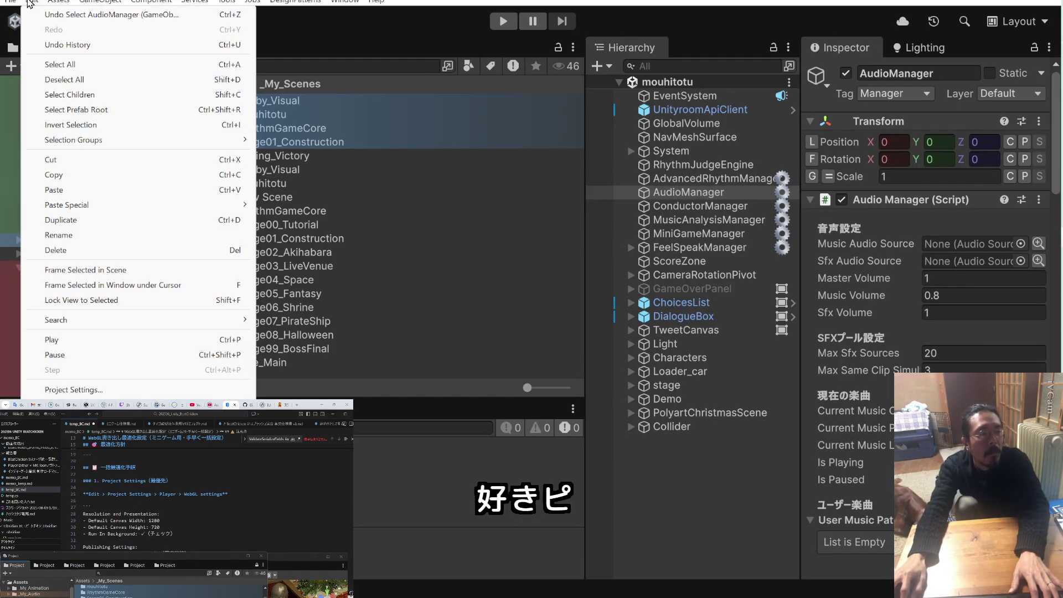
left_click(72, 390)
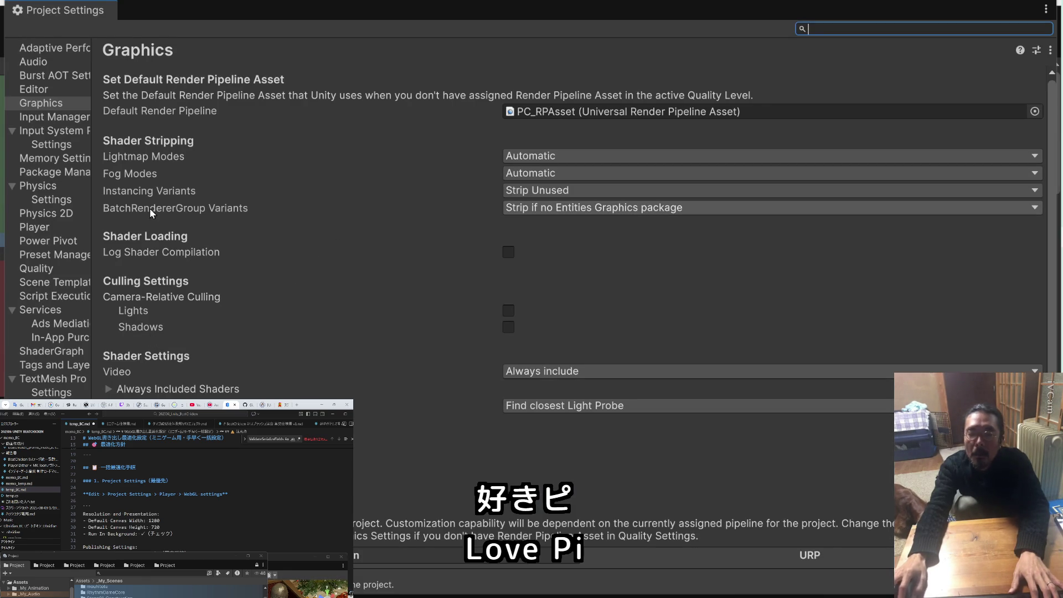
left_click(34, 227)
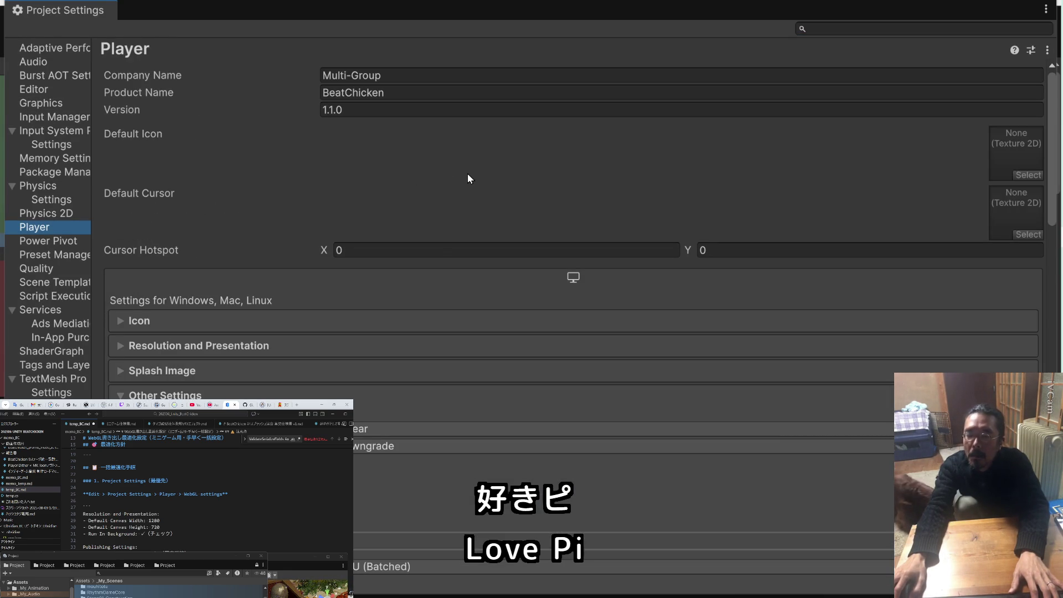
scroll(468, 175, "down", 3)
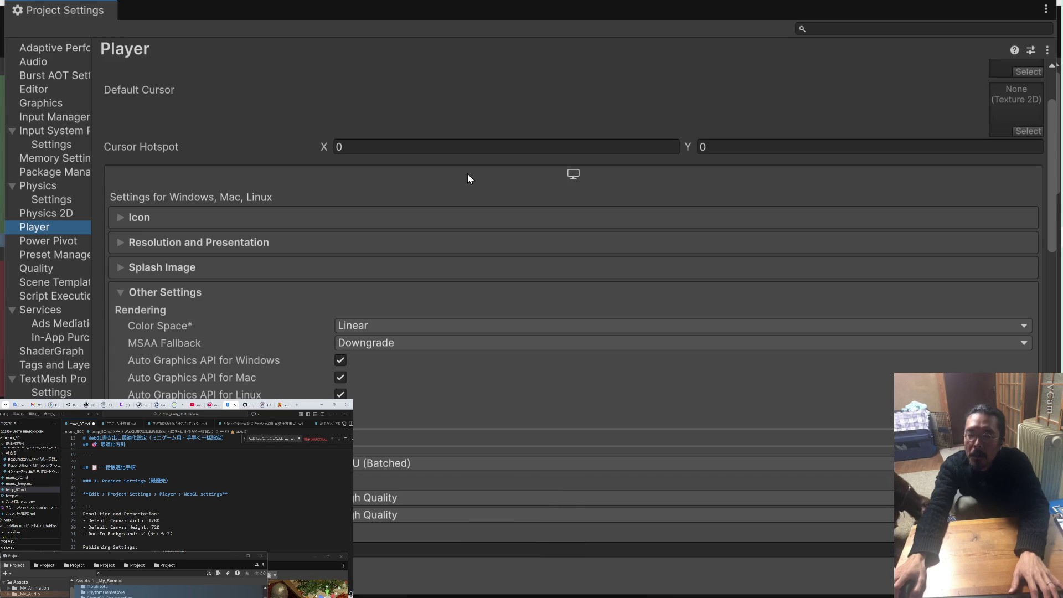
scroll(467, 179, "up", 3)
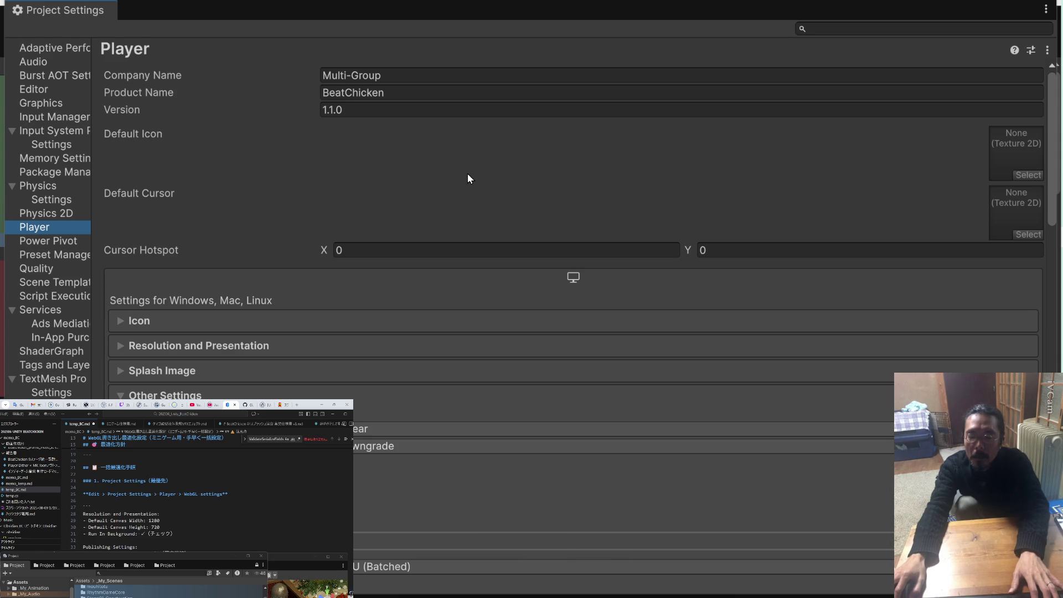
scroll(467, 178, "down", 8)
scroll(467, 178, "up", 8)
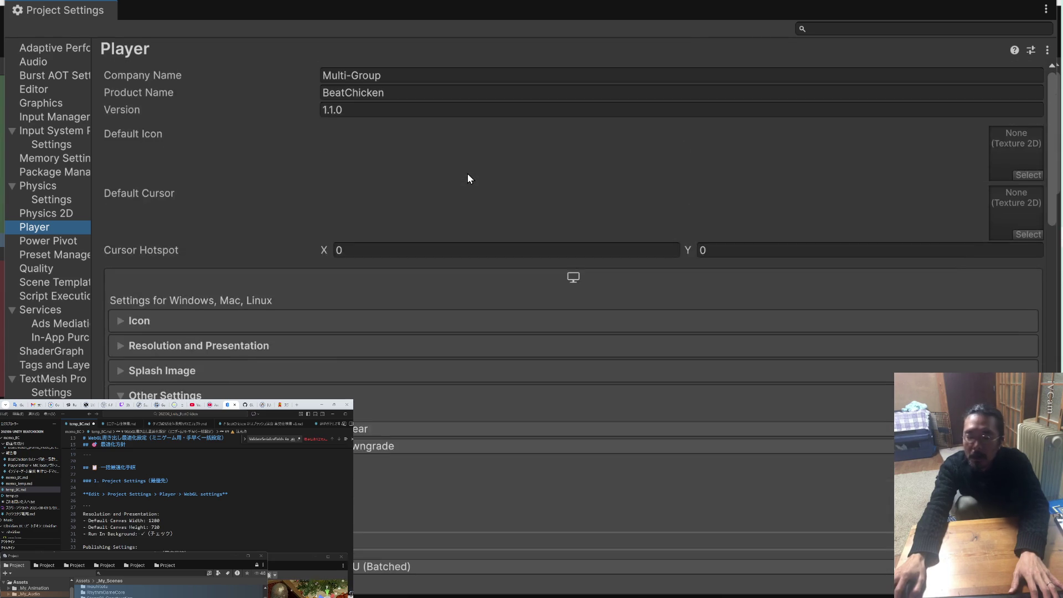
scroll(467, 174, "down", 5)
scroll(467, 174, "up", 3)
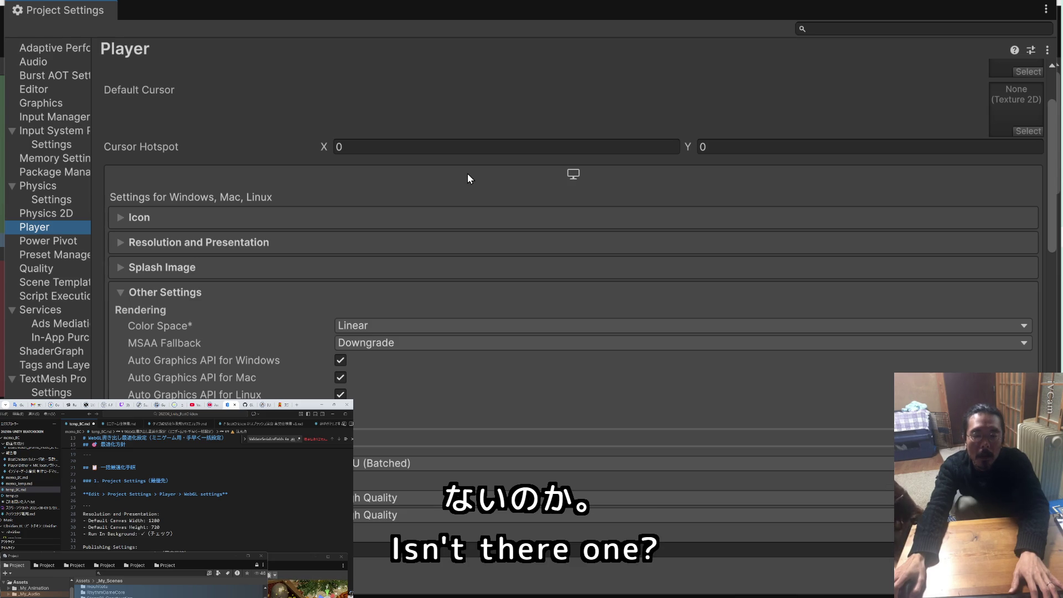
left_click(50, 268)
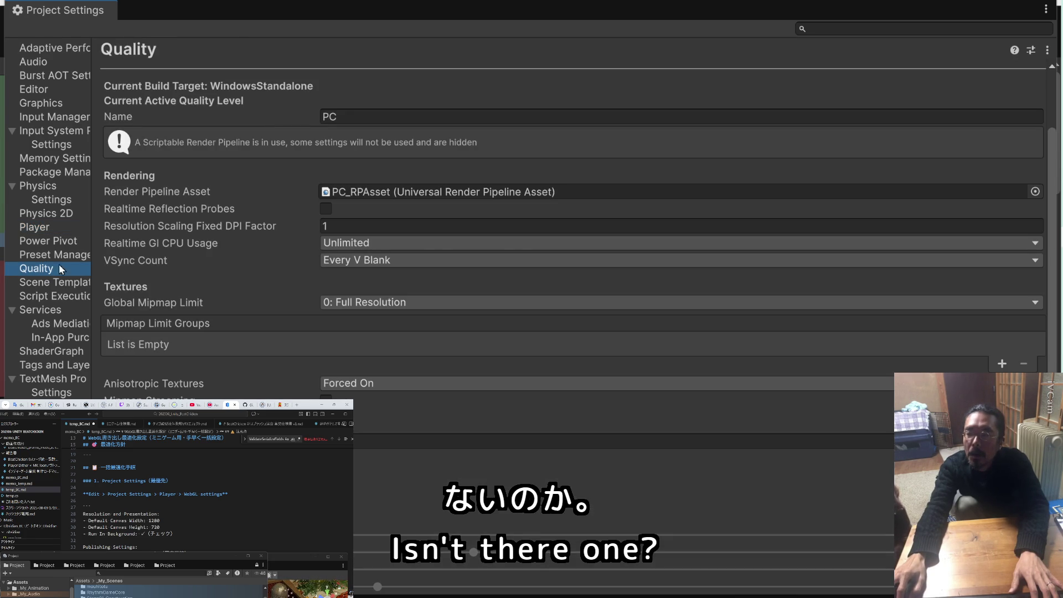
scroll(227, 267, "up", 2)
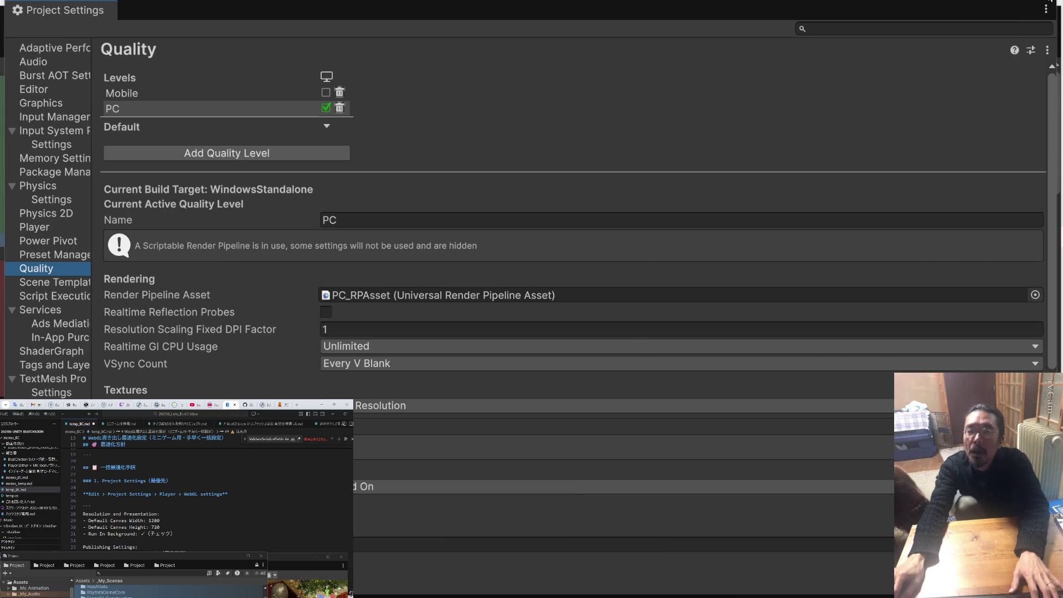
left_click(1042, 13)
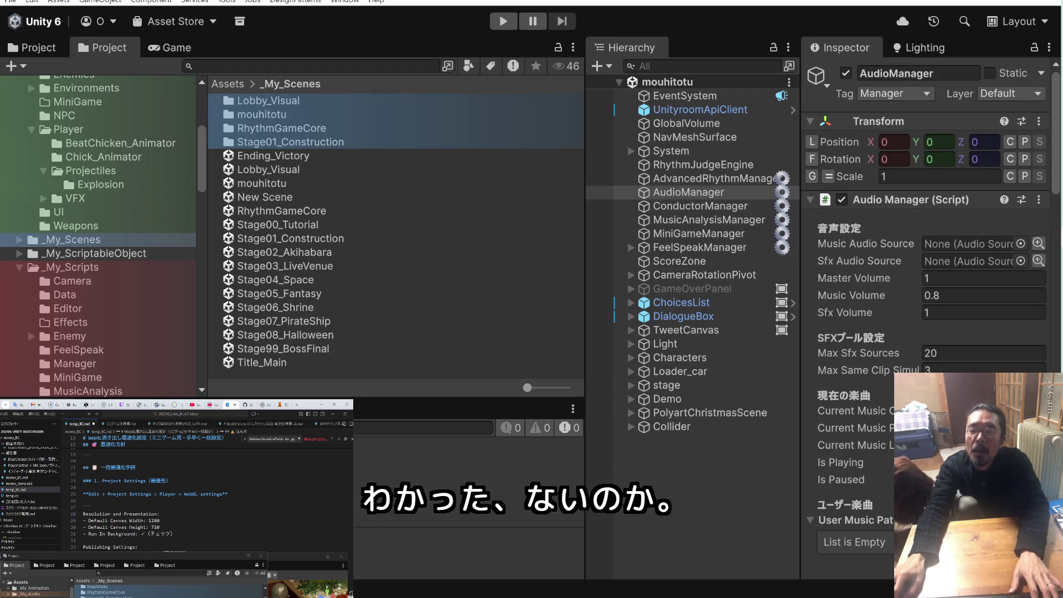
Launch Unity Hub from the Start menu
left_click(197, 25)
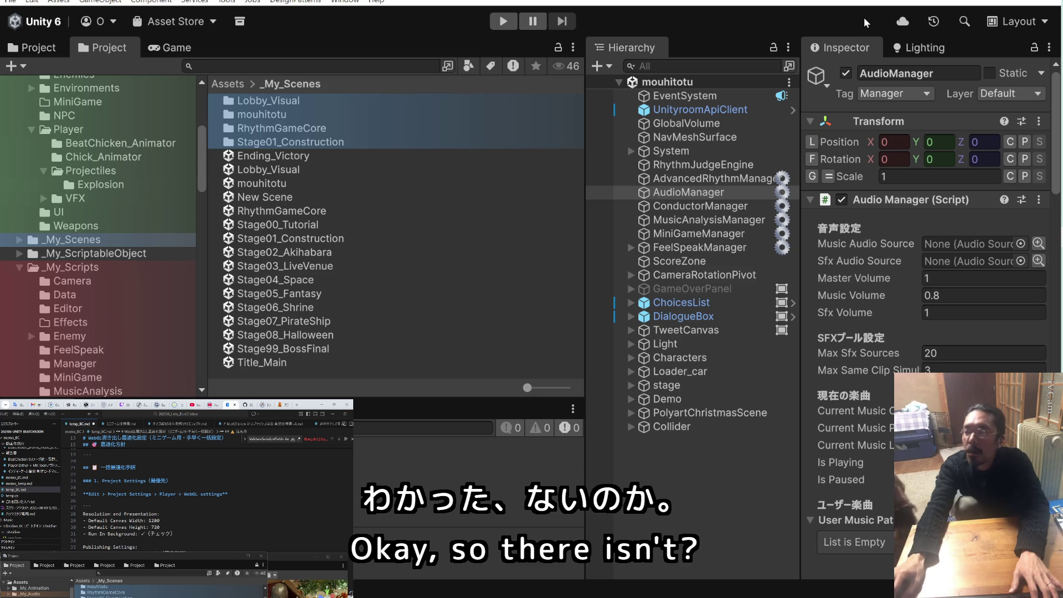
key("super")
left_click(692, 98)
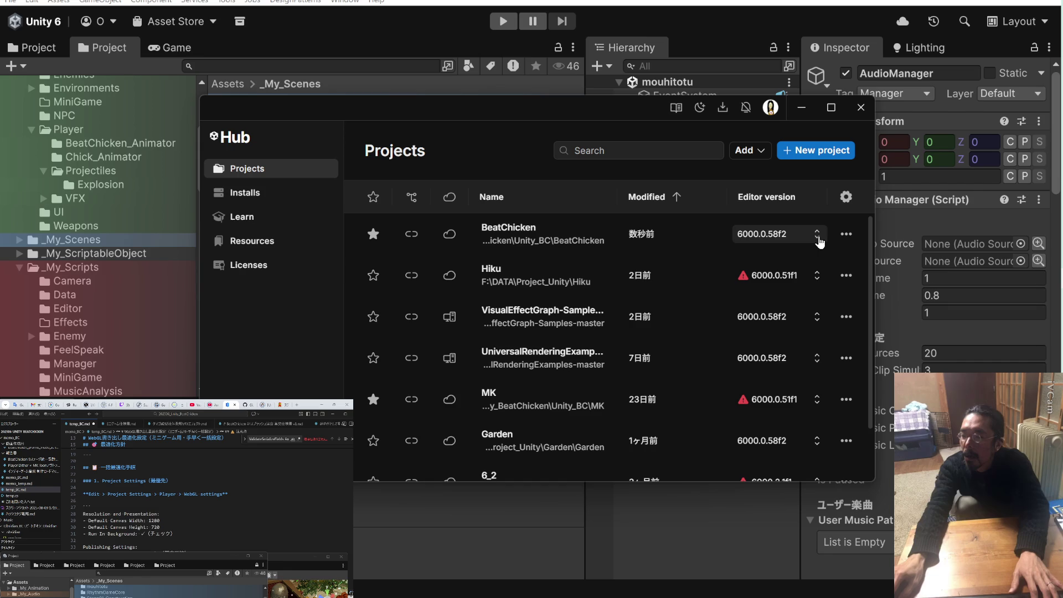
left_click(847, 198)
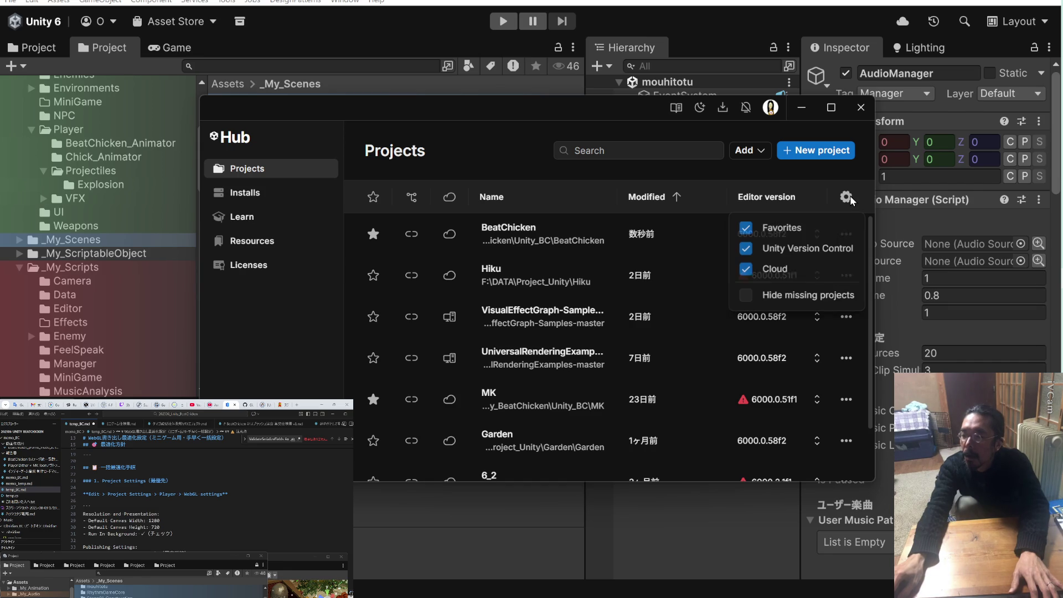
left_click(849, 199)
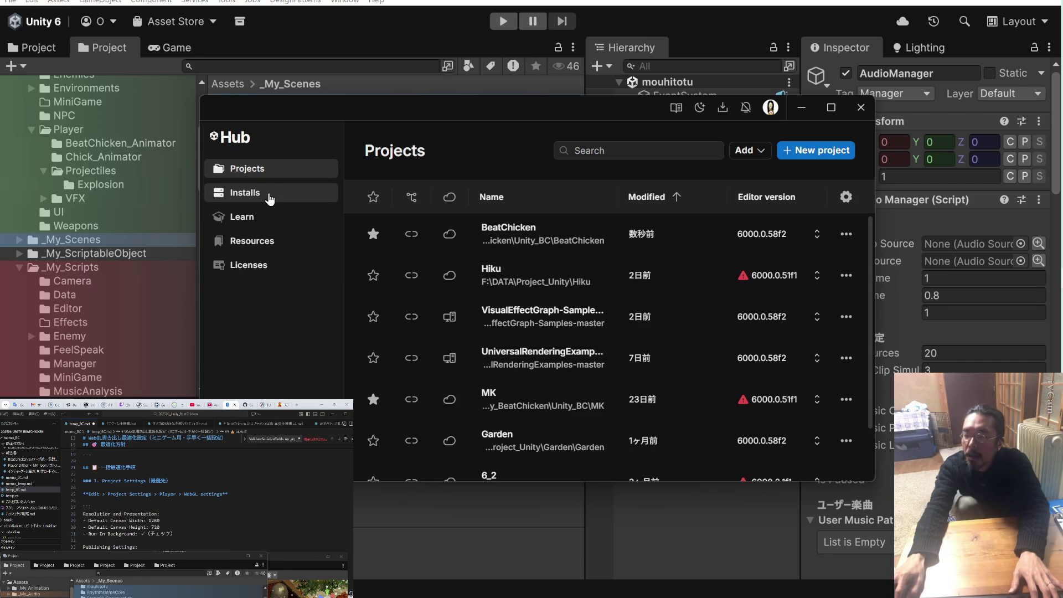
On the Installs page, open the Manage options for Unity 6000.0.58f2
left_click(269, 199)
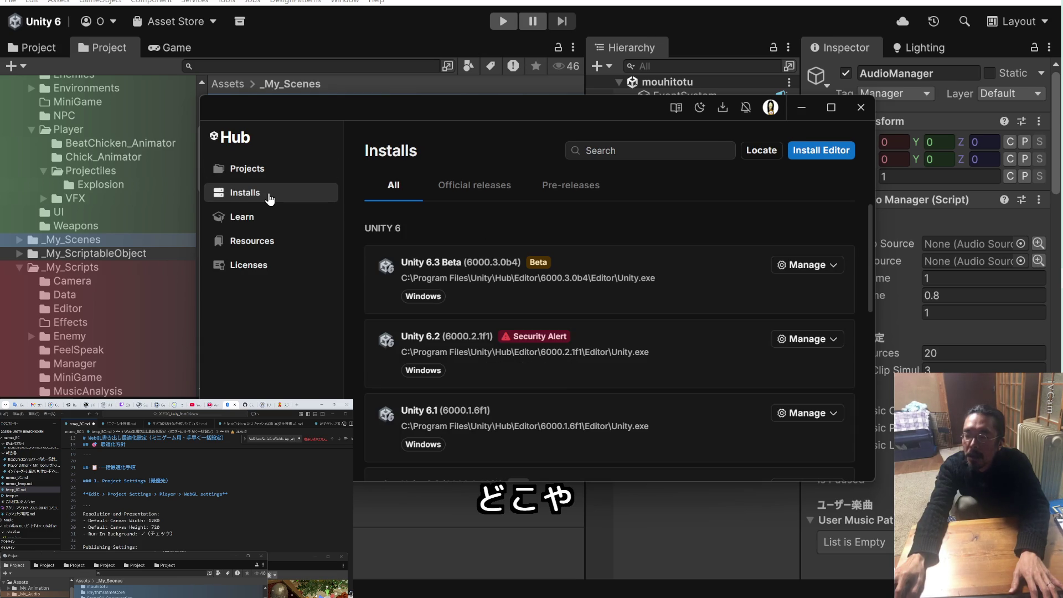
scroll(480, 233, "down", 5)
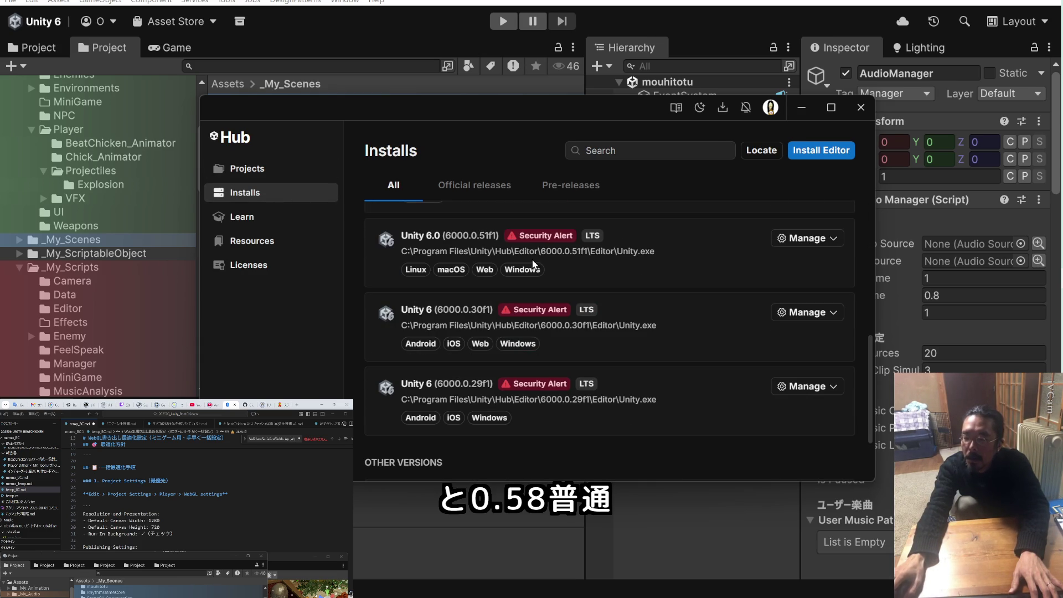
scroll(533, 265, "down", 2)
scroll(533, 265, "up", 5)
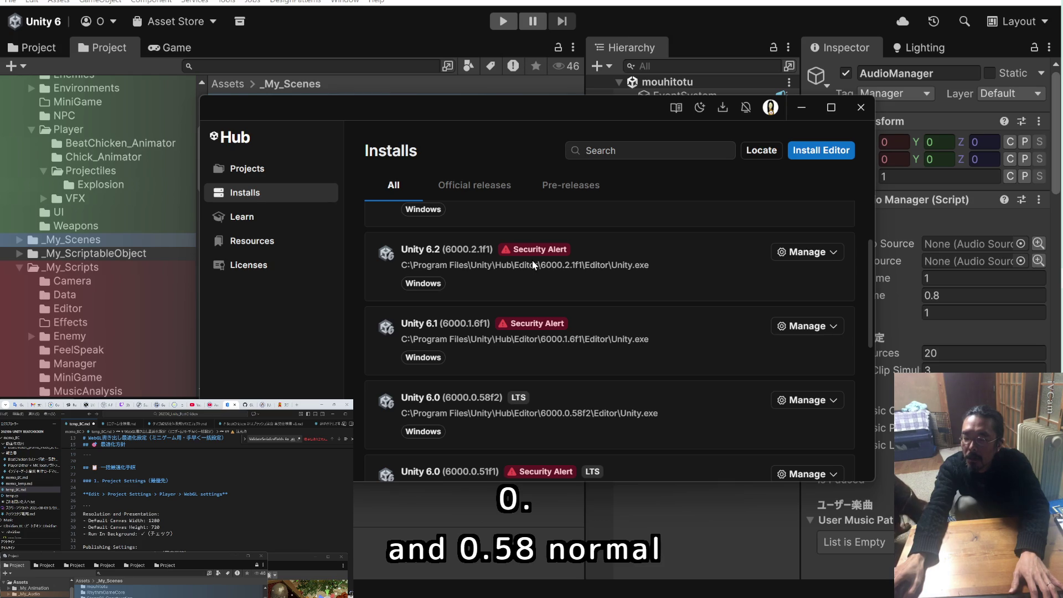
left_click(809, 407)
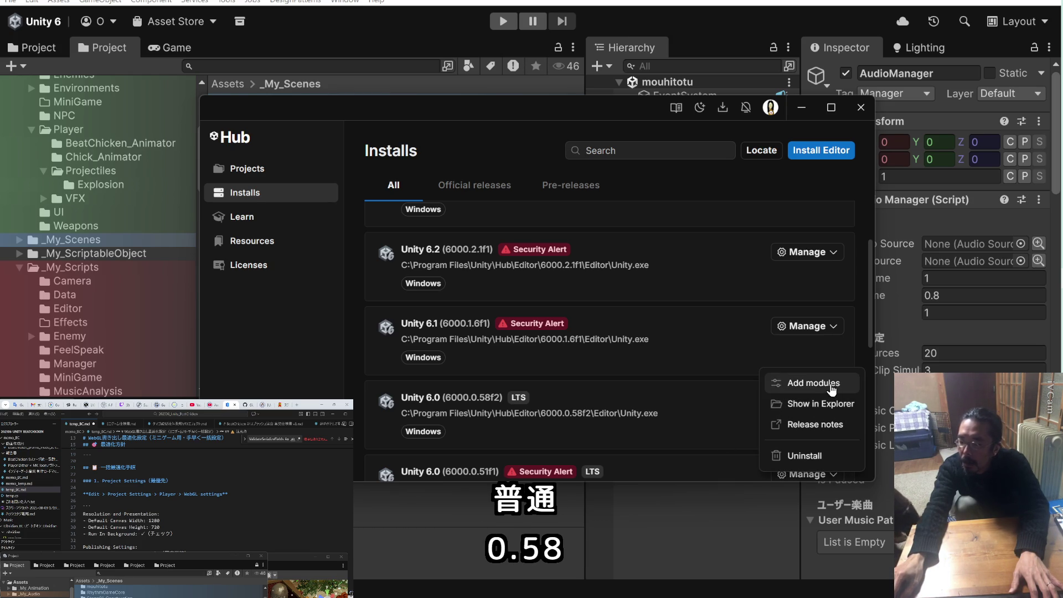
Choose Add modules for Unity 6000.0.58f2 and tick Web Build Support
left_click(830, 383)
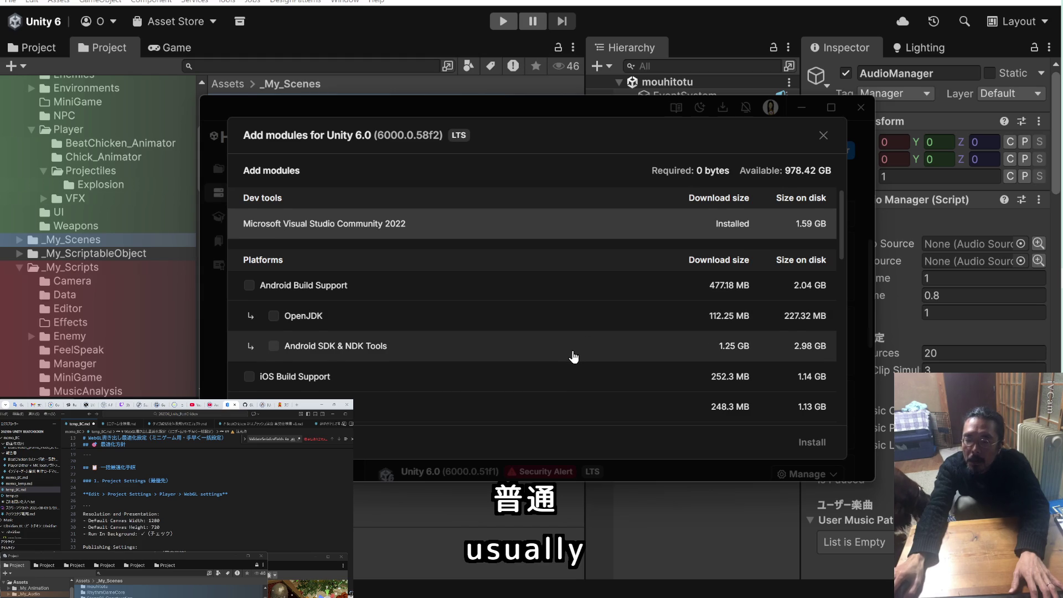
scroll(574, 357, "down", 4)
scroll(573, 356, "down", 3)
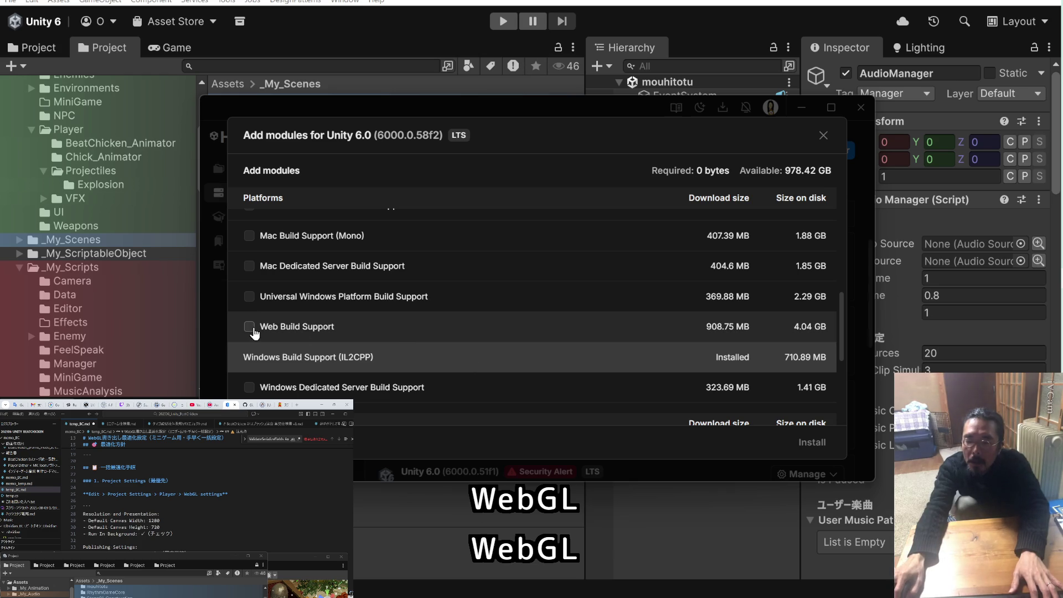
left_click(249, 327)
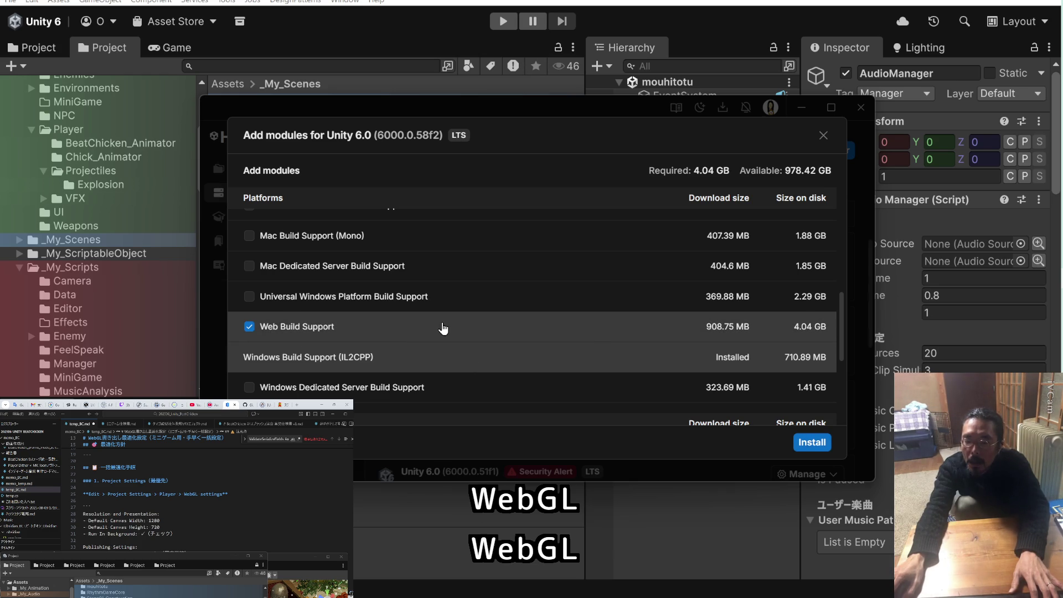
scroll(443, 328, "down", 2)
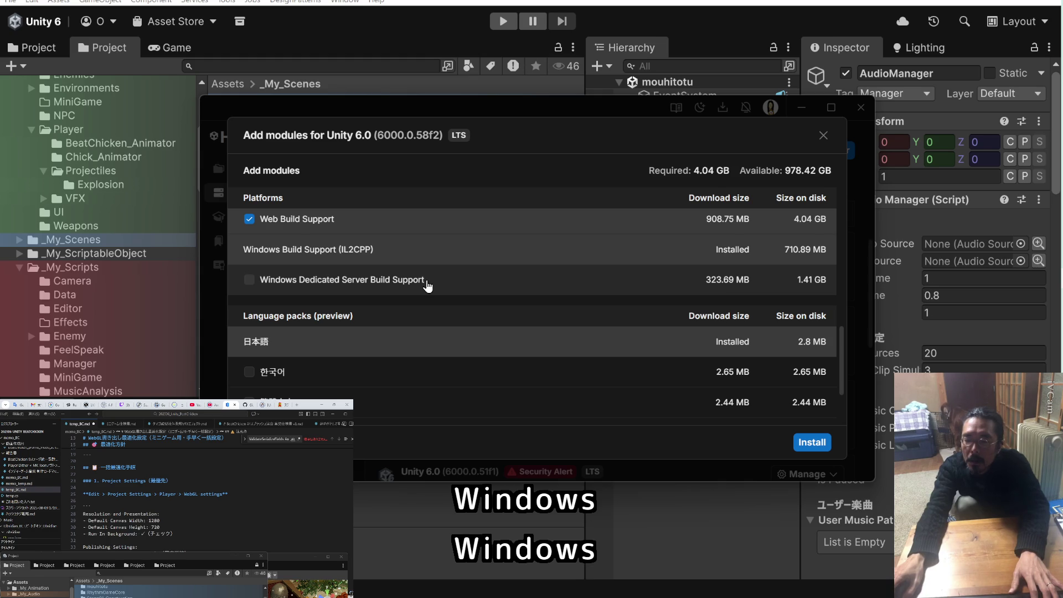
scroll(427, 285, "up", 2)
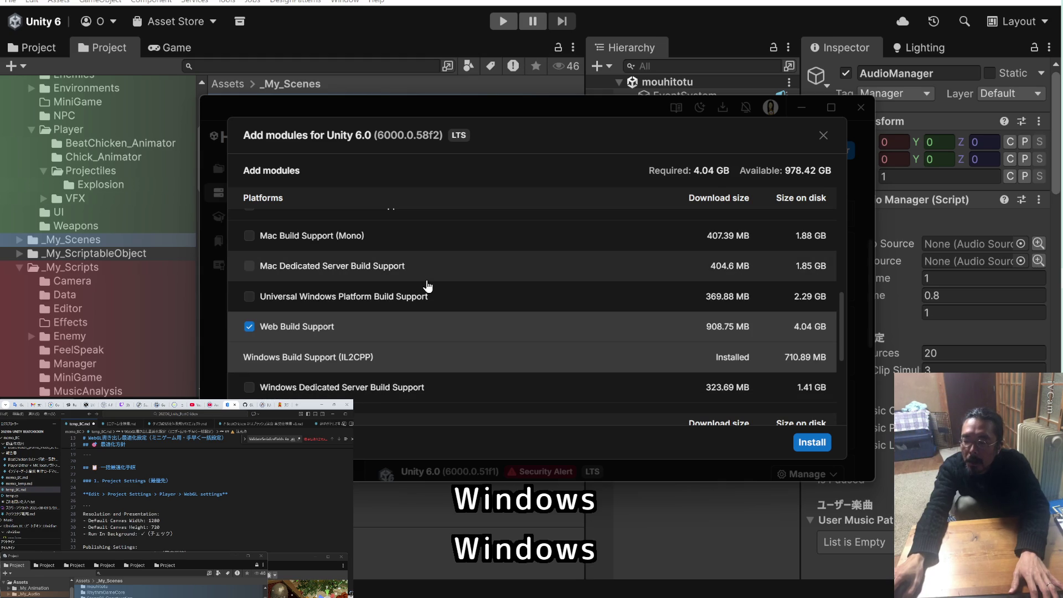
scroll(428, 285, "down", 3)
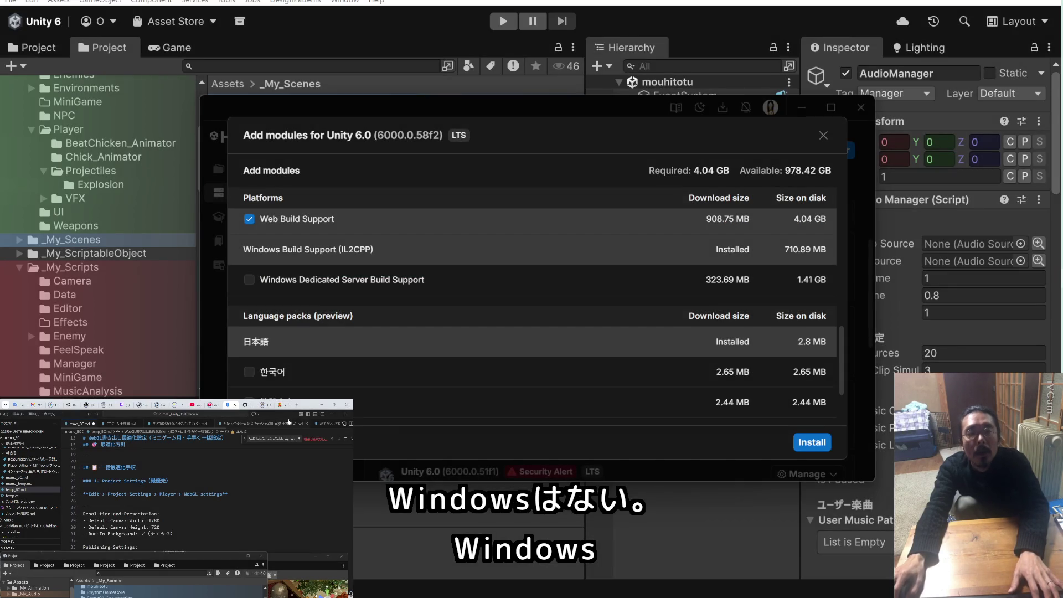
Look up Windows Dedicated Server Build Support online, then start installing the selected module
type("Windows Dedicated Server Build Support")
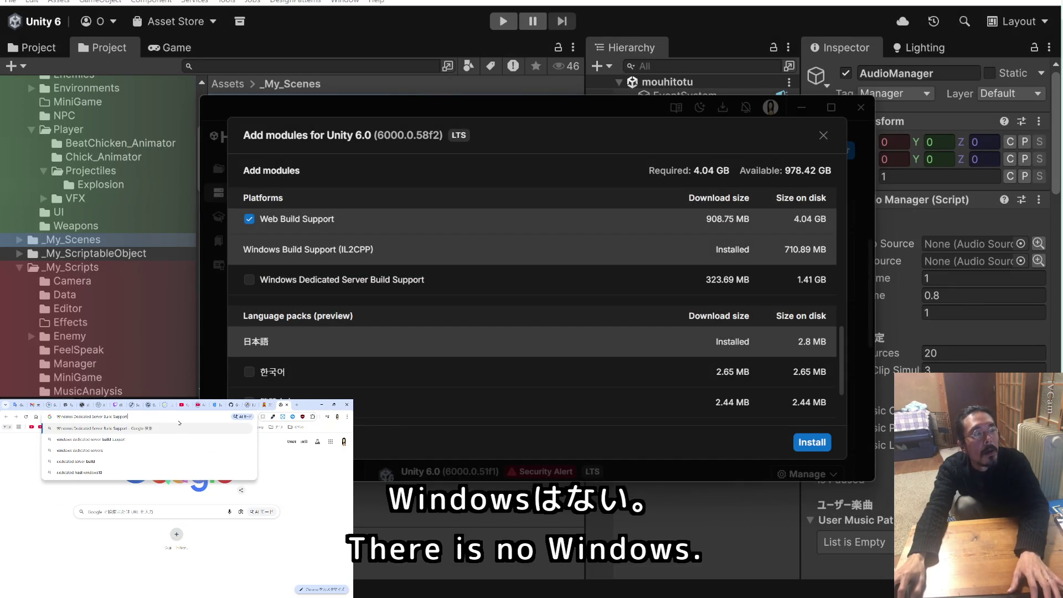
key("Return")
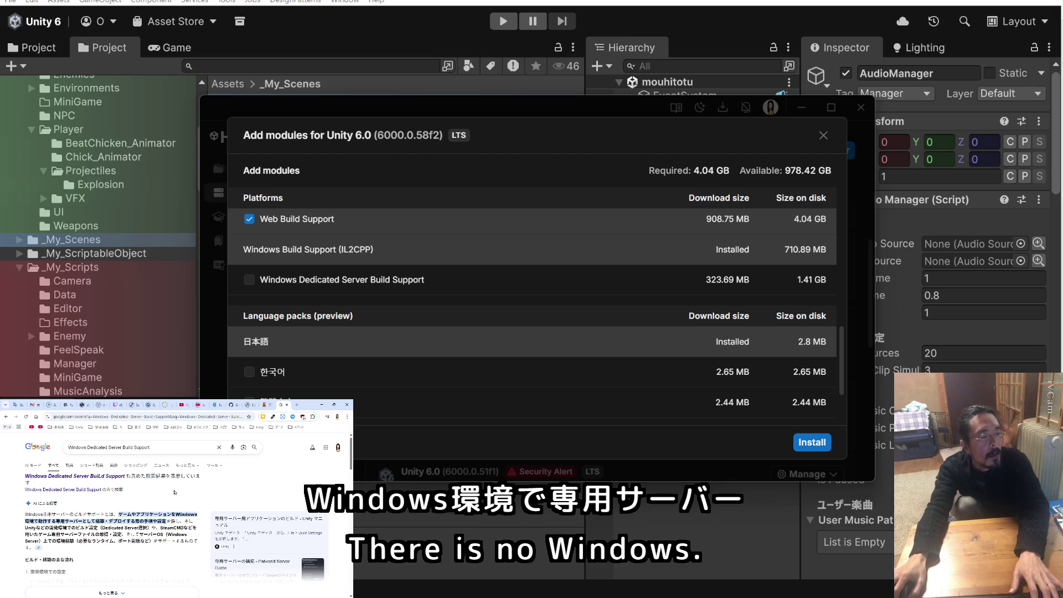
scroll(389, 279, "up", 3)
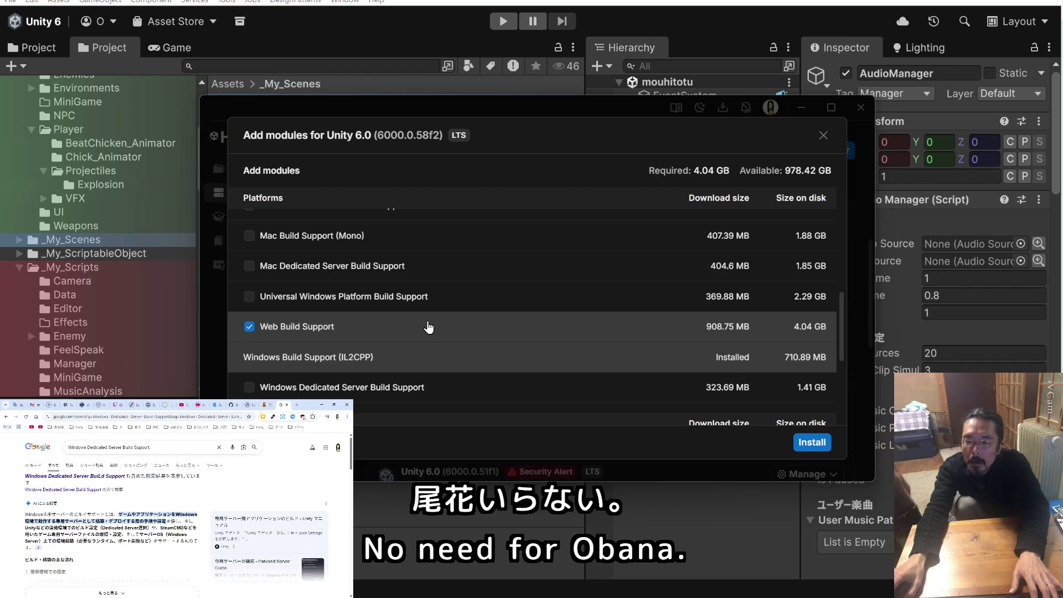
scroll(428, 327, "up", 3)
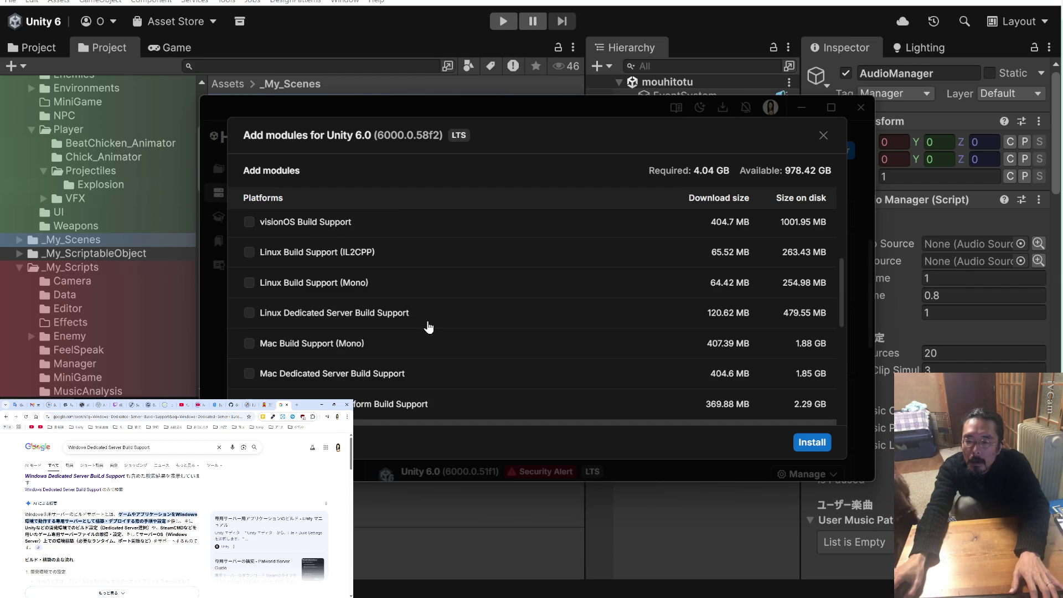
scroll(429, 327, "up", 3)
scroll(429, 327, "up", 3)
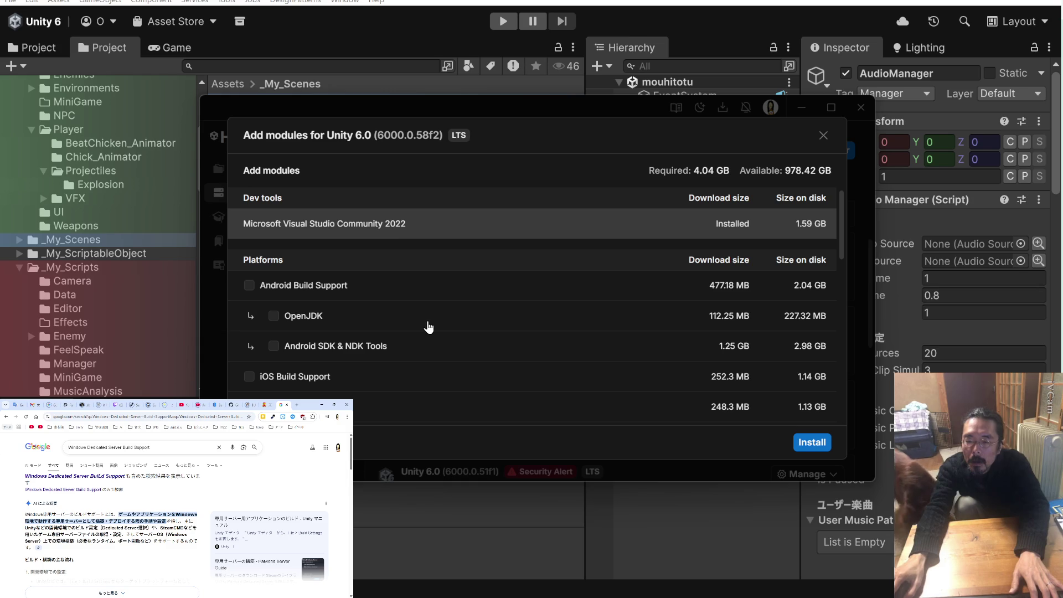
scroll(429, 327, "down", 10)
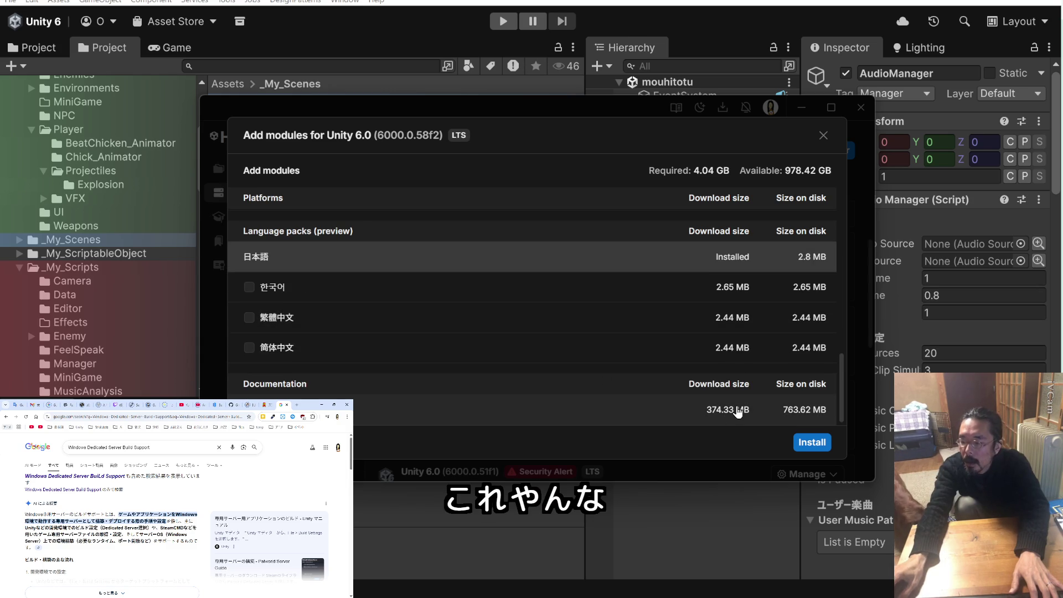
left_click(812, 443)
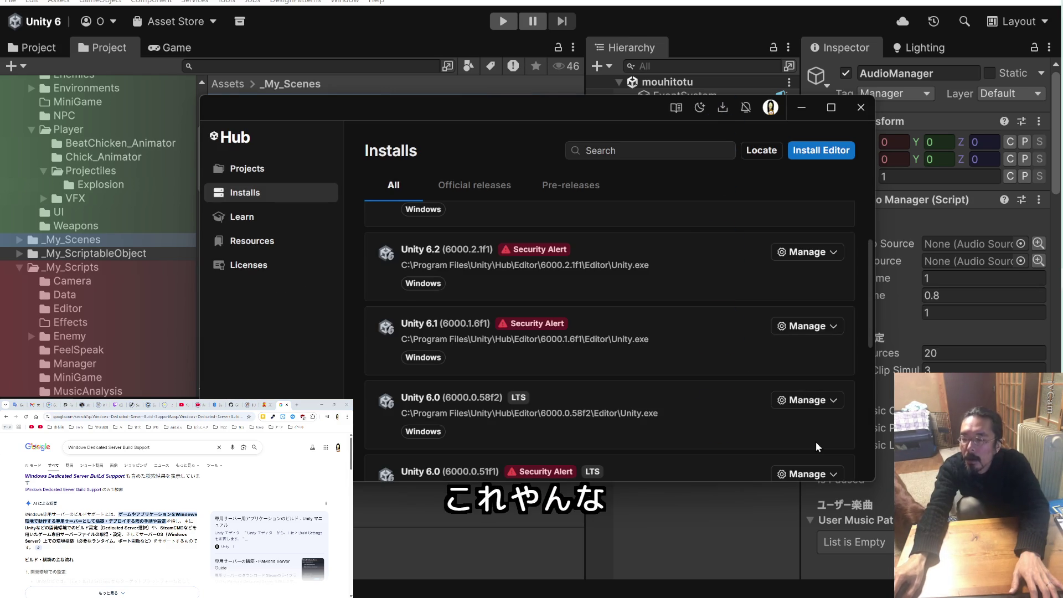
Check the module download progress in Downloads, then minimise the Hub
left_click(725, 111)
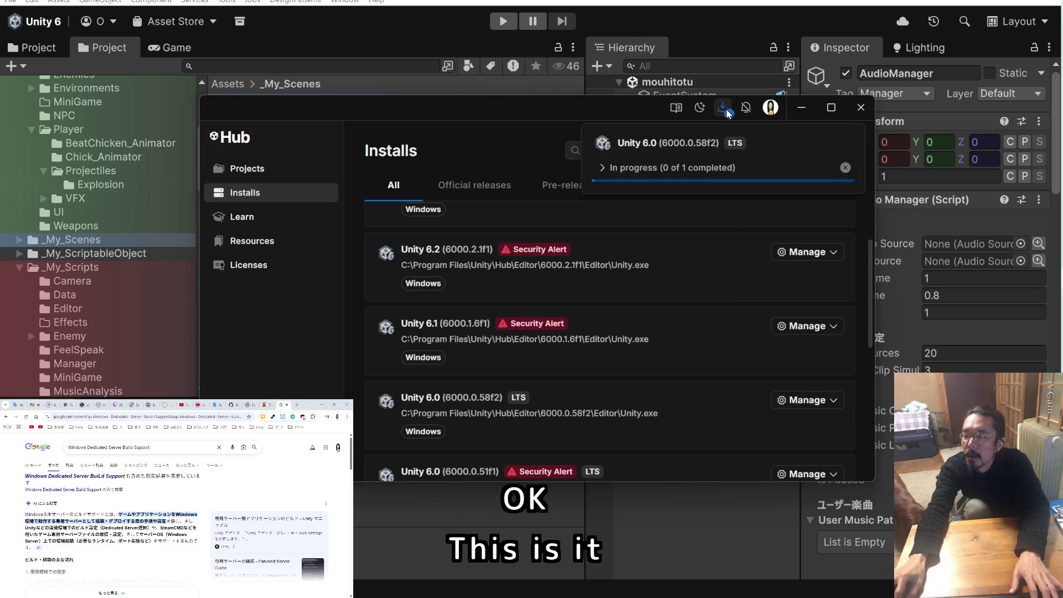
left_click(801, 107)
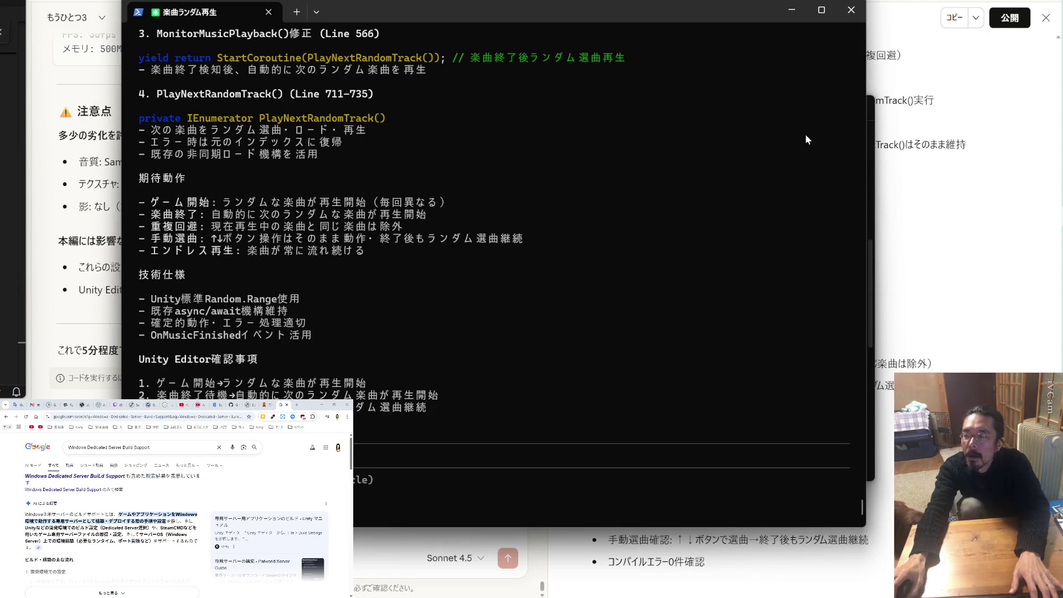
Close the Claude Code terminal window while Web Build Support finishes installing
left_click(851, 10)
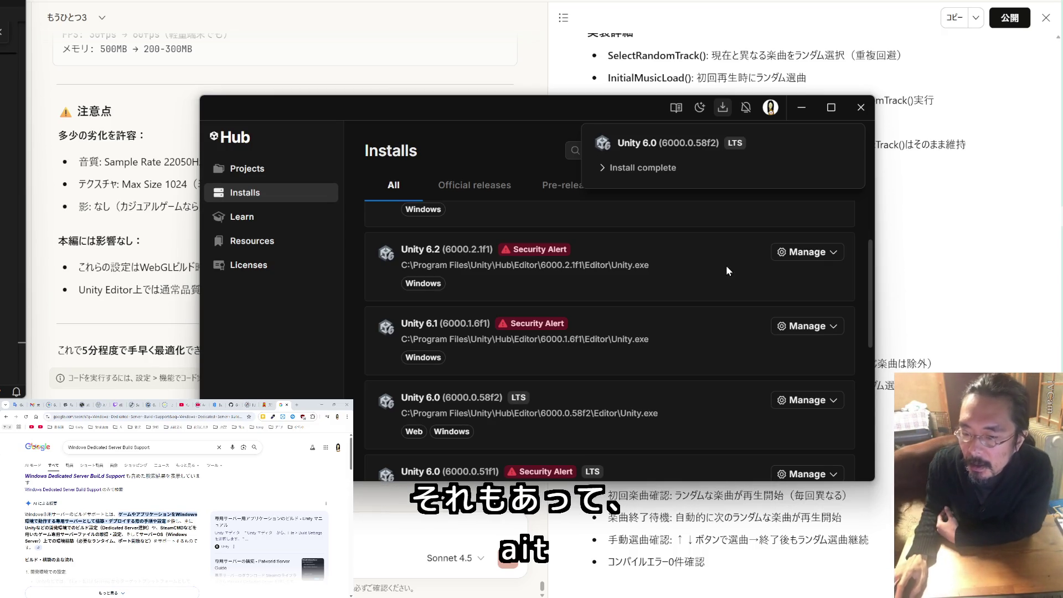
Open BeatChicken from the Hub's Projects list and close the Hub while it loads
left_click(281, 175)
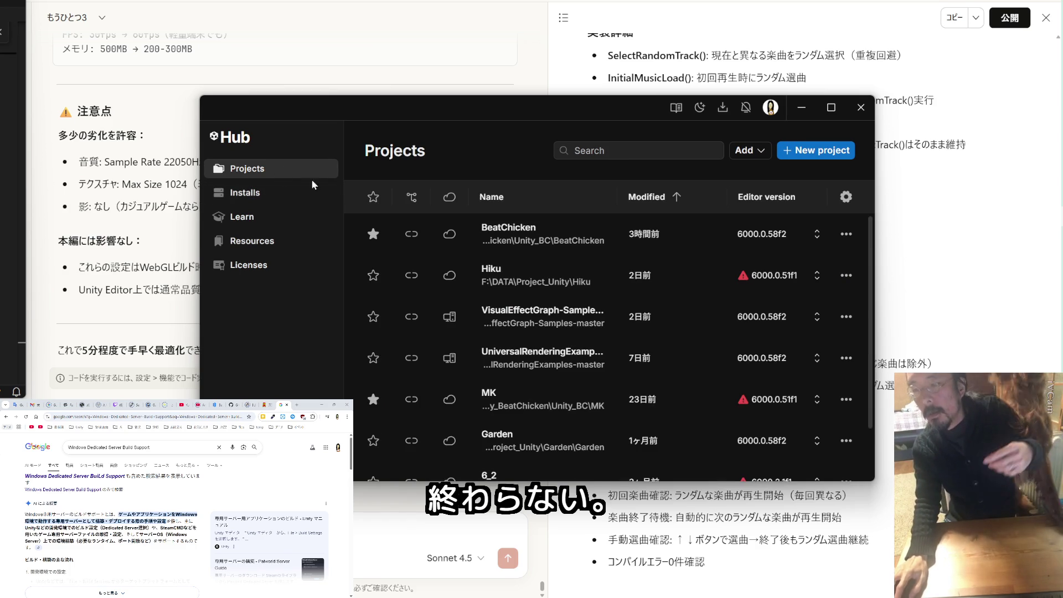
left_click(507, 227)
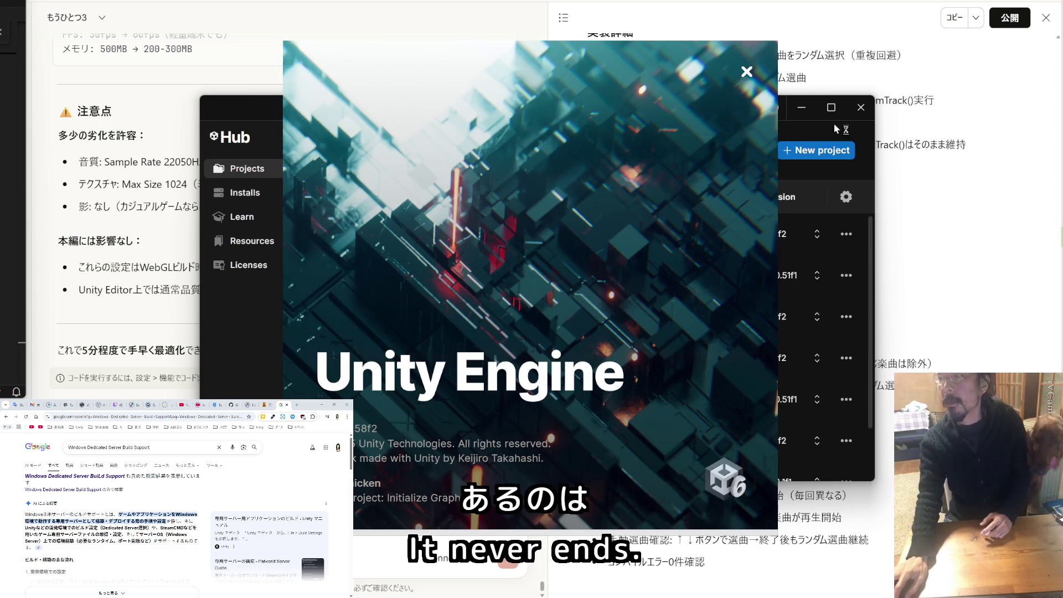
left_click(860, 107)
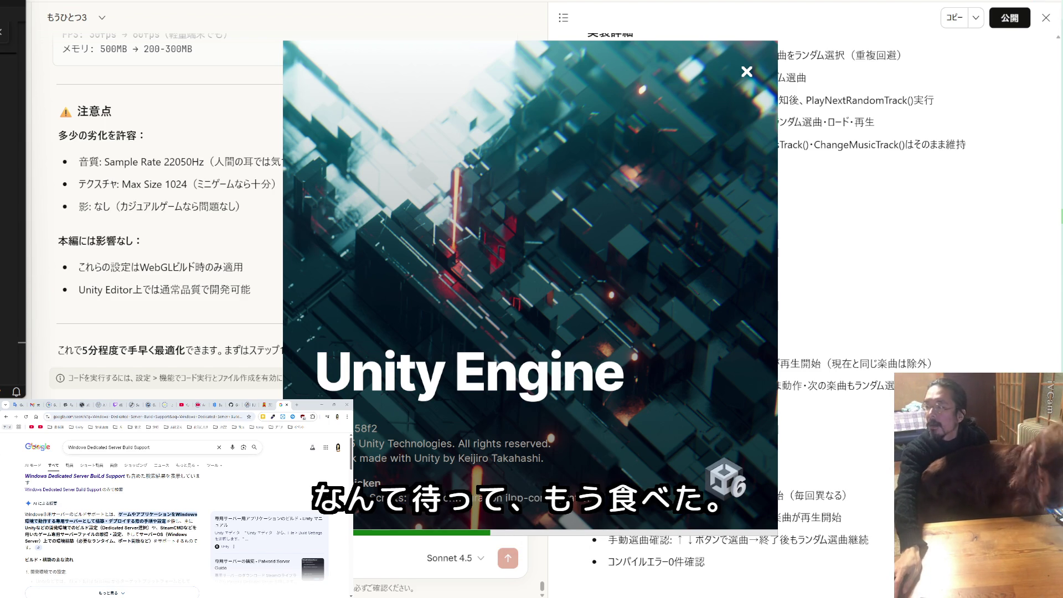
key("super")
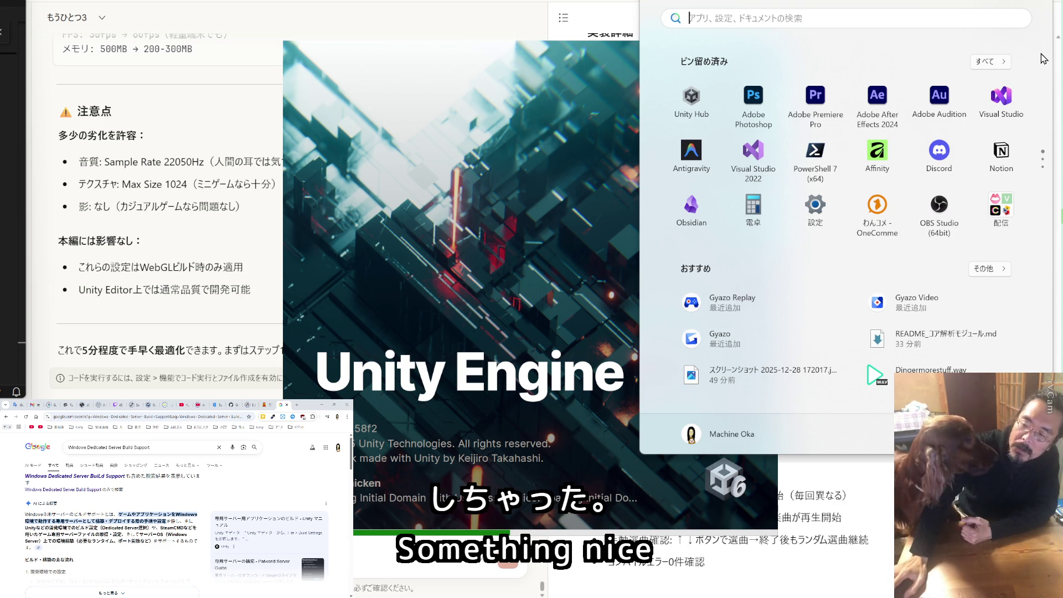
Open BeatChicken.slnx in Visual Studio and launch a PowerShell terminal for the project folder
left_click(1010, 98)
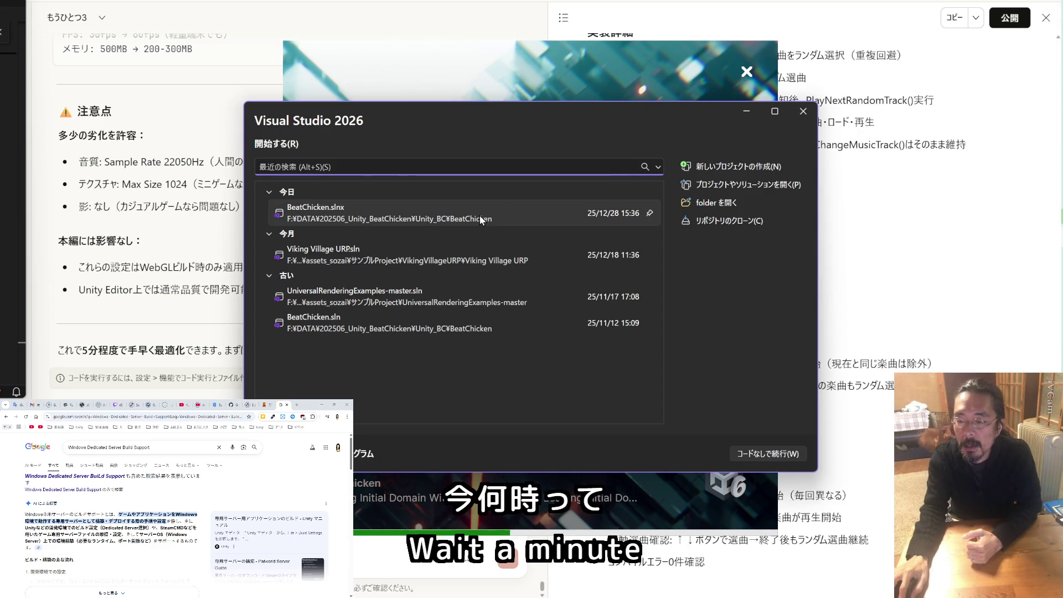
left_click(480, 216)
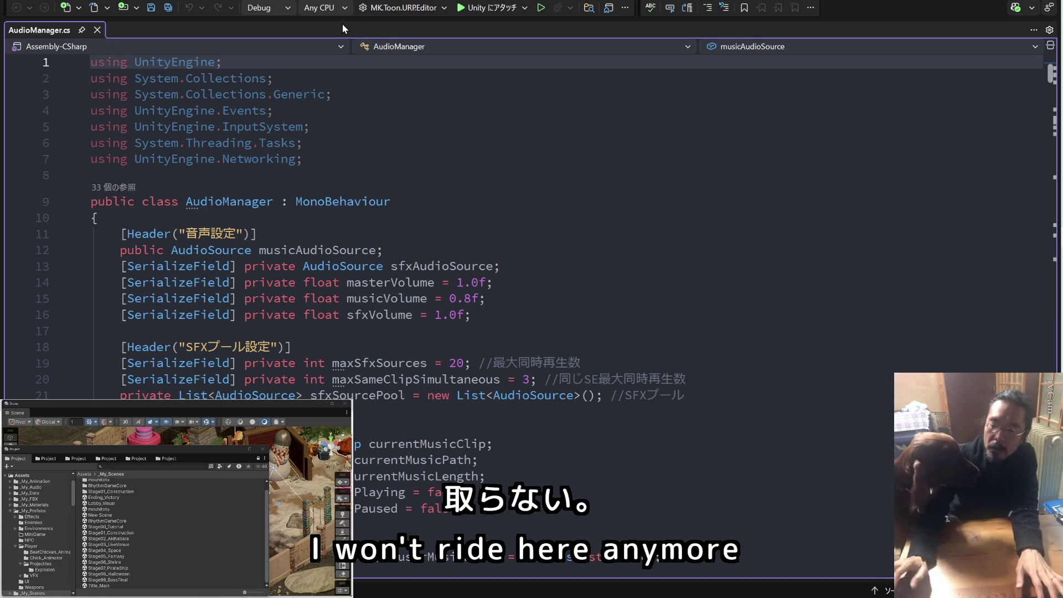
left_click(370, 110)
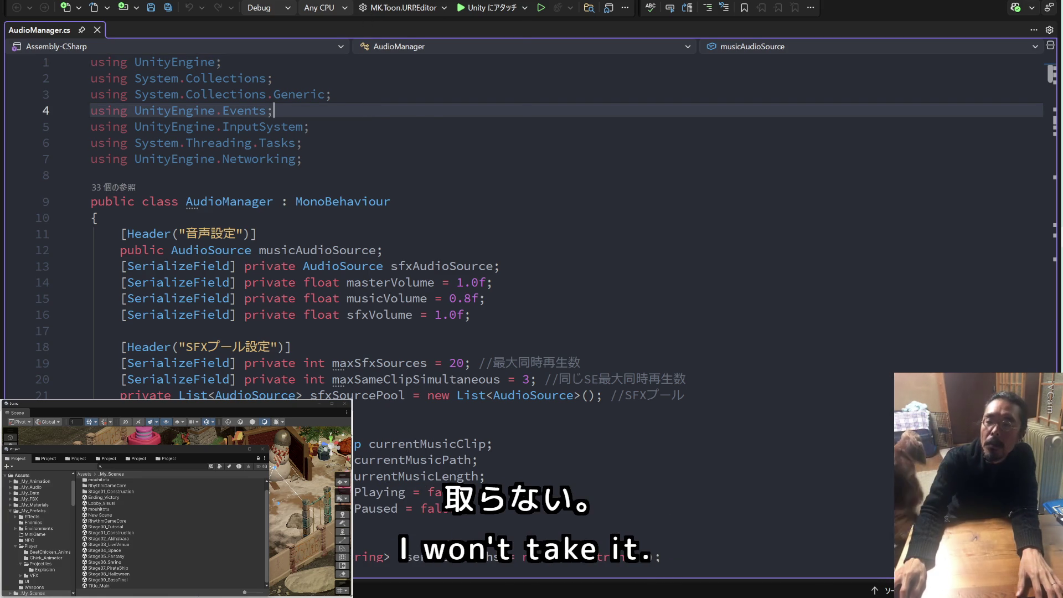
left_click(354, 0)
left_click(389, 182)
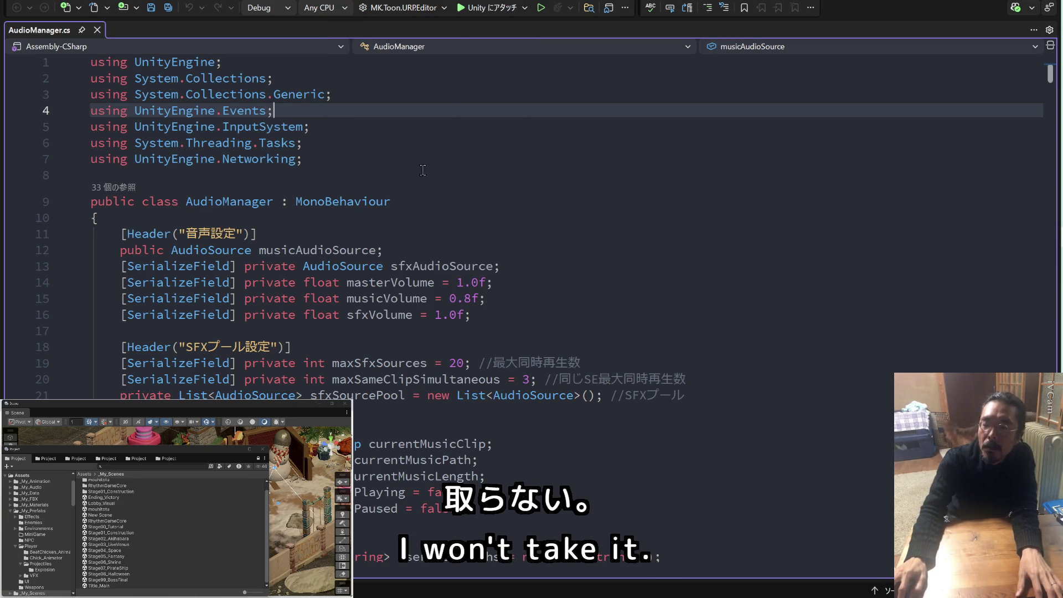
left_click_drag(555, 27, 556, 13)
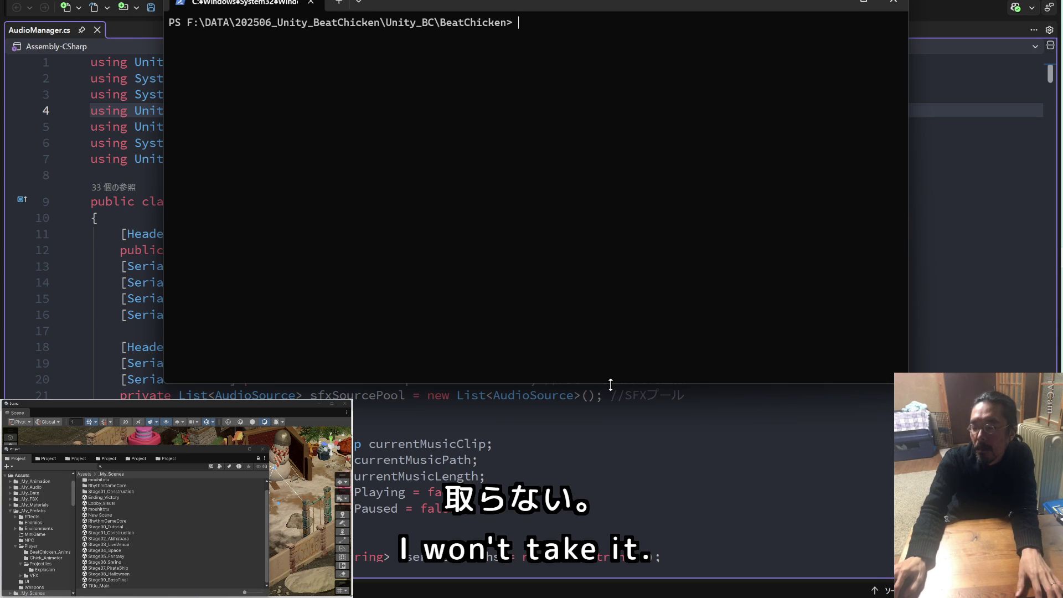
Make the PowerShell terminal window taller and return to the Unity editor
left_click_drag(610, 384, 619, 529)
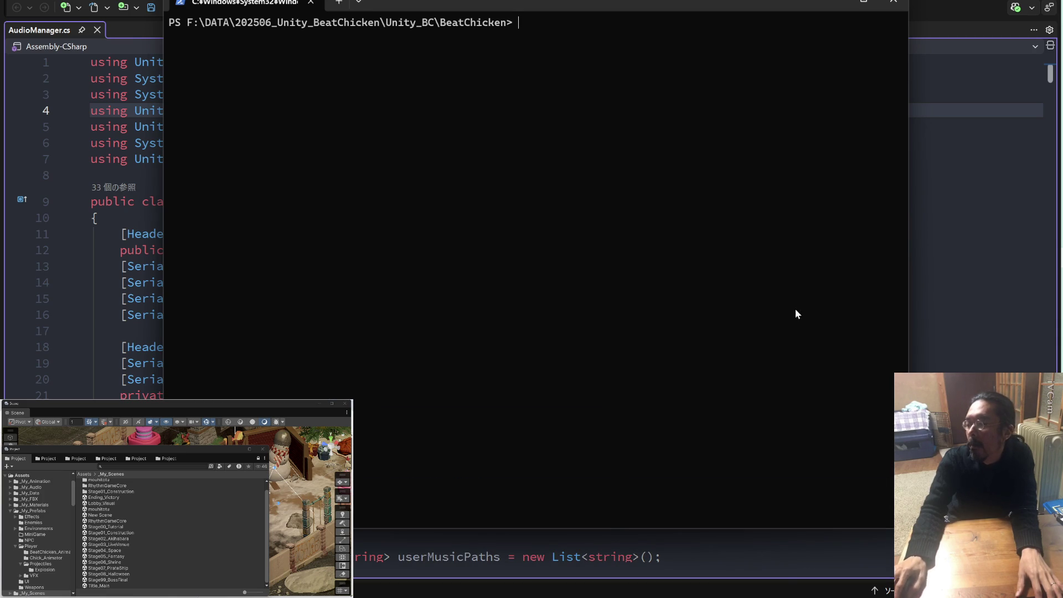
key("alt+Tab")
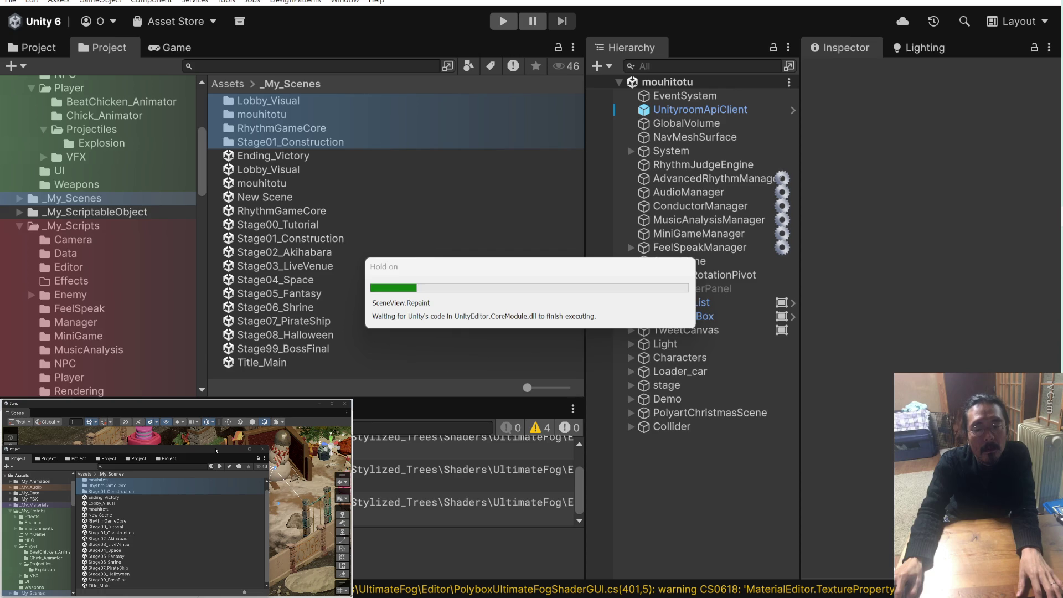
Move the floating Scene and Project windows aside and bring the markdown notes forward
left_click_drag(216, 450, 216, 531)
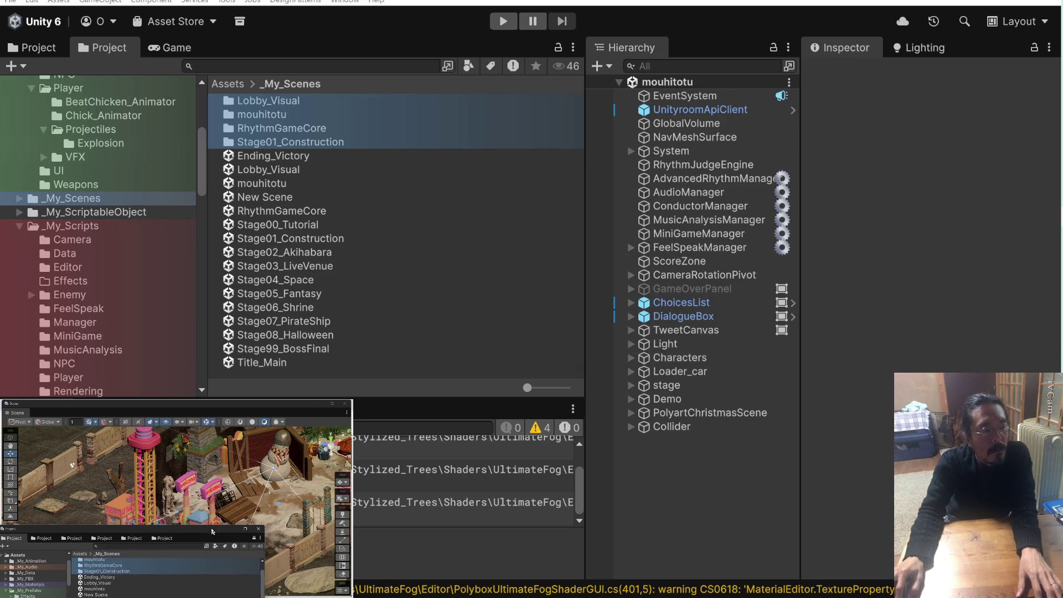
left_click_drag(231, 406, 232, 570)
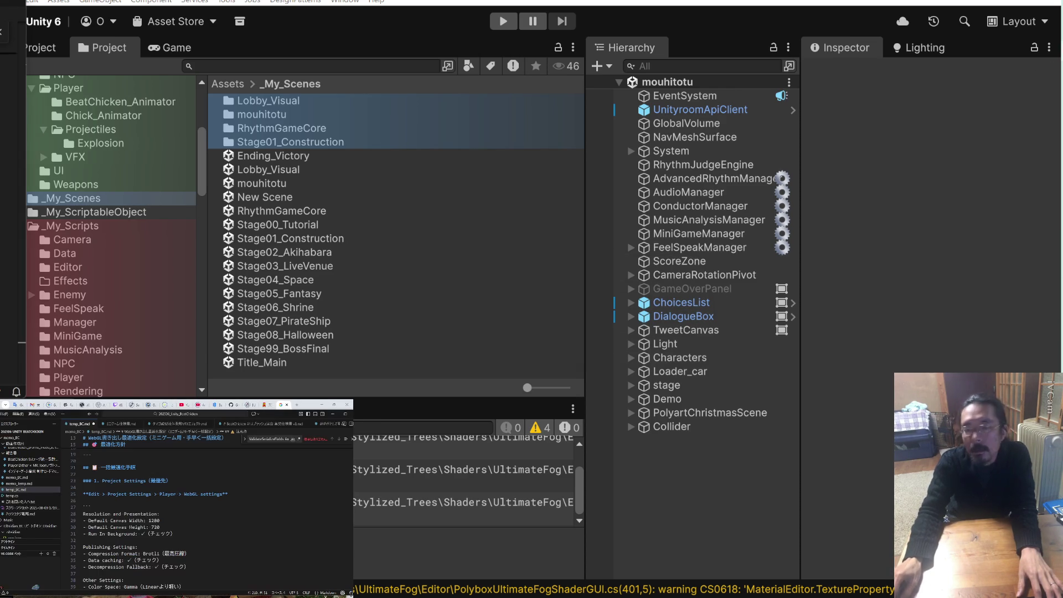
key("alt+Tab")
scroll(213, 494, "down", 1)
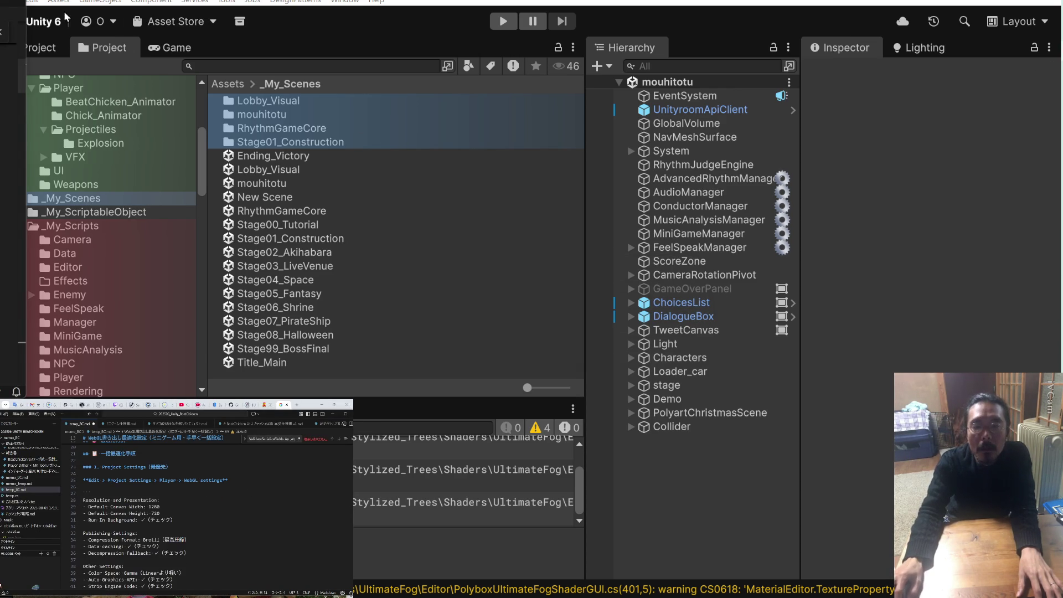
Narrow the notes window and open Unity's Edit menu
left_click(307, 414)
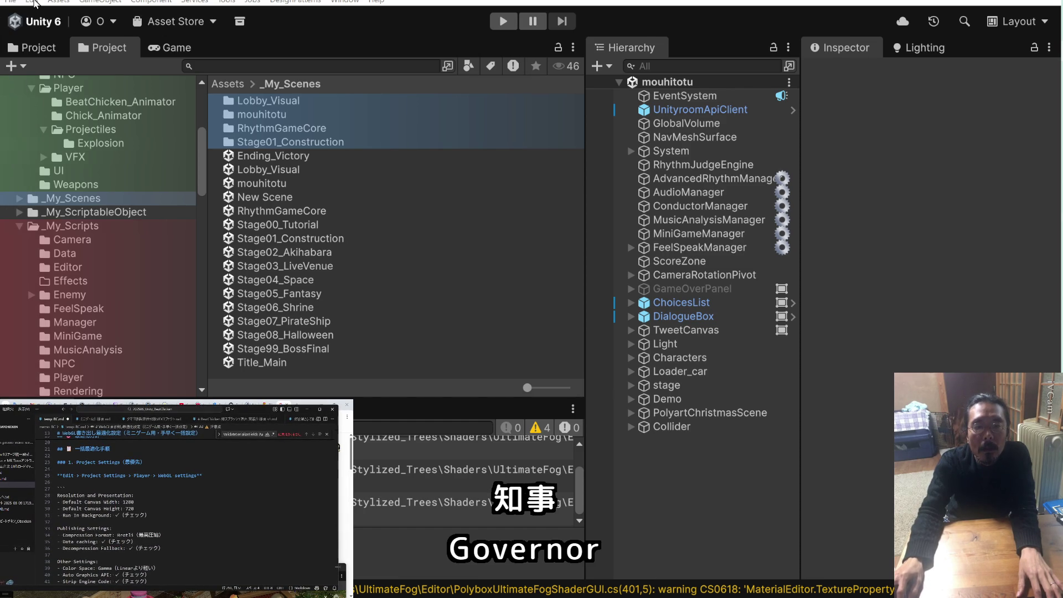
left_click(34, 4)
left_click(34, 5)
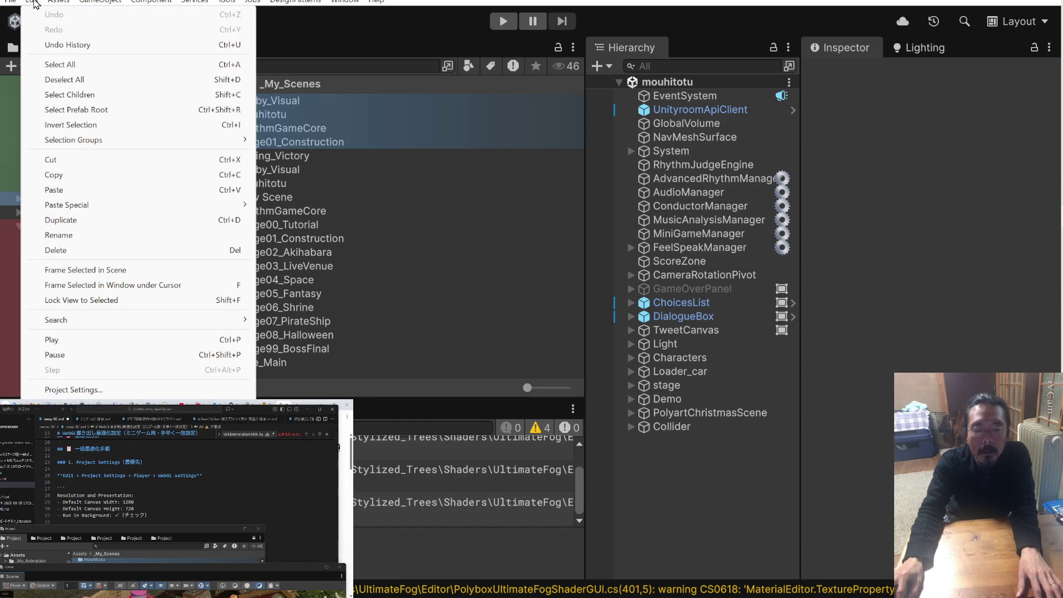
Open Project Settings, maximised, on the Player page for the Web platform
left_click(89, 389)
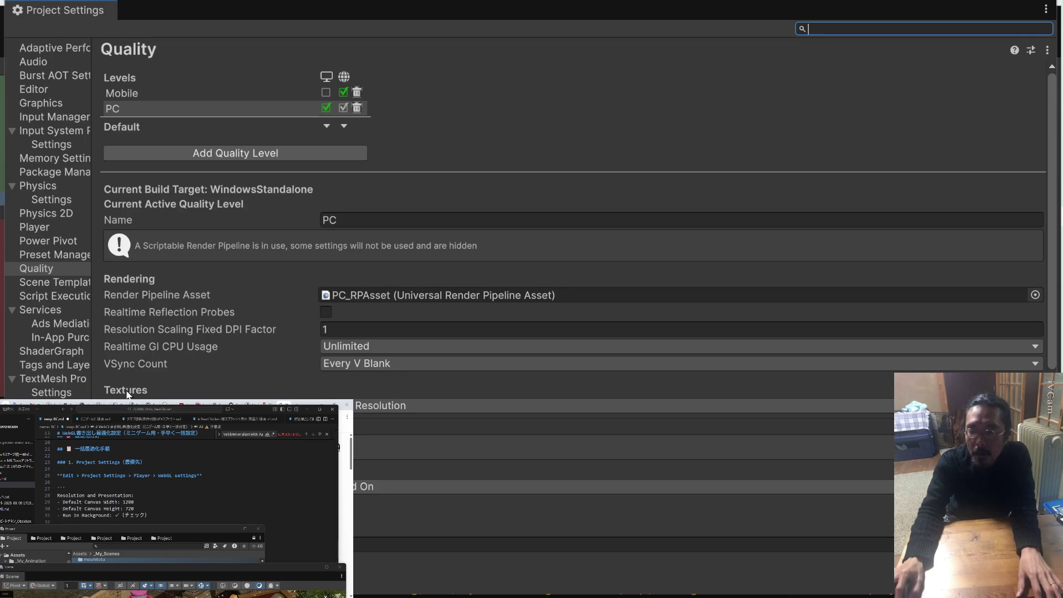
left_click(54, 230)
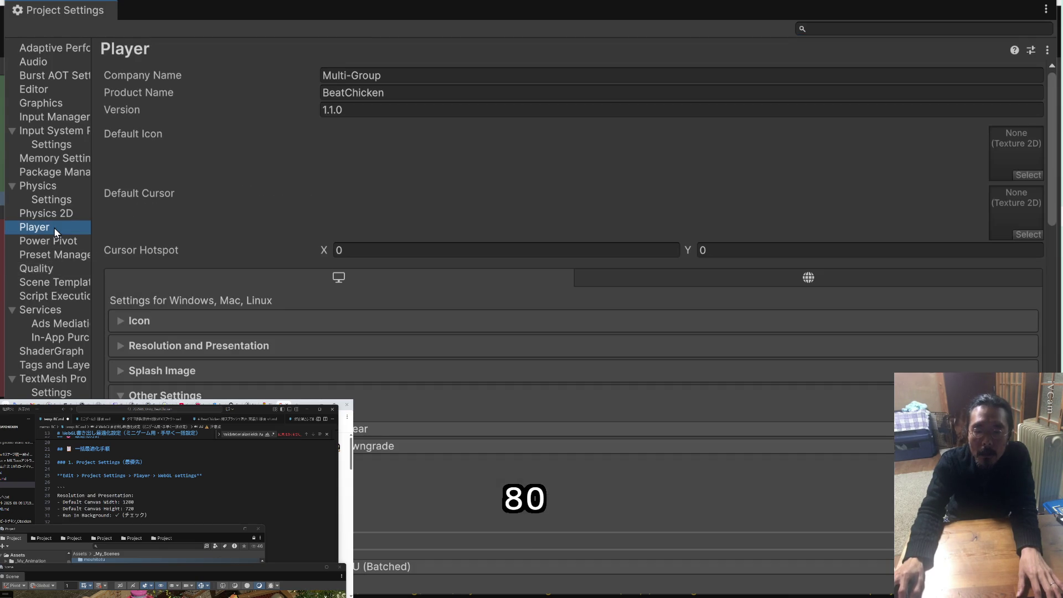
left_click(809, 278)
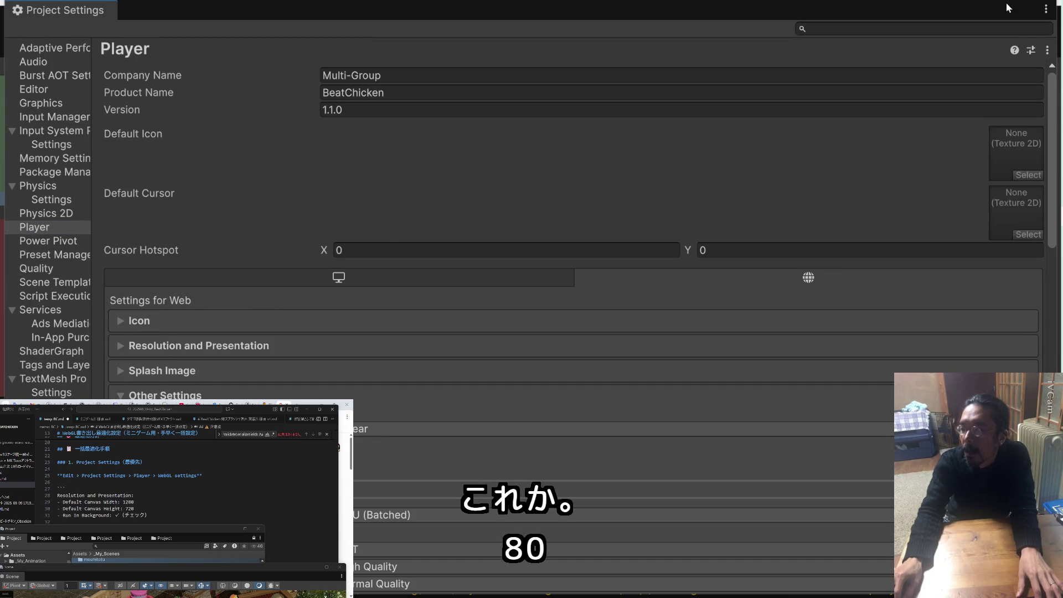
left_click_drag(1007, 10, 1015, 1)
Expand Resolution and Presentation to show the default canvas of 960 × 600
scroll(696, 300, "down", 3)
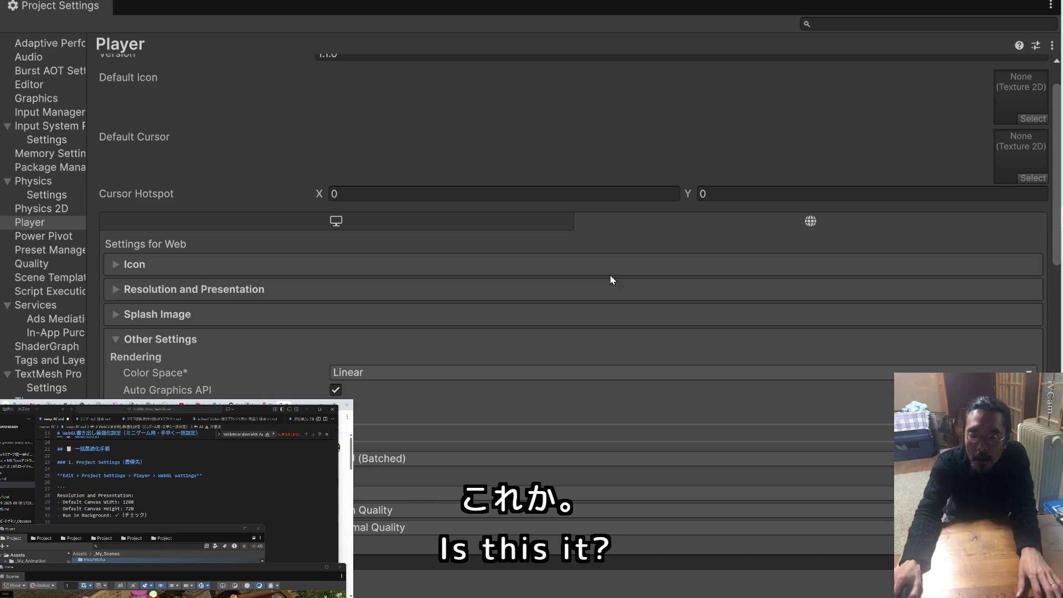
left_click(122, 265)
scroll(160, 270, "up", 3)
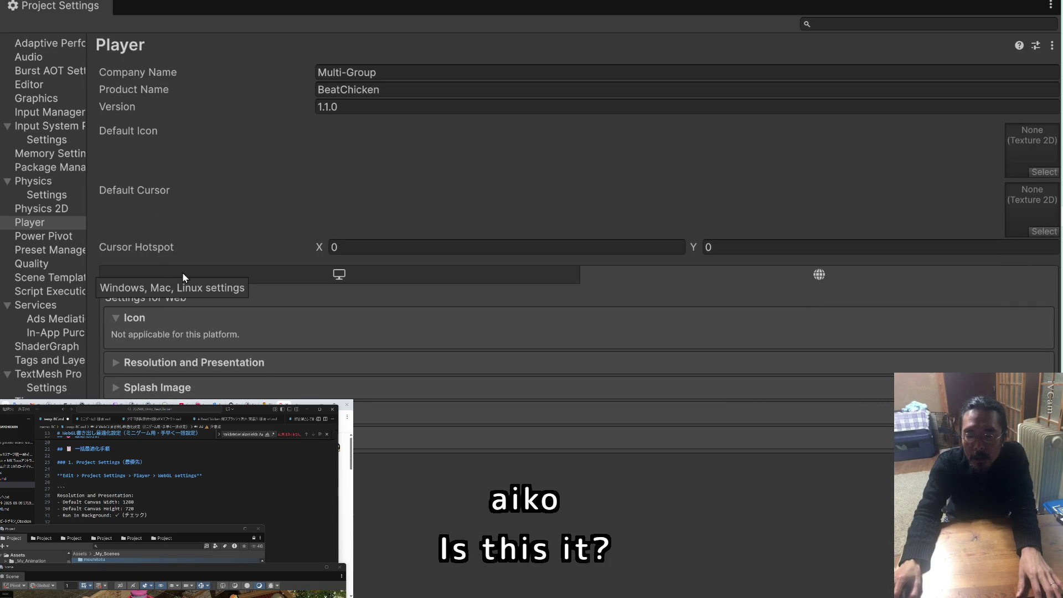
left_click(116, 317)
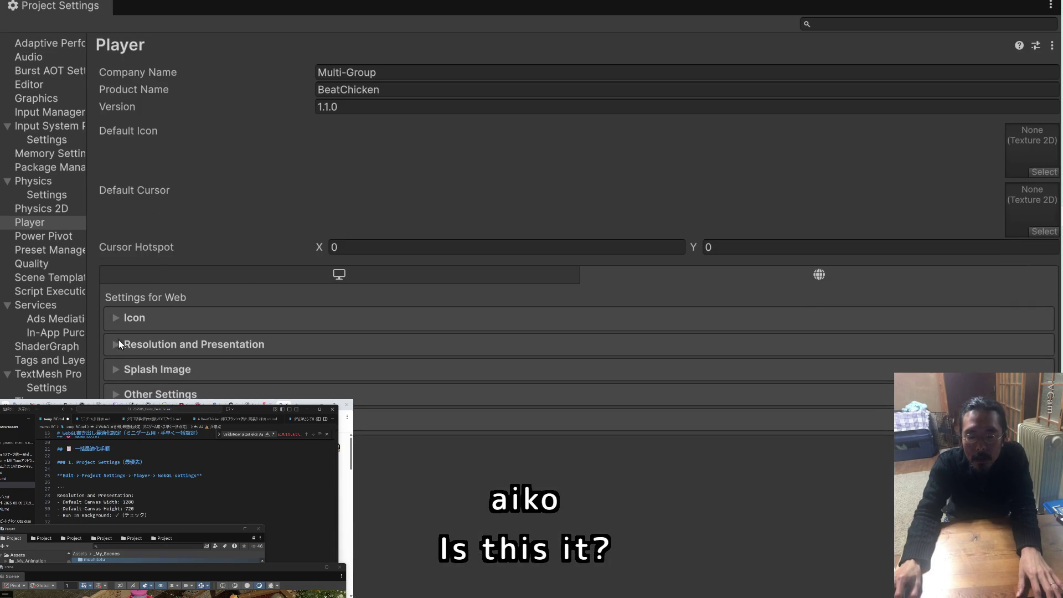
left_click(114, 345)
left_click(114, 346)
left_click(114, 345)
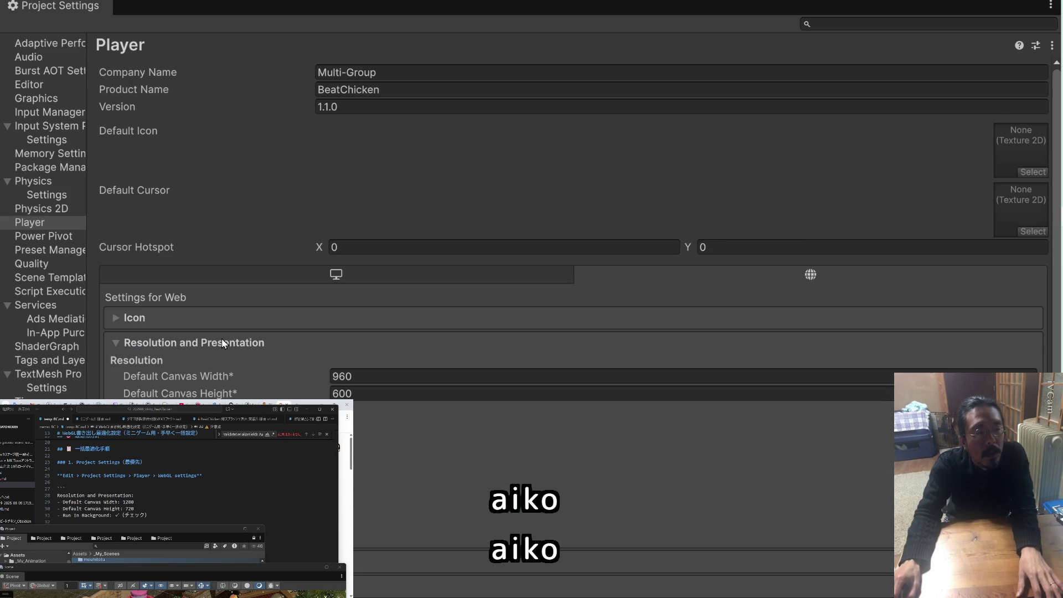
Open unityroom's WebGL settings page in the browser beside the notes
double_click(133, 502)
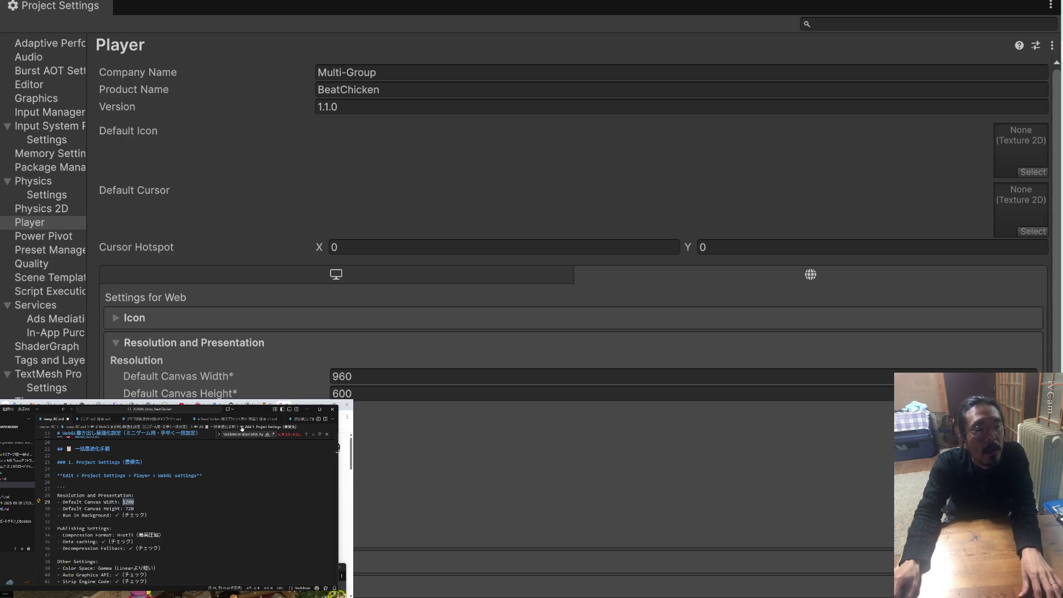
left_click_drag(249, 412, 257, 432)
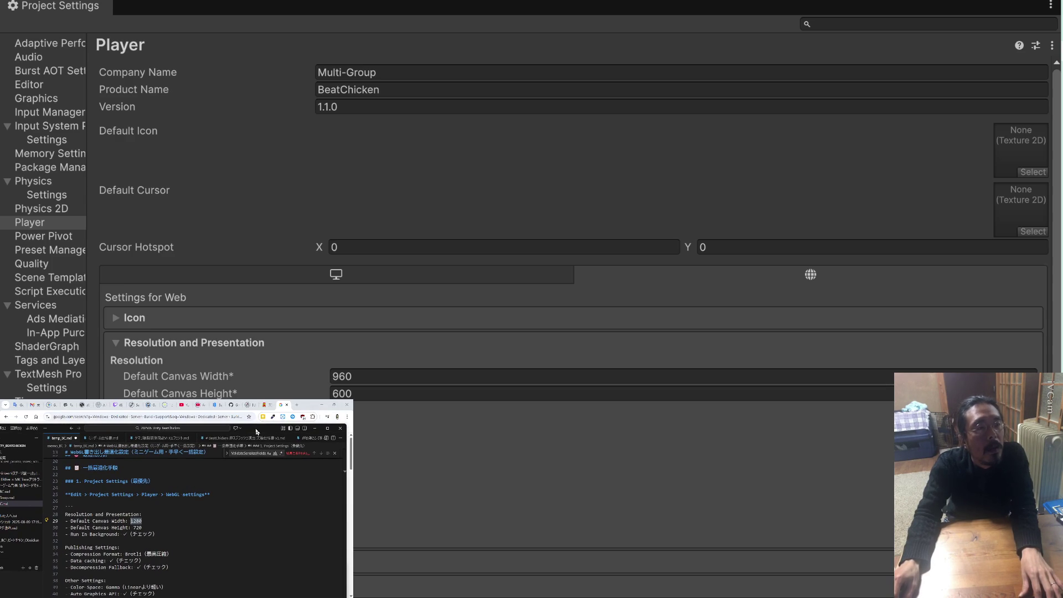
left_click(219, 408)
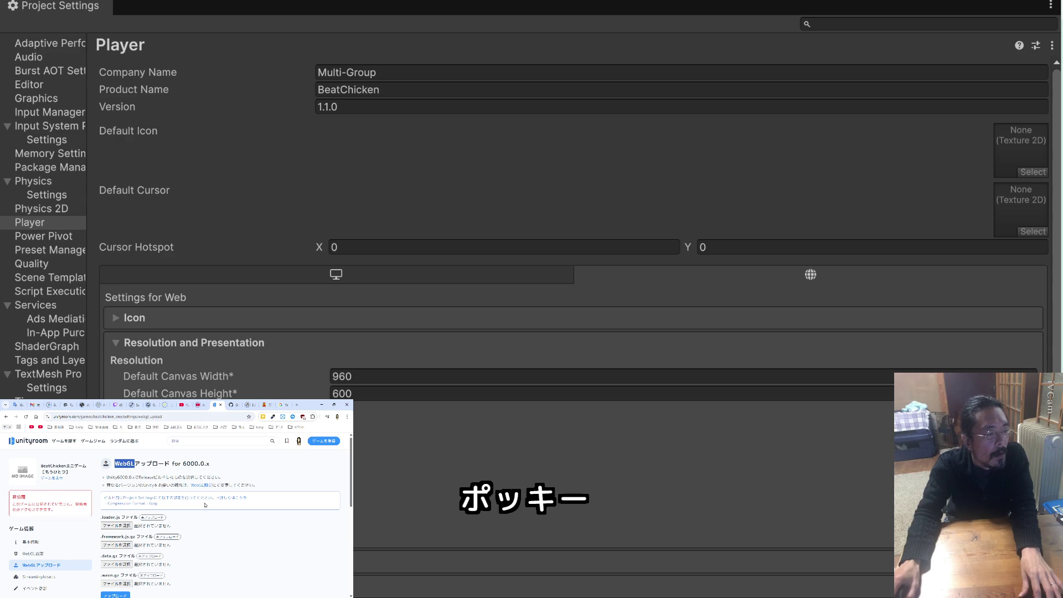
left_click(50, 553)
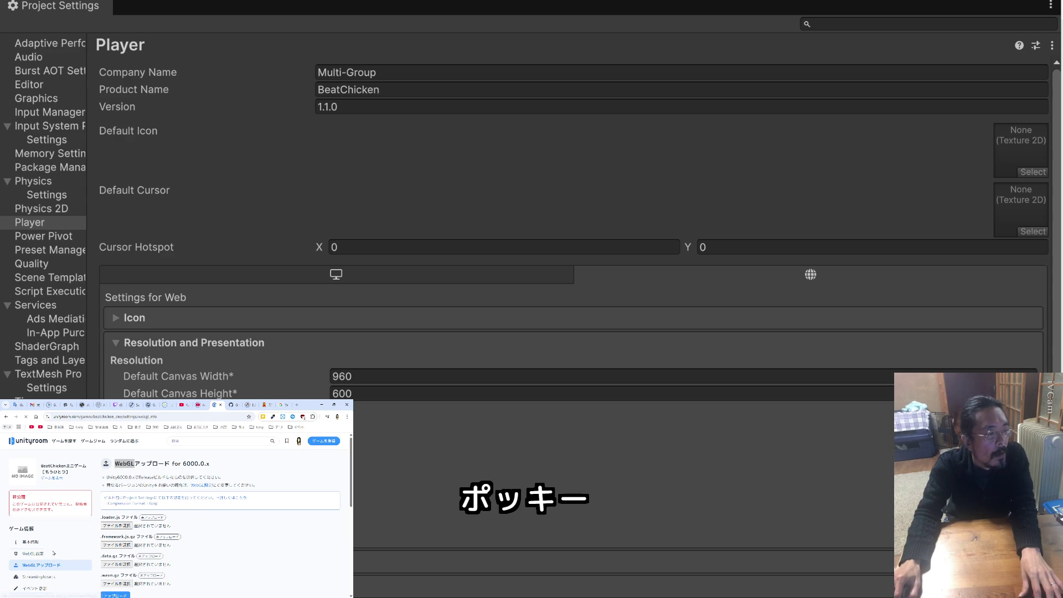
Set unityroom's display width to 960 and height to 540
double_click(160, 505)
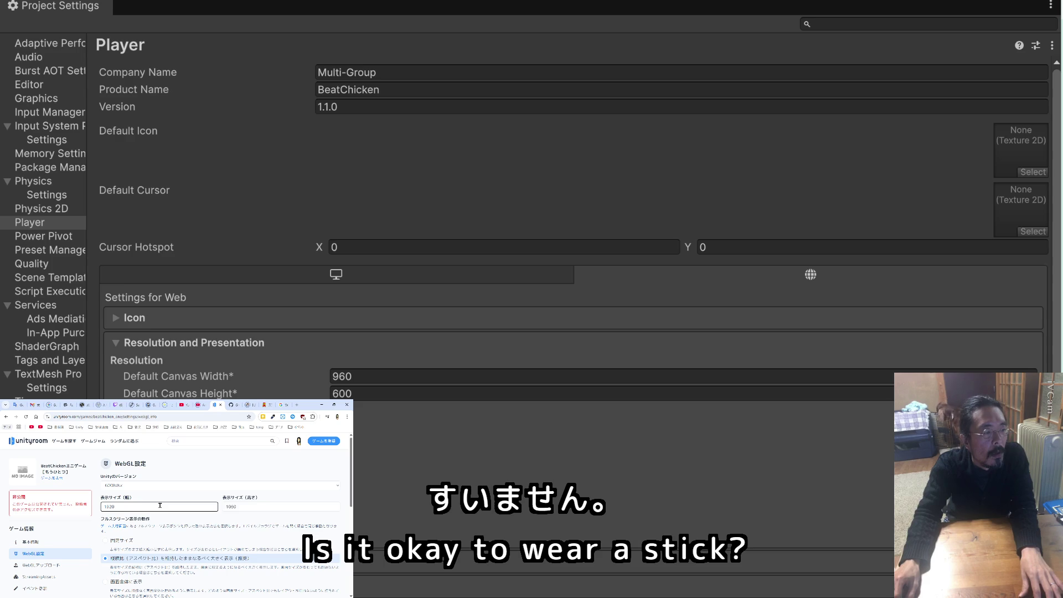
type("960")
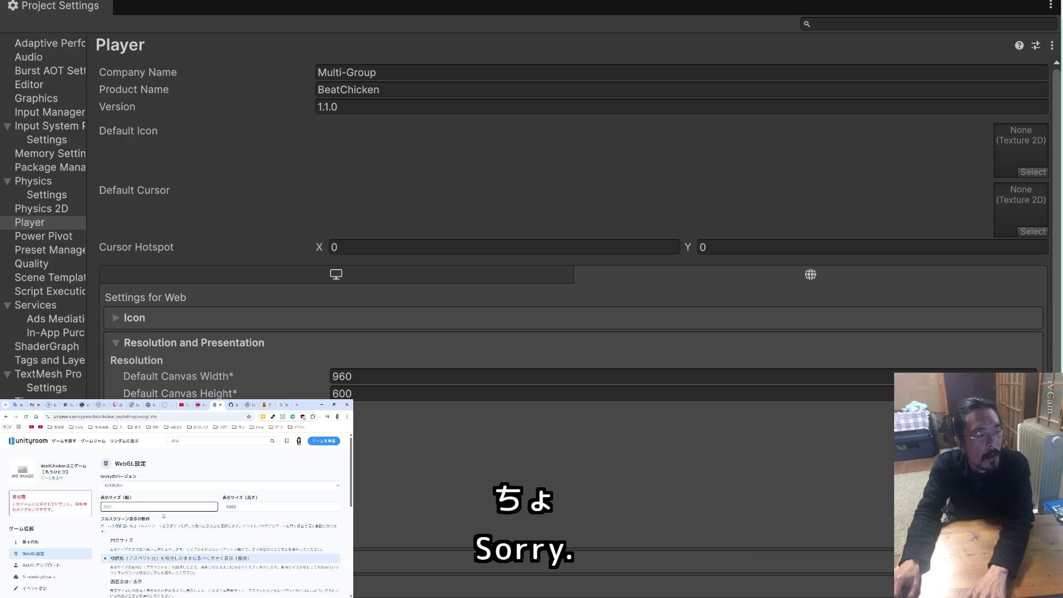
double_click(235, 507)
type("540")
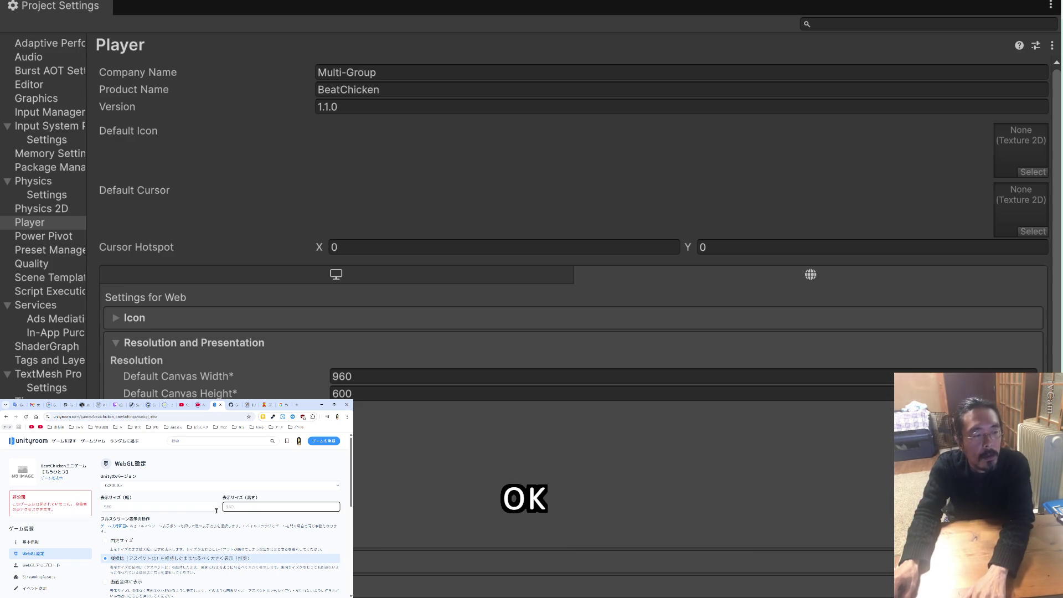
left_click(235, 507)
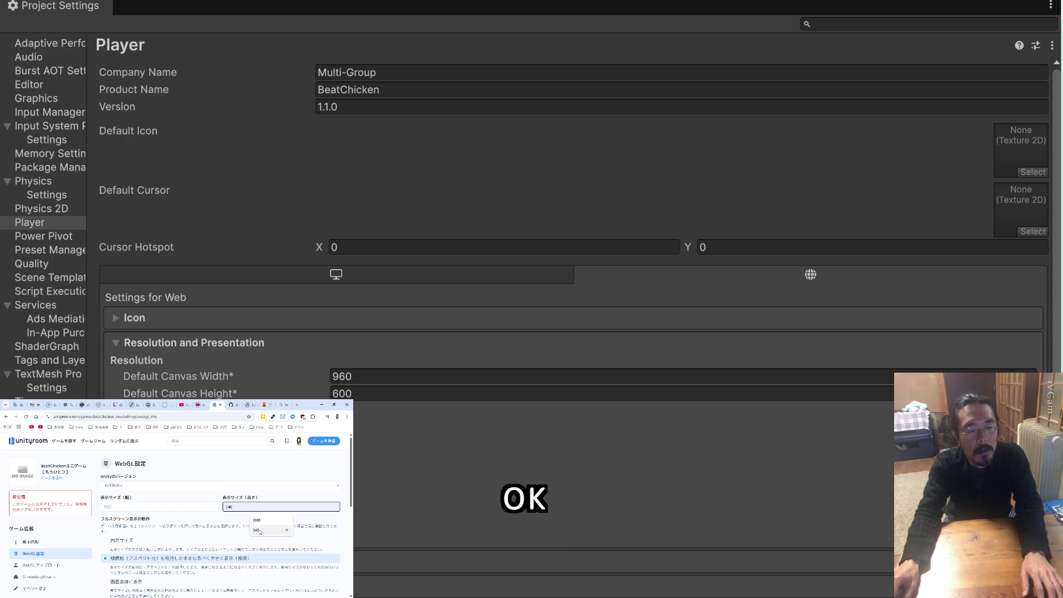
left_click(260, 530)
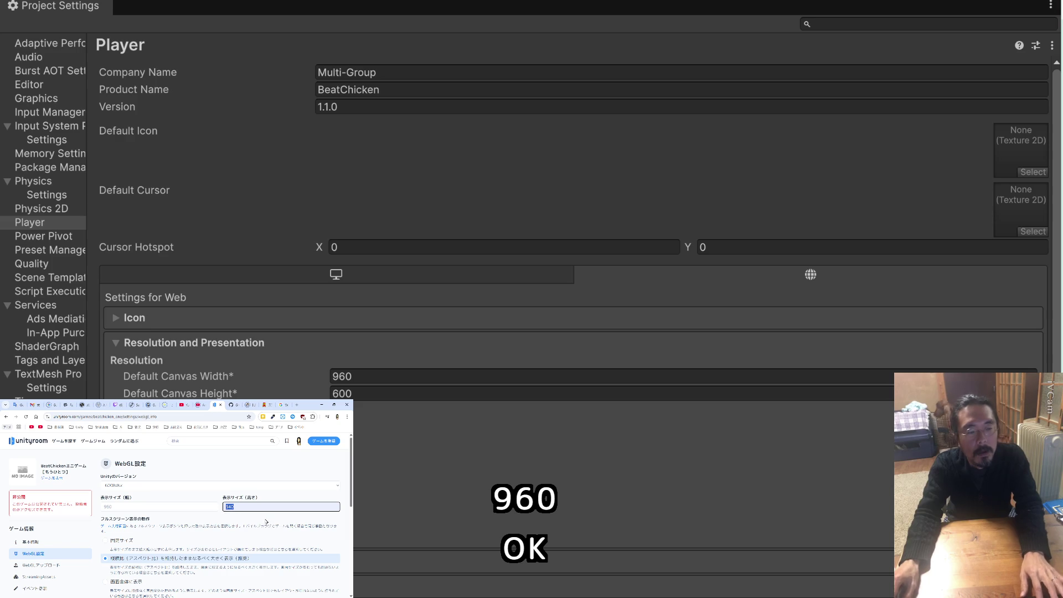
Set Unity's Web Default Canvas Height to 540 and scroll through the markdown notes
left_click(363, 394)
type("540")
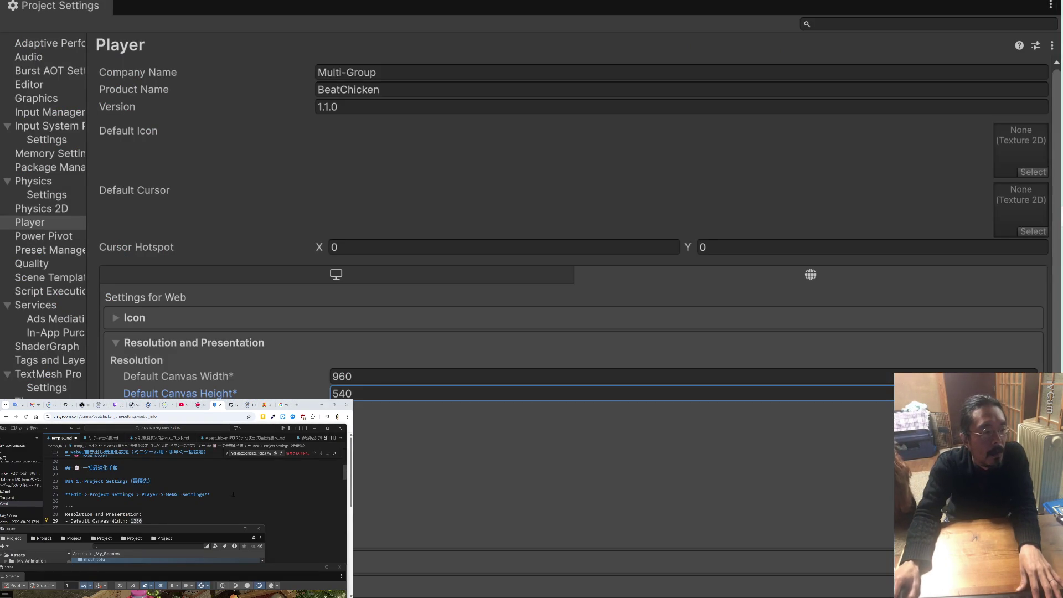
left_click(233, 493)
scroll(233, 492, "down", 1)
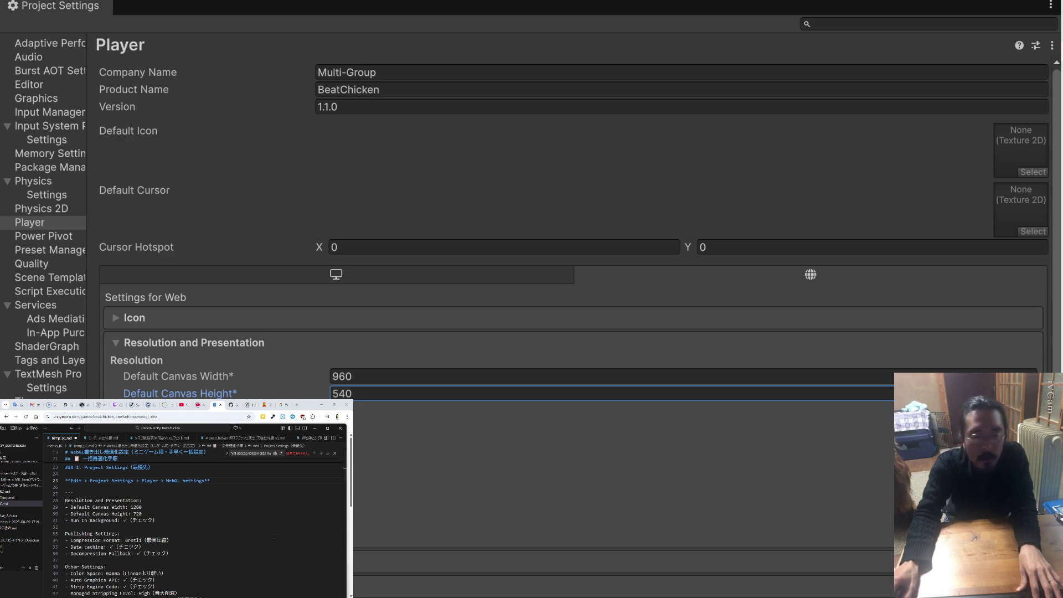
scroll(208, 525, "down", 1)
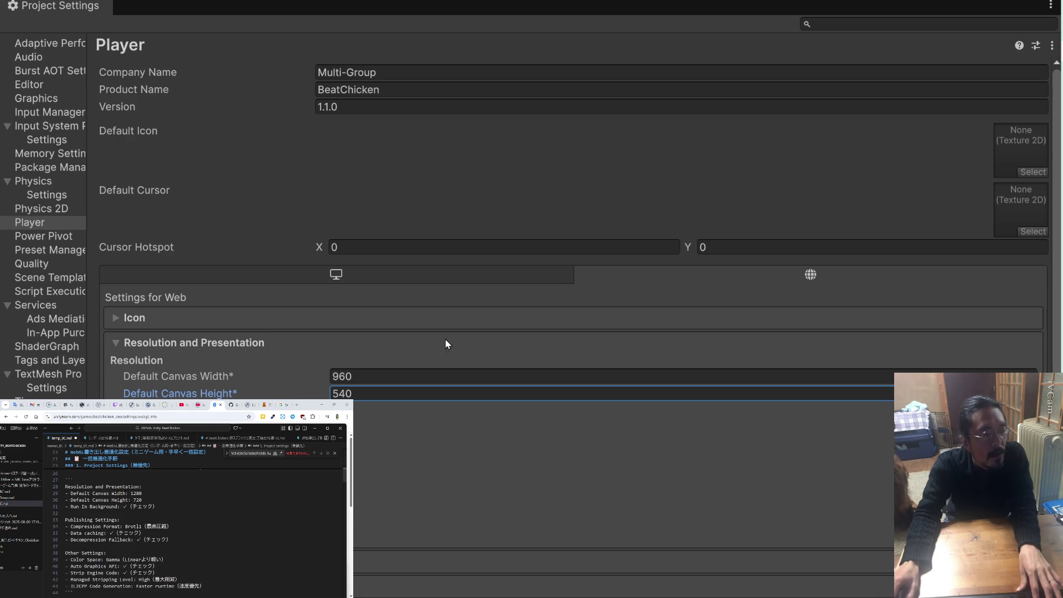
scroll(506, 364, "down", 2)
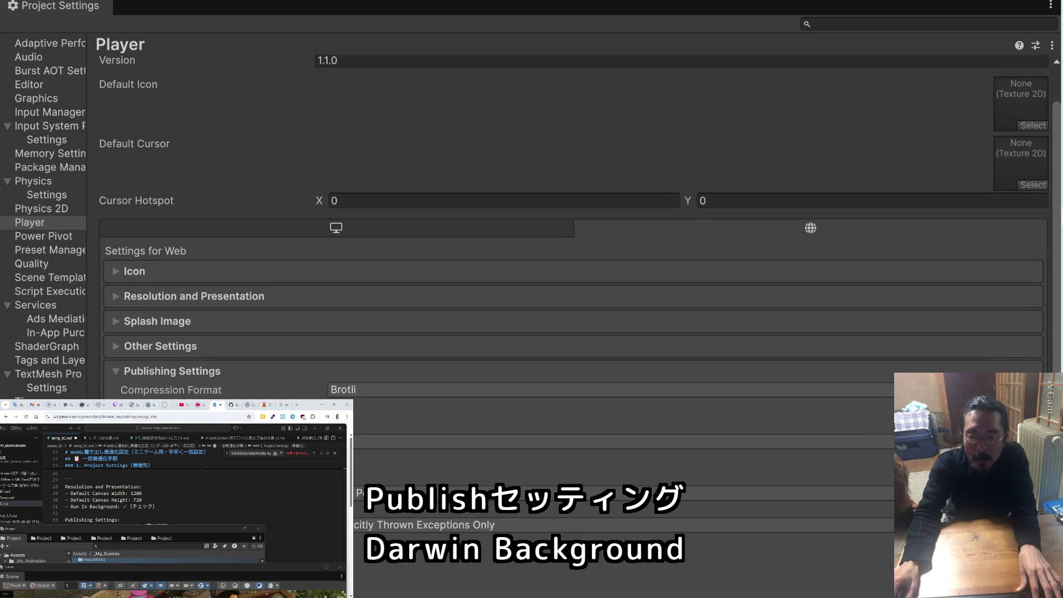
Expand Splash Image, then open and close the VR Splash Image texture picker, leaving None
scroll(217, 359, "down", 1)
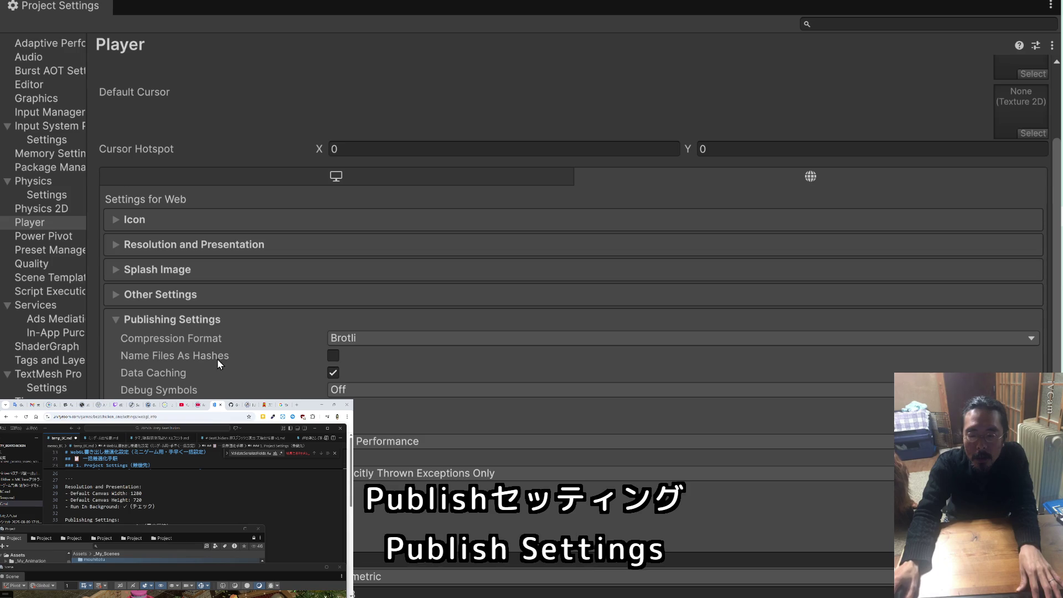
left_click(116, 270)
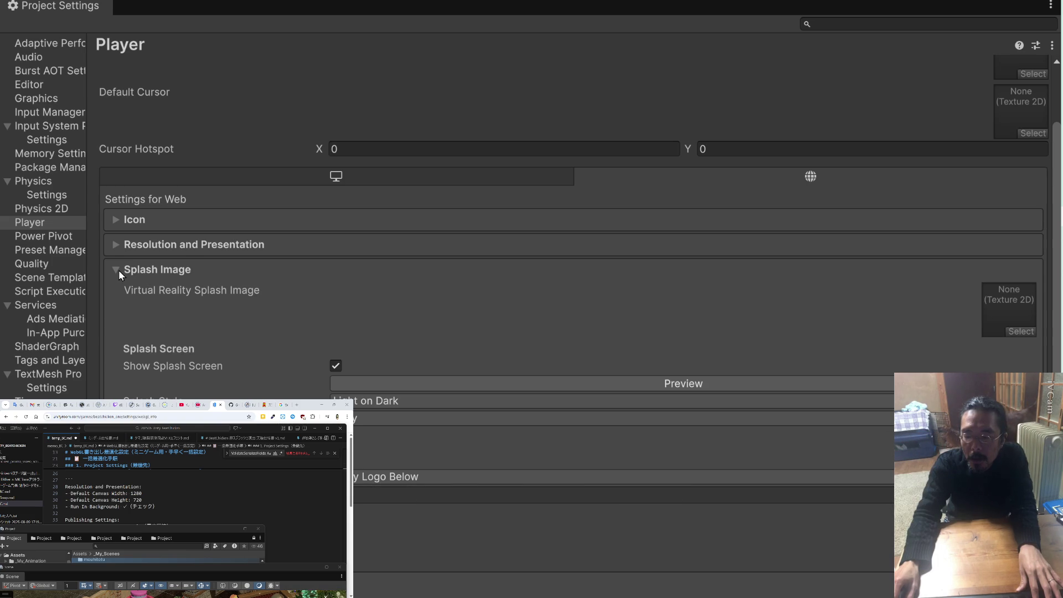
left_click(1004, 313)
left_click(1015, 329)
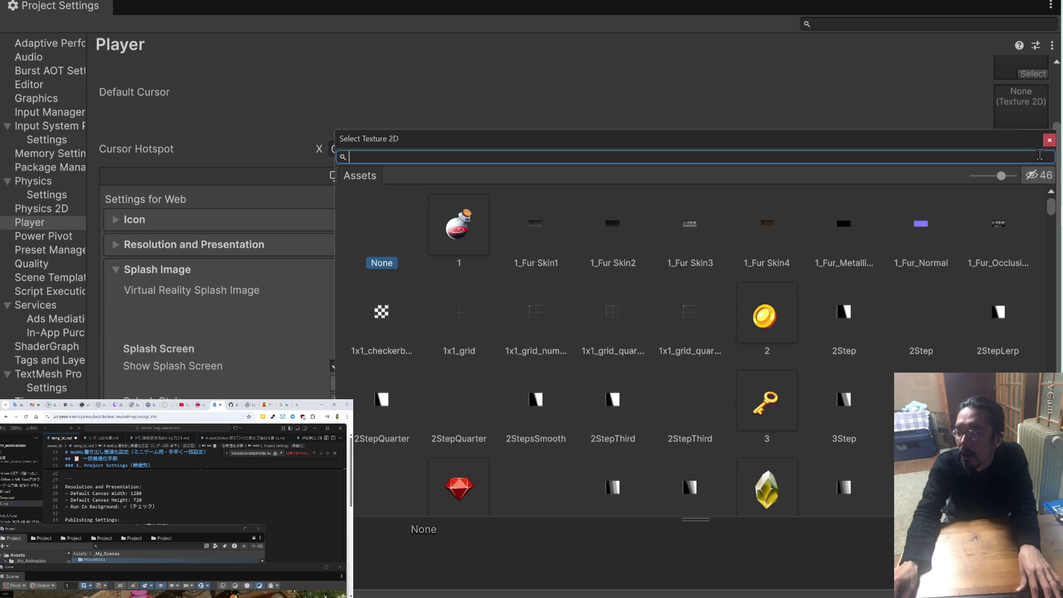
left_click(1050, 141)
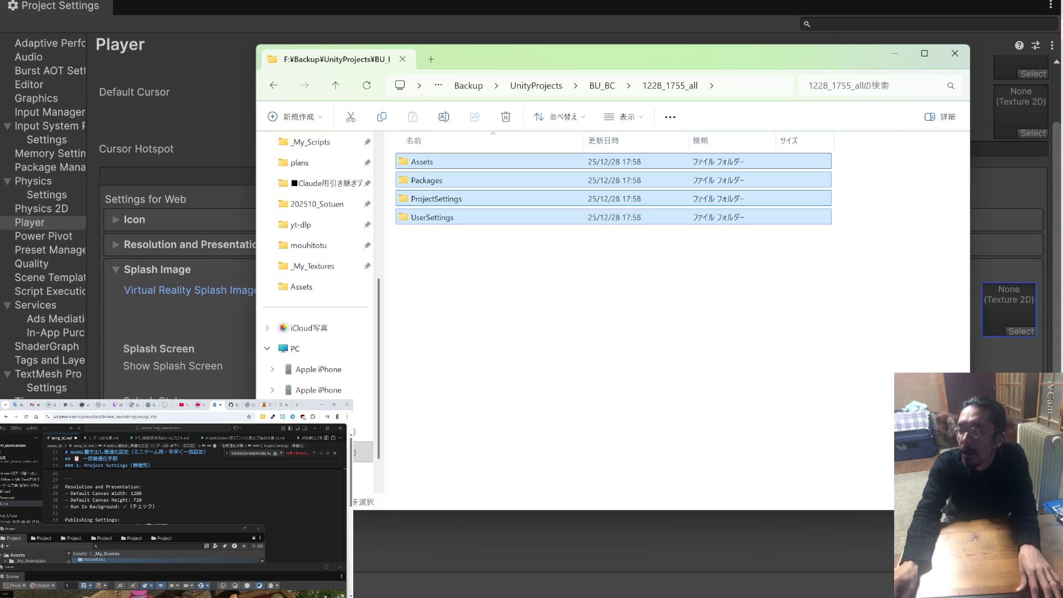
Browse D:\Archive in the backup Explorer window to the Nai project's _My_Images folder
left_click(714, 282)
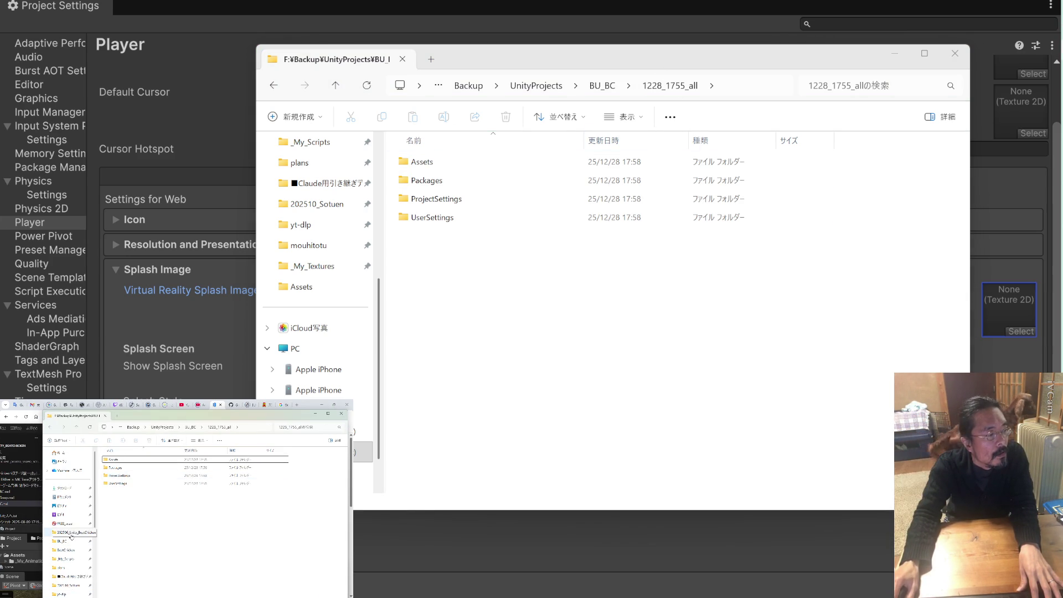
scroll(71, 535, "down", 5)
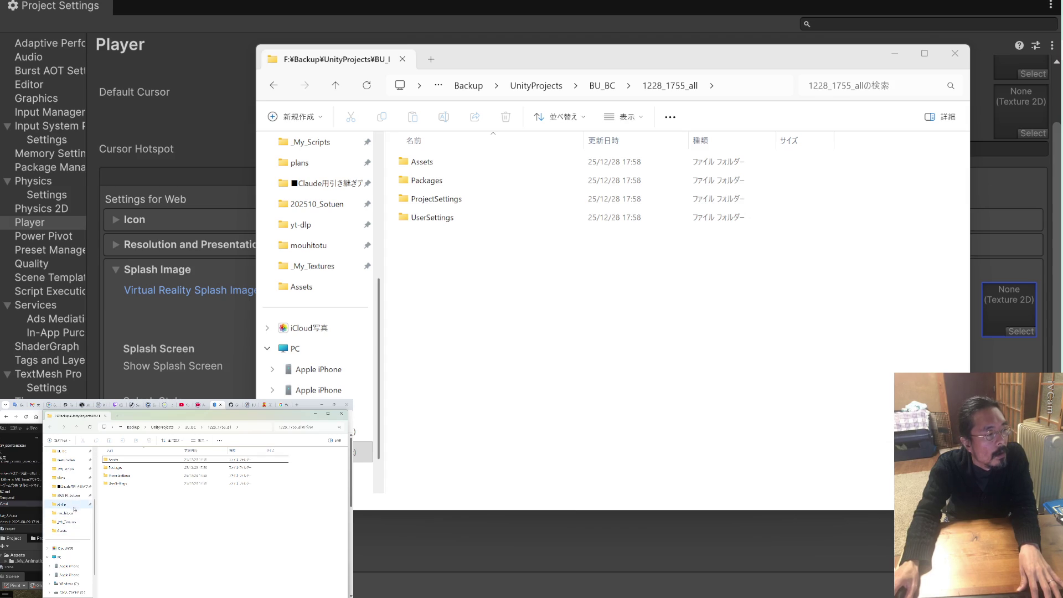
scroll(75, 486, "down", 2)
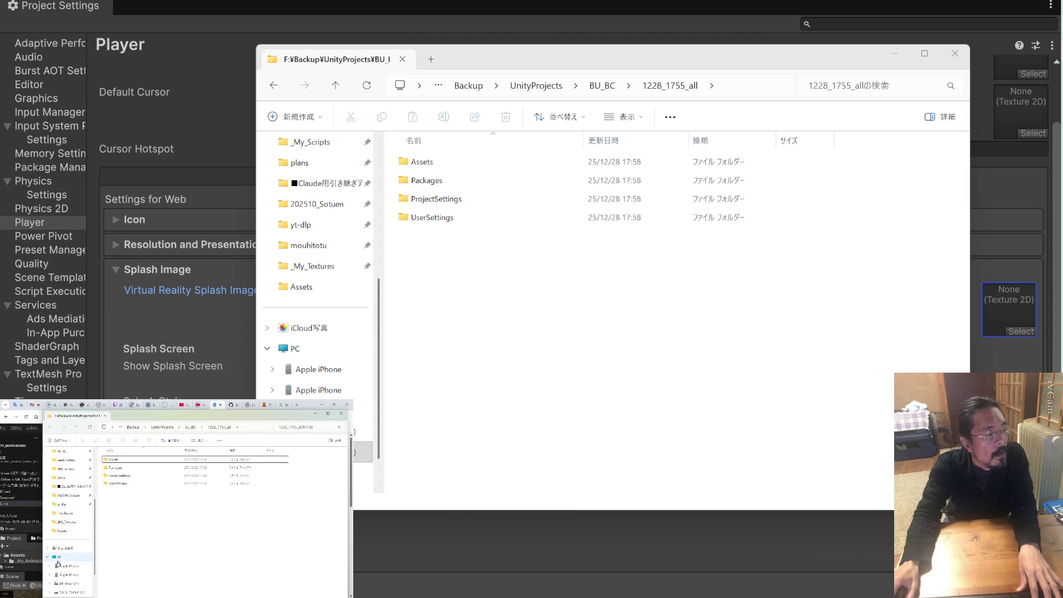
left_click(74, 557)
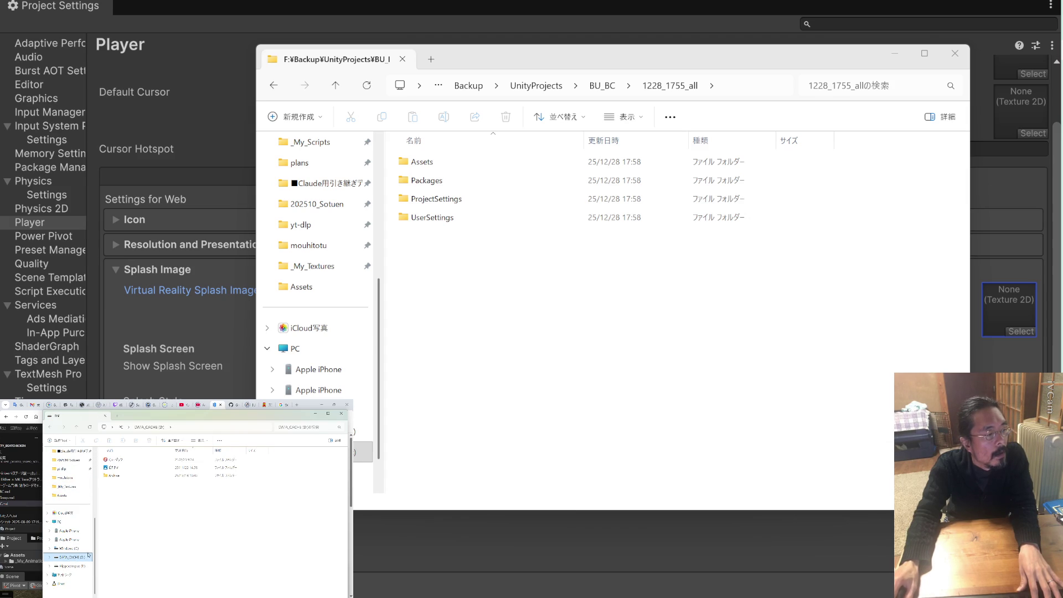
double_click(114, 475)
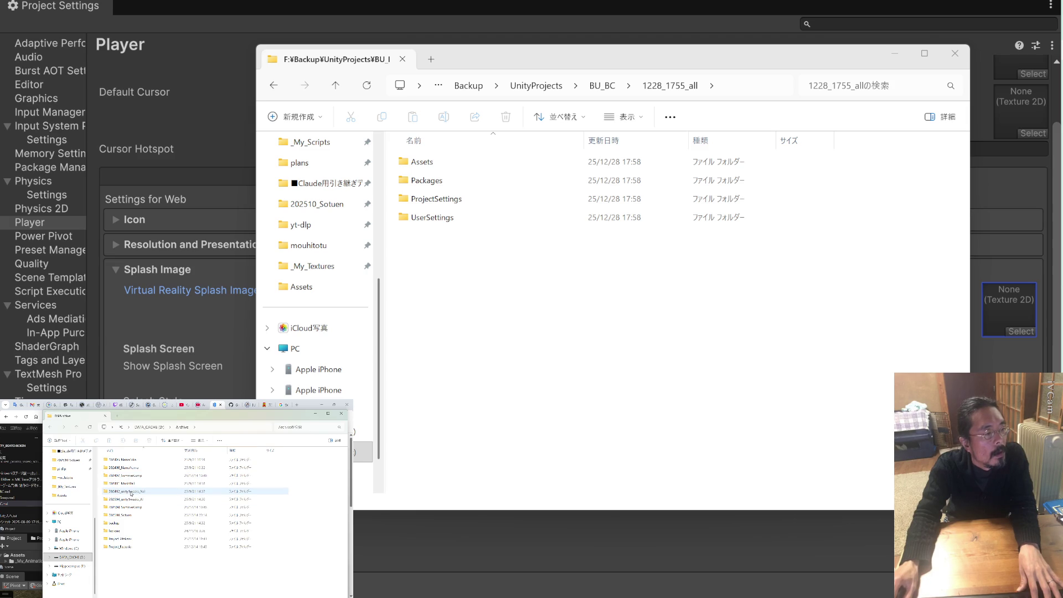
double_click(132, 491)
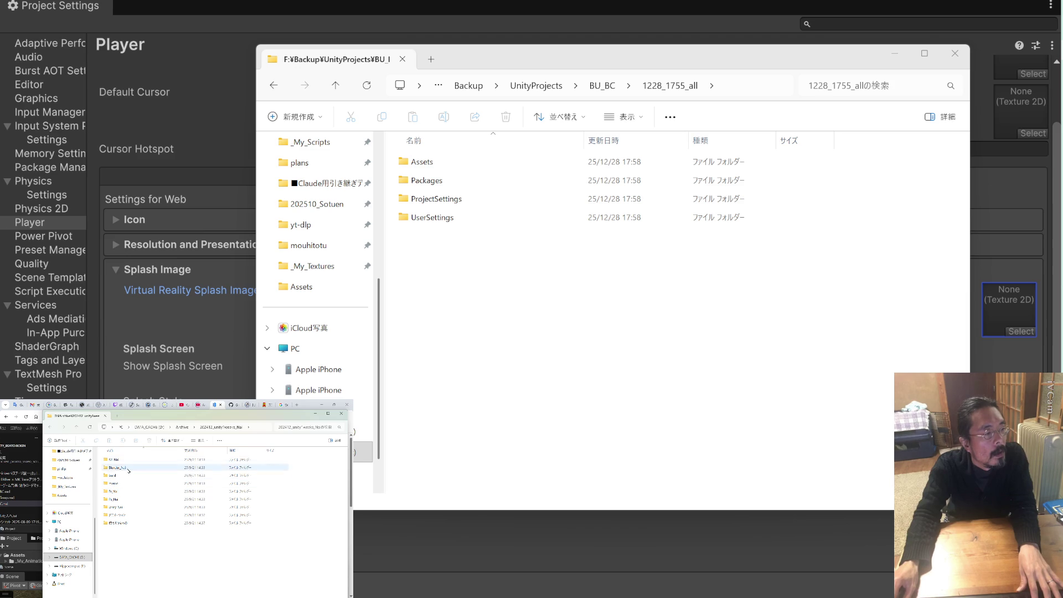
double_click(125, 507)
double_click(123, 462)
double_click(124, 476)
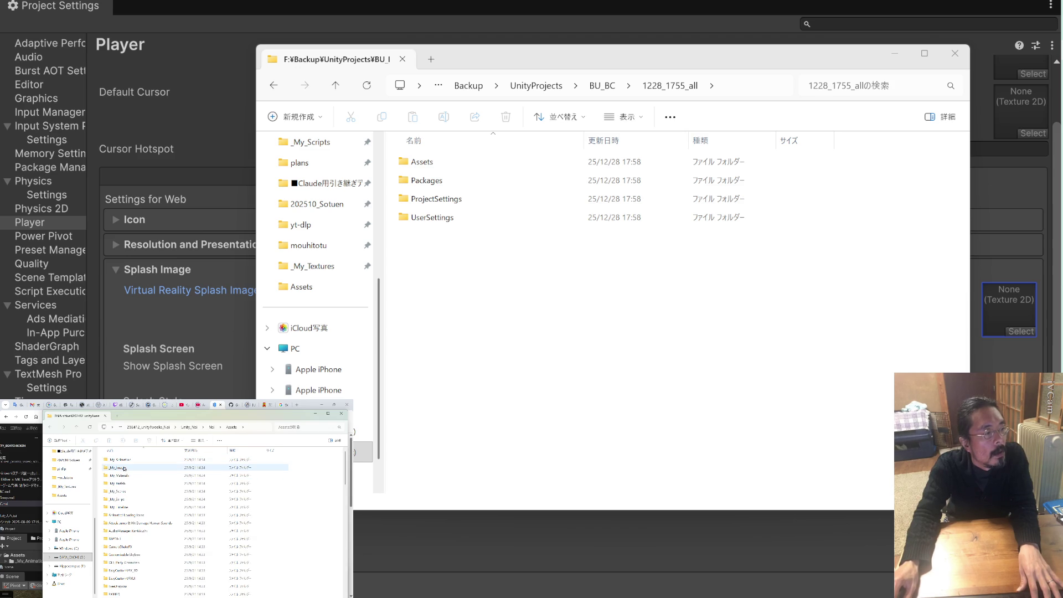
double_click(124, 468)
Select icon.psd in _My_Images and preview it
scroll(138, 500, "down", 2)
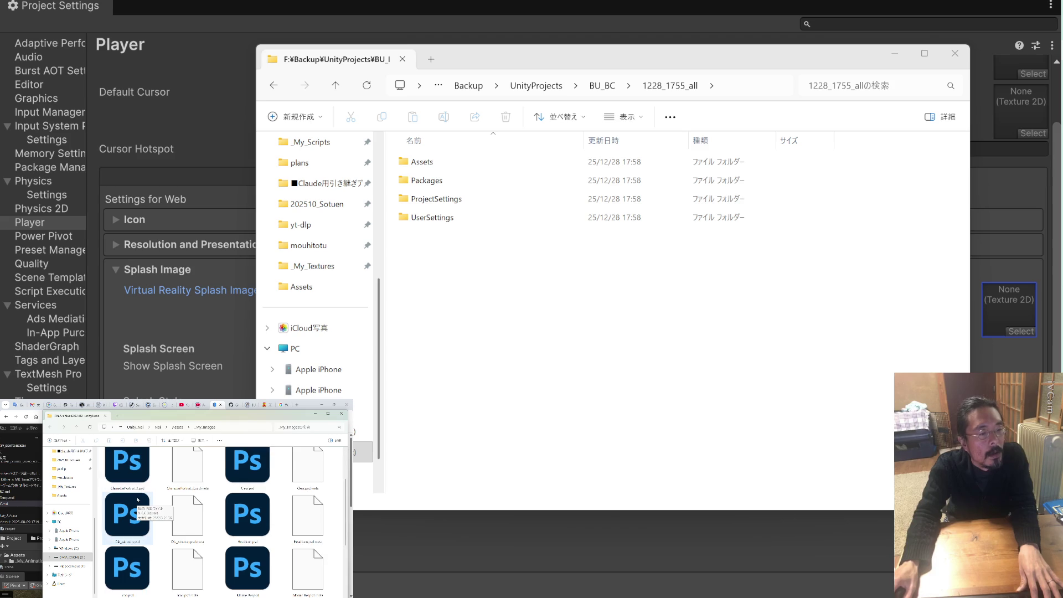
scroll(138, 500, "down", 3)
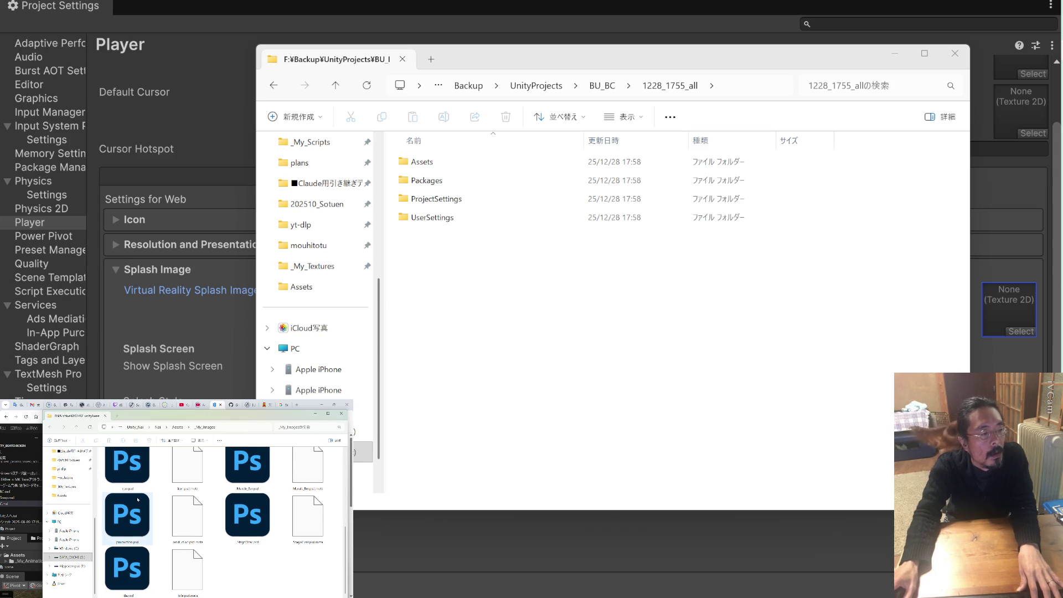
scroll(138, 500, "up", 1)
left_click(137, 500)
key("space")
key("space")
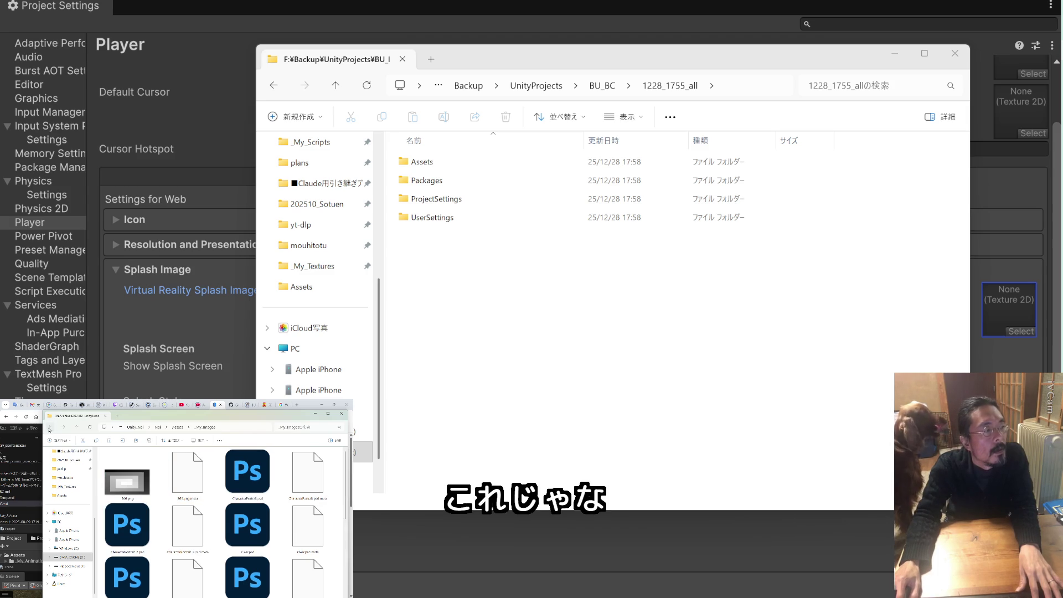
Go back up to 202412_unity_weeks_Nai and open the 202506 chicken game project folder
left_click(51, 428)
left_click(51, 428)
left_click(51, 429)
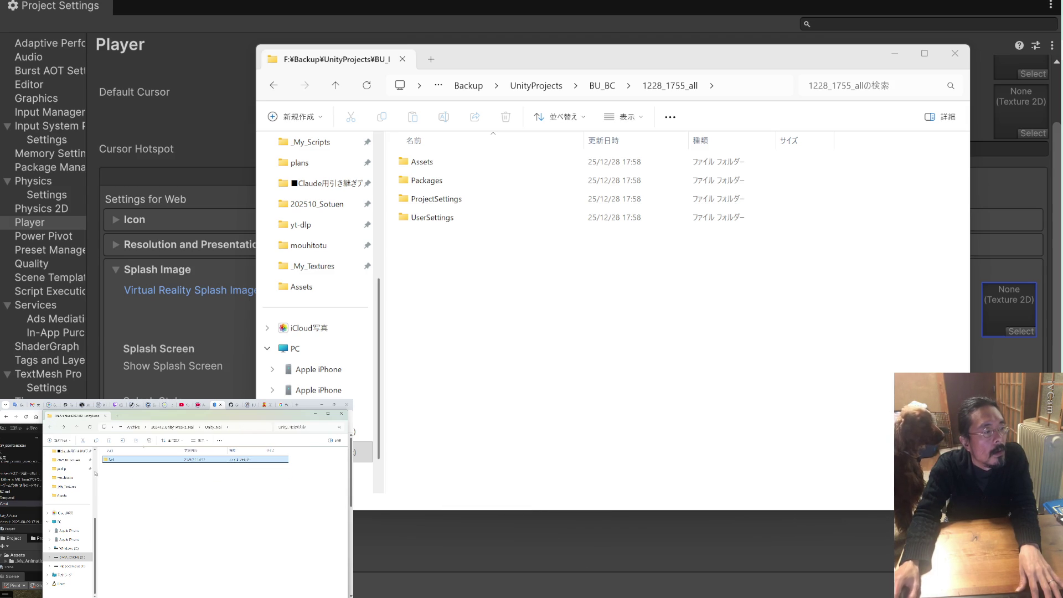
left_click(51, 428)
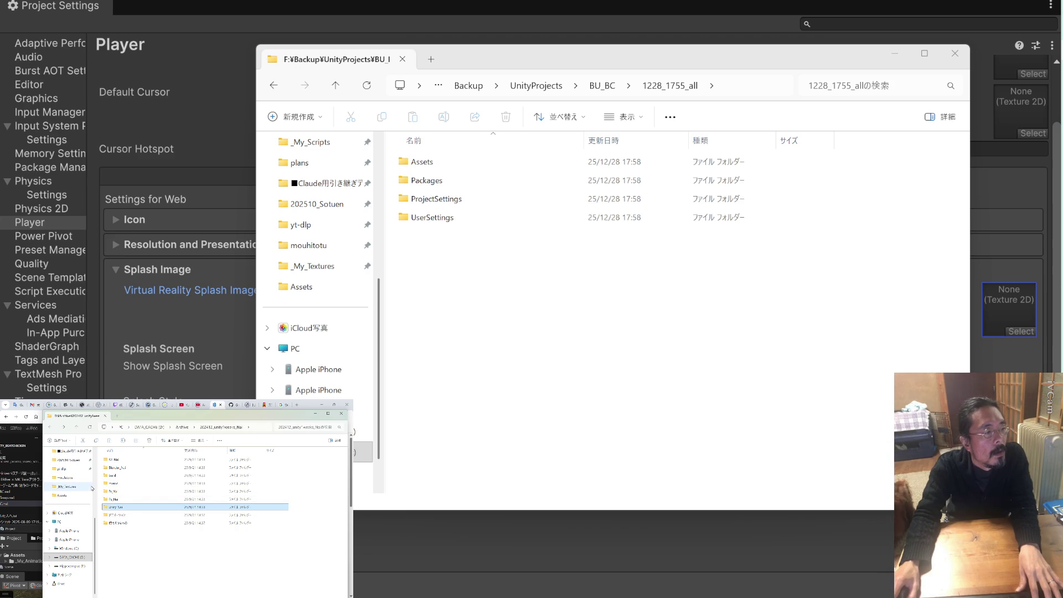
scroll(74, 531, "up", 5)
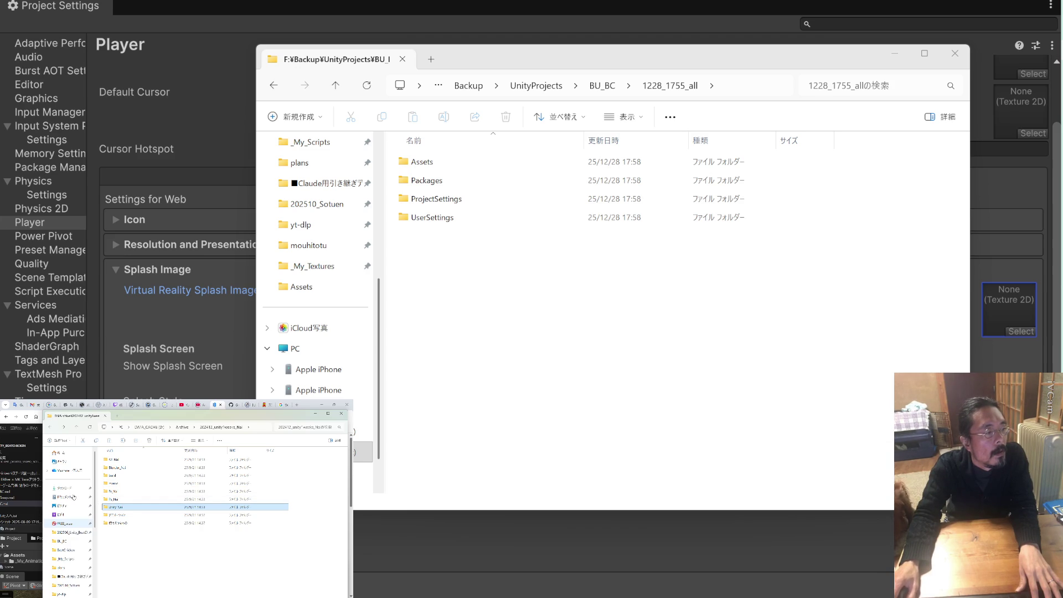
left_click(74, 533)
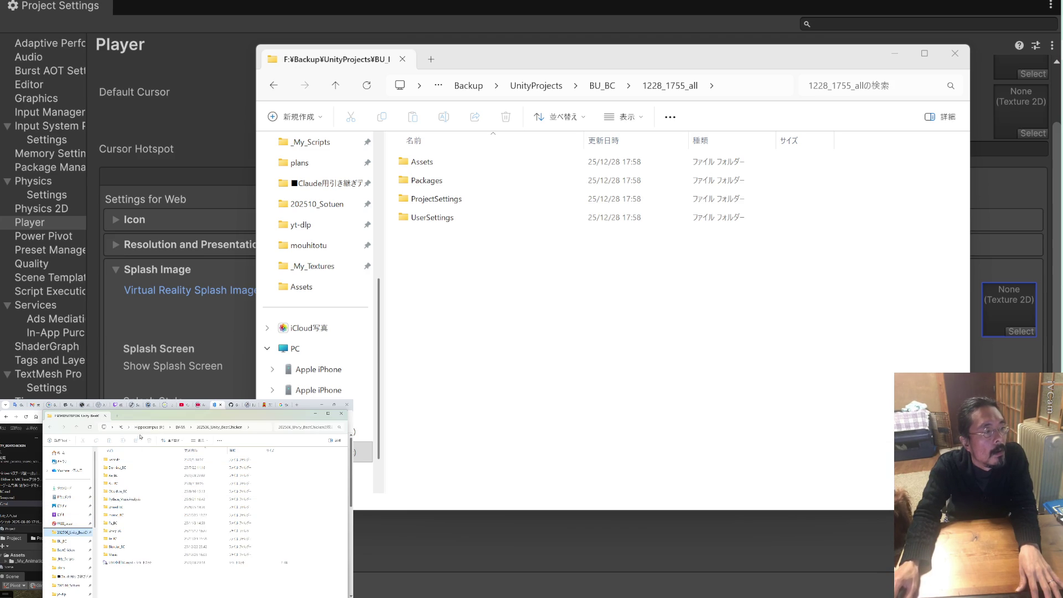
Navigate via DATA and the DATA_CACHE (D:) drive into the chicken project's Unity_BC subfolder
left_click(78, 427)
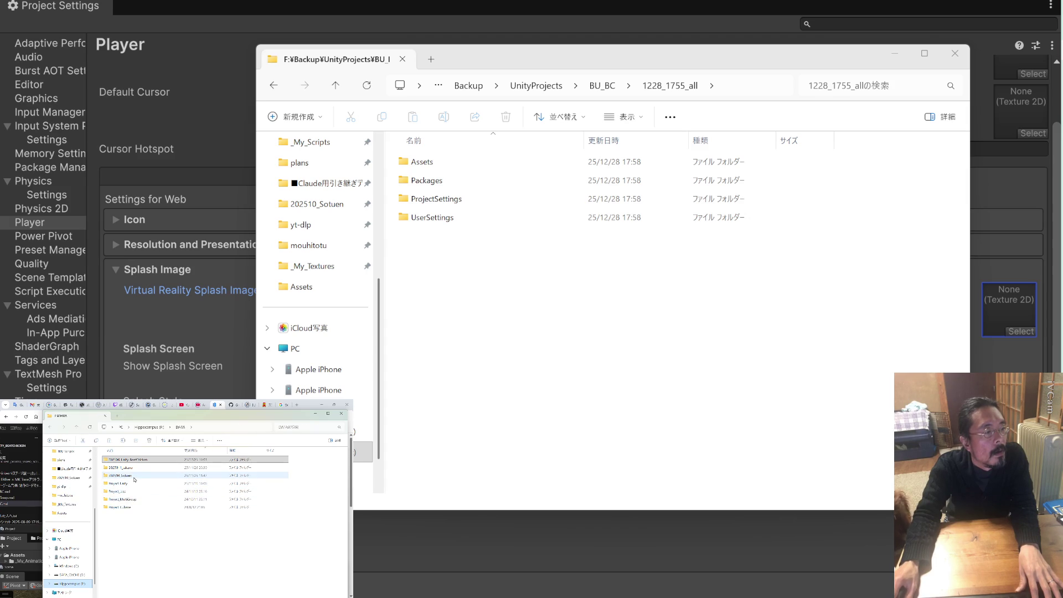
scroll(77, 560, "down", 1)
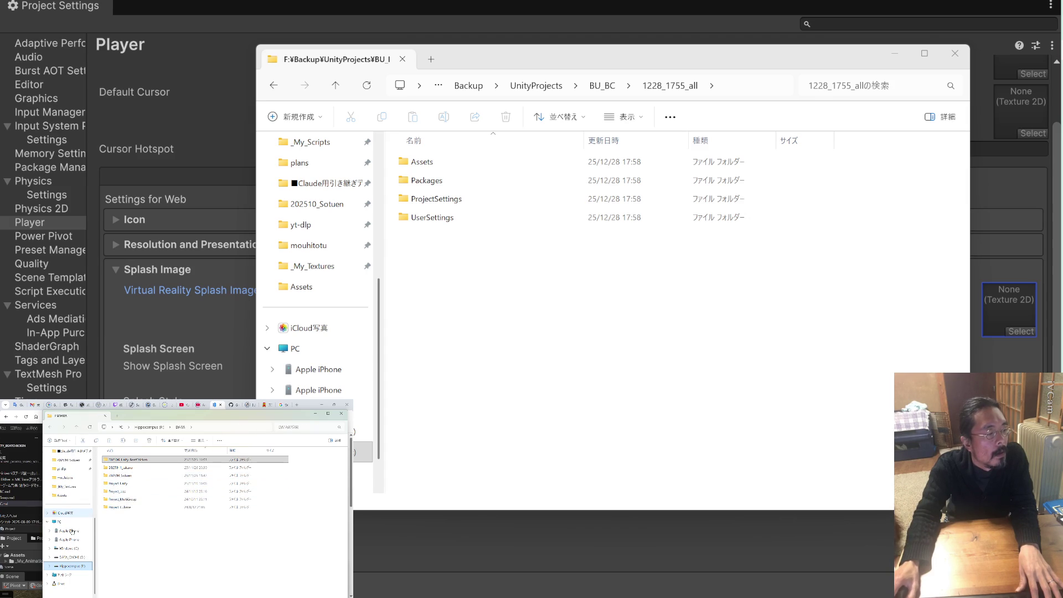
left_click(77, 557)
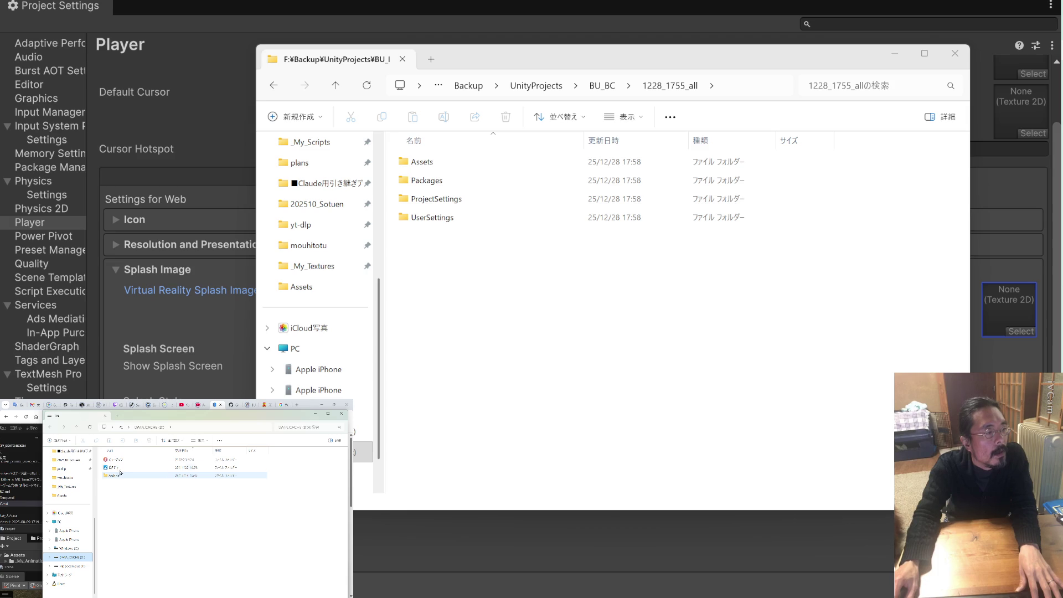
key("alt+Up")
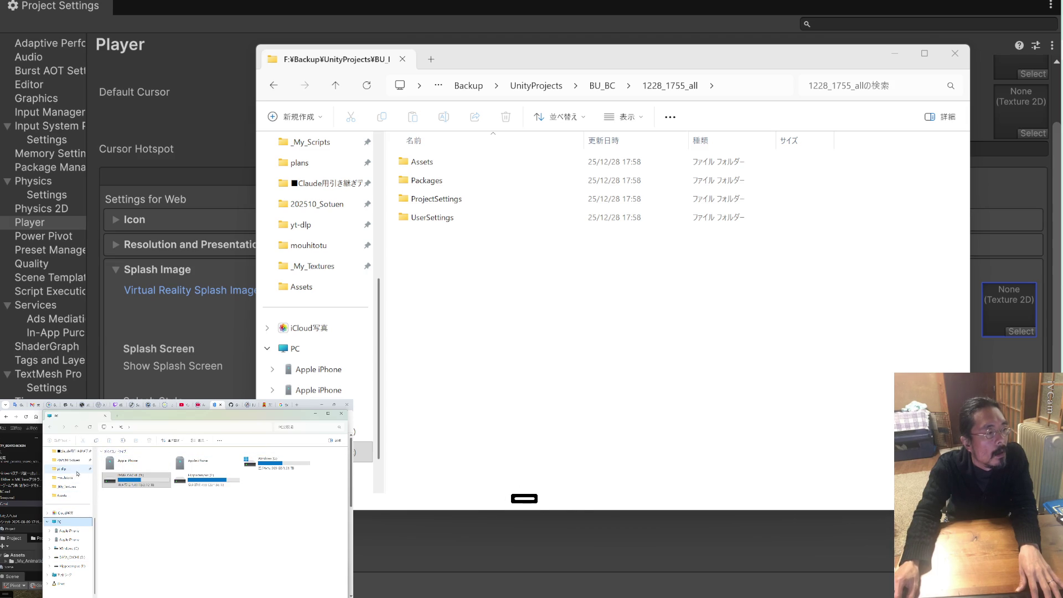
scroll(76, 467, "up", 5)
left_click(69, 532)
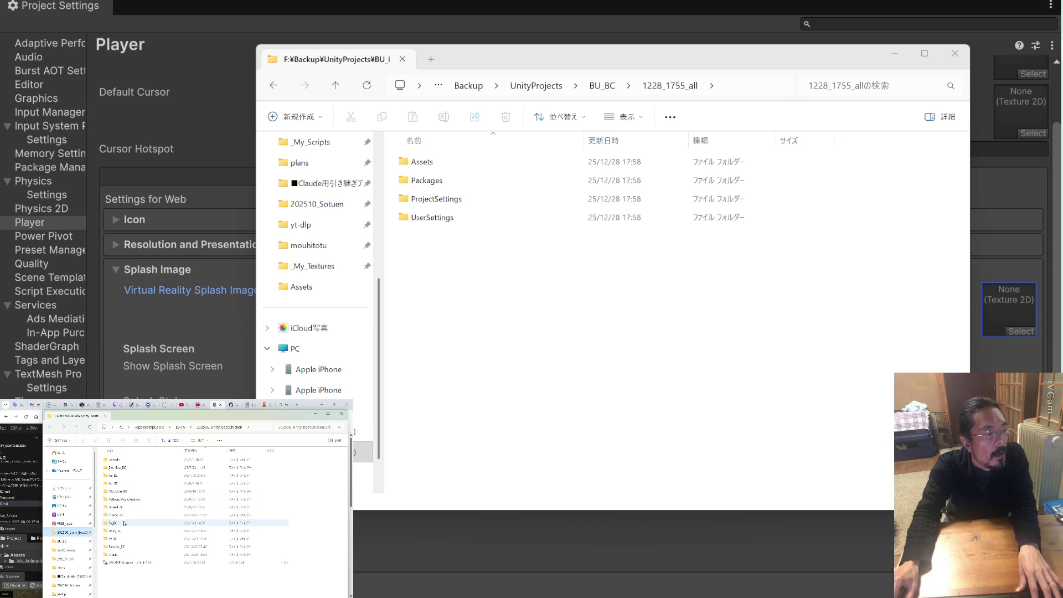
double_click(116, 530)
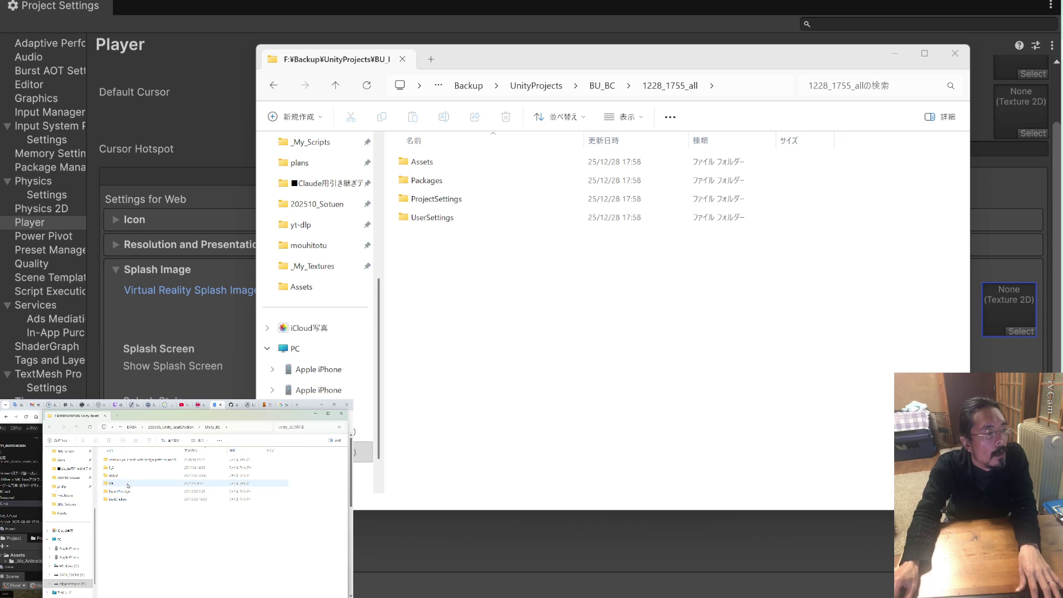
Go back up to DATA, look into Project_MultiGroup, then open Project_Unity
left_click(167, 429)
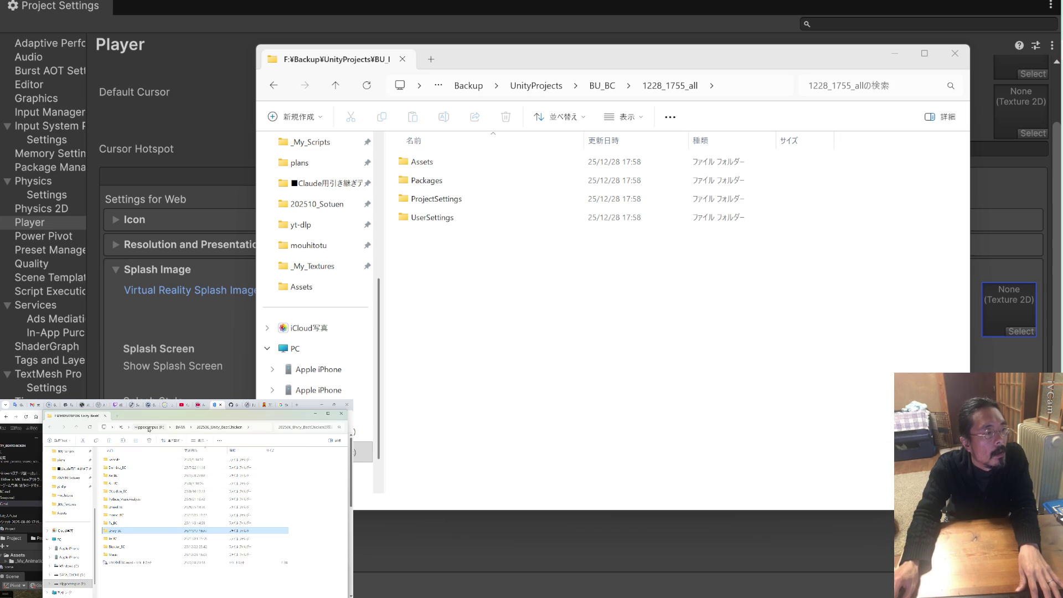
left_click(176, 427)
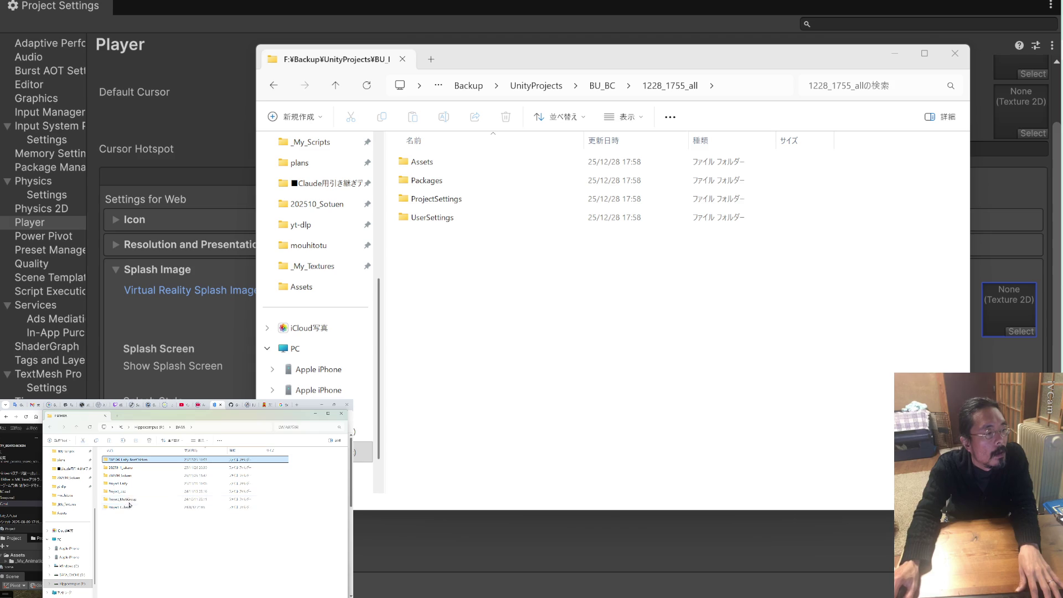
left_click(132, 500)
double_click(132, 500)
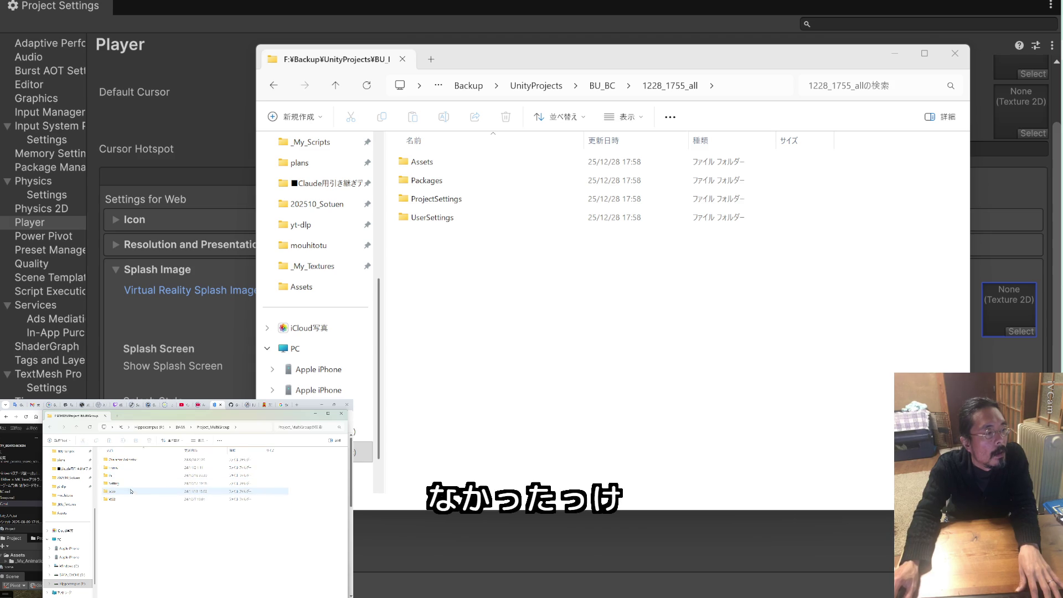
left_click(180, 429)
double_click(131, 482)
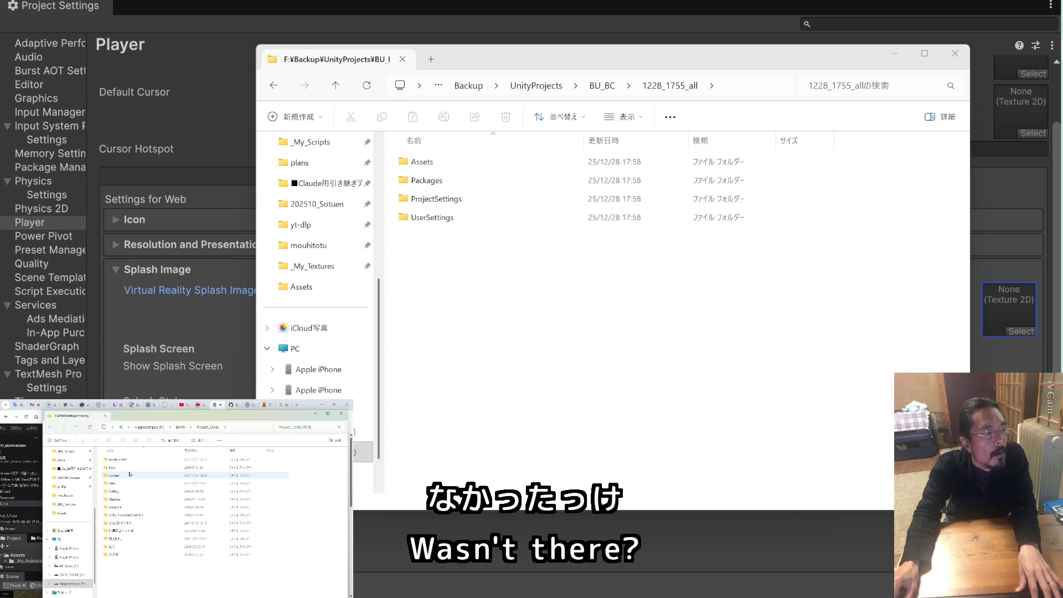
Open the Hiku project's Assets/_My_Textures folder and preview GameBG.psd
double_click(127, 484)
double_click(127, 484)
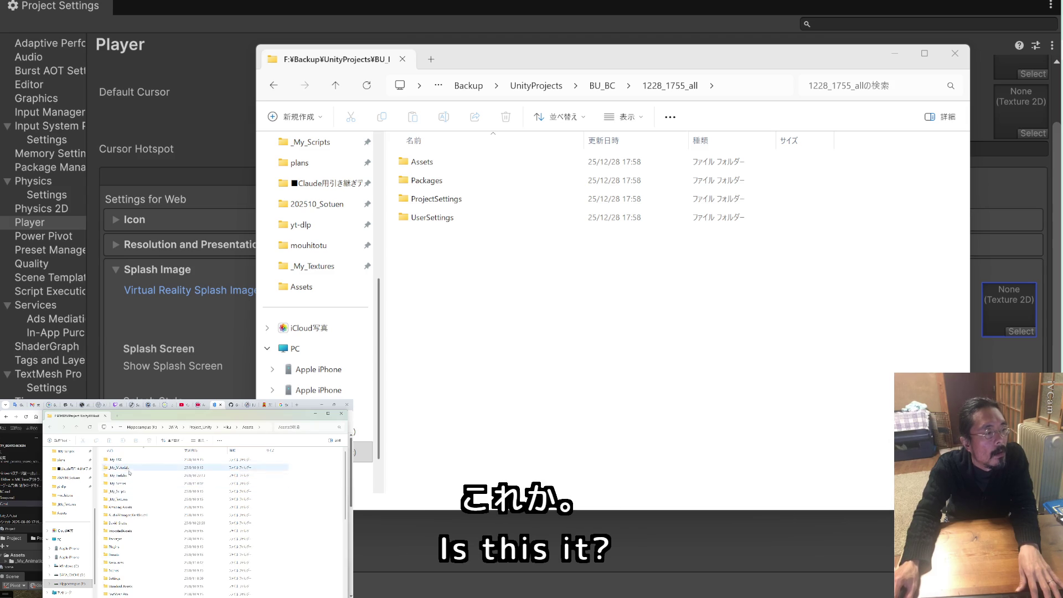
double_click(131, 498)
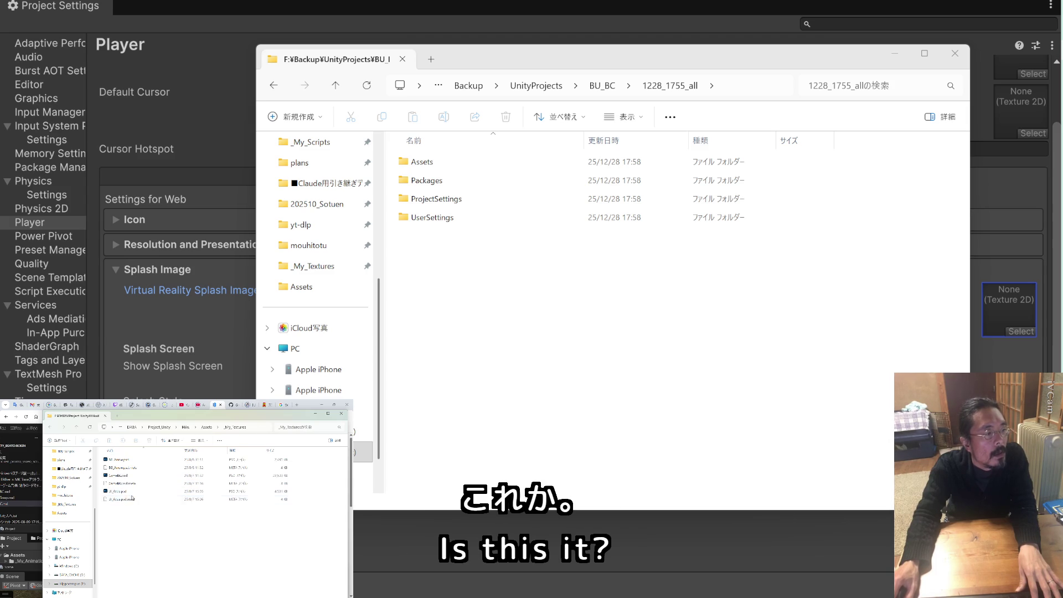
left_click(127, 475)
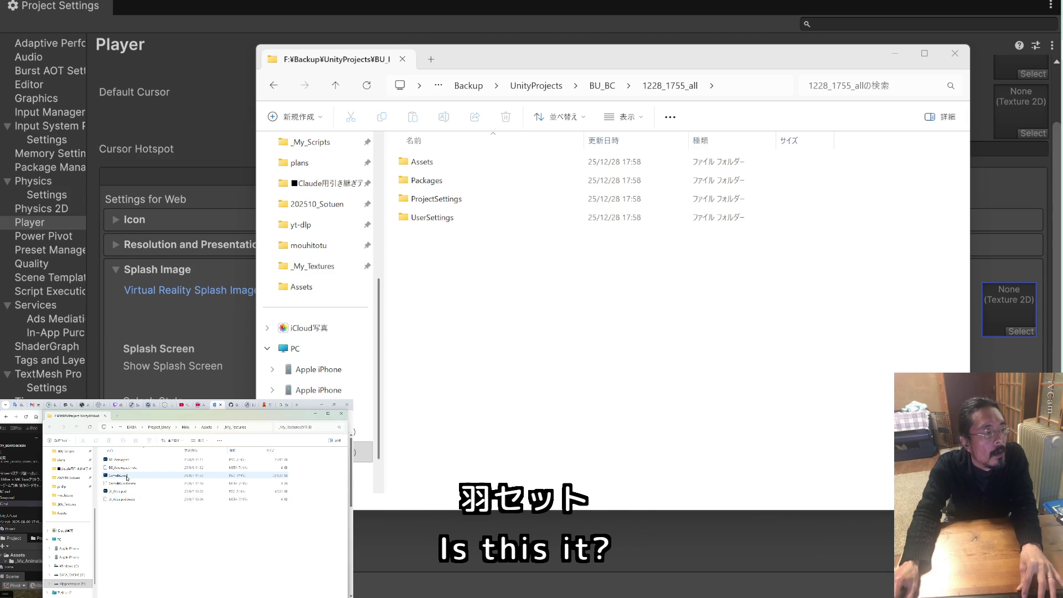
key("space")
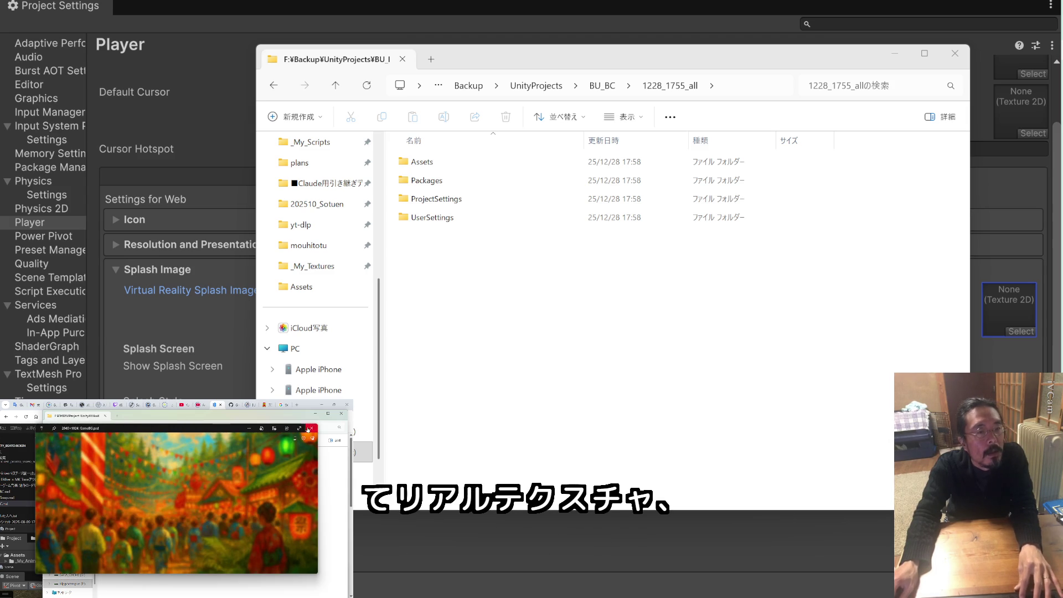
left_click(308, 429)
Preview BG_Arrow.psd, then peek into _My_Materials and return to Assets
left_click(215, 460)
key("space")
key("space")
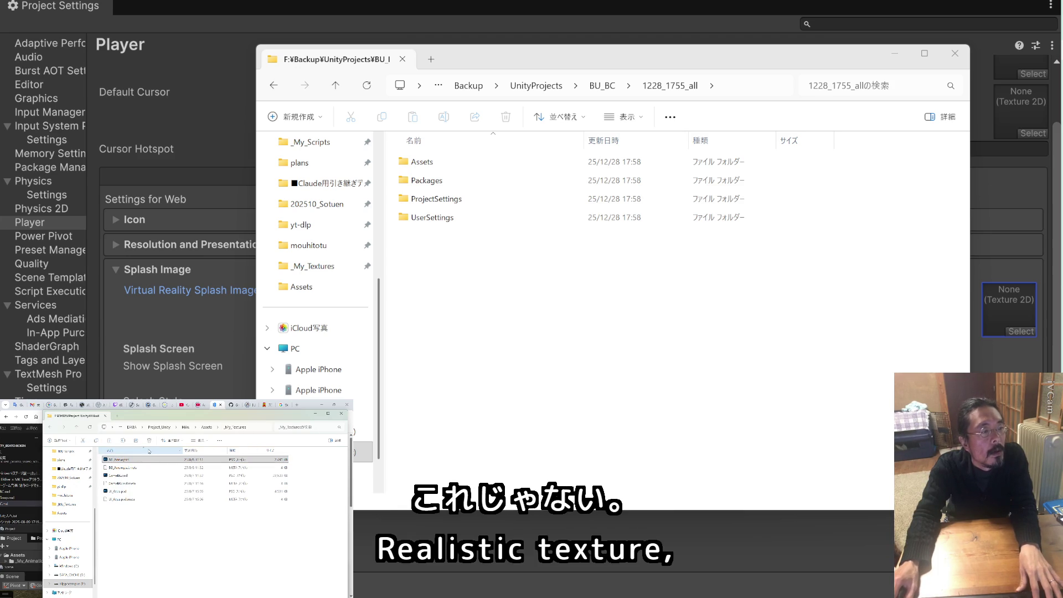
key("BackSpace")
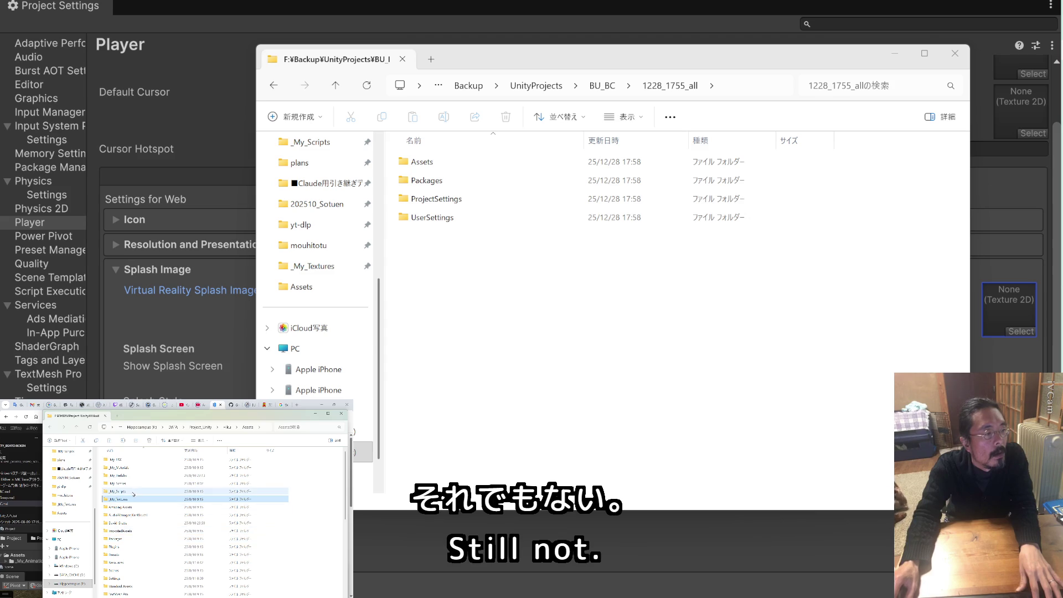
left_click(133, 469)
double_click(133, 469)
key("alt+Left")
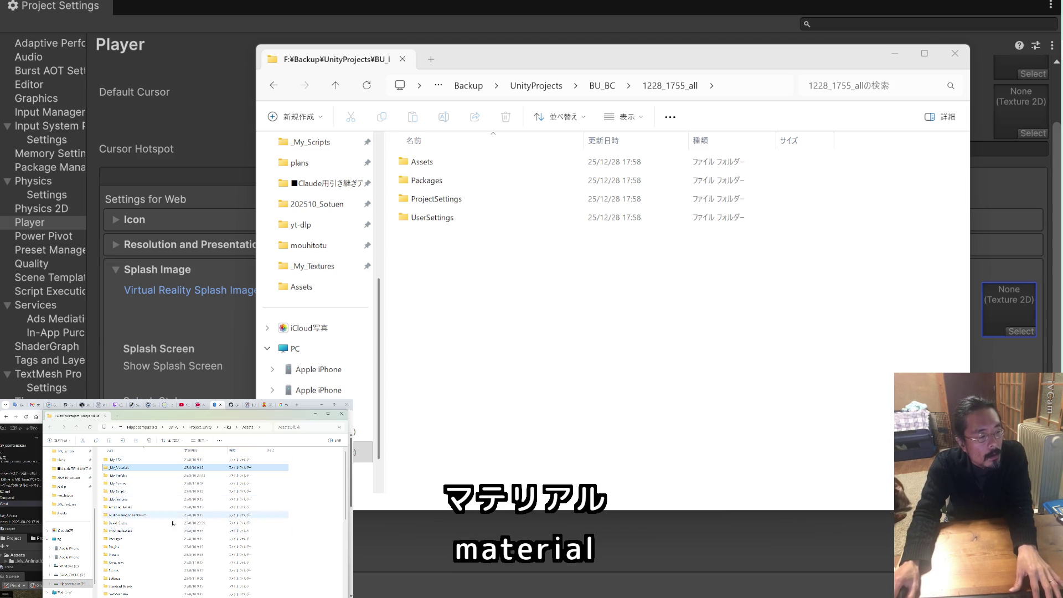
Open the icon folder inside Pictures
scroll(148, 574, "down", 2)
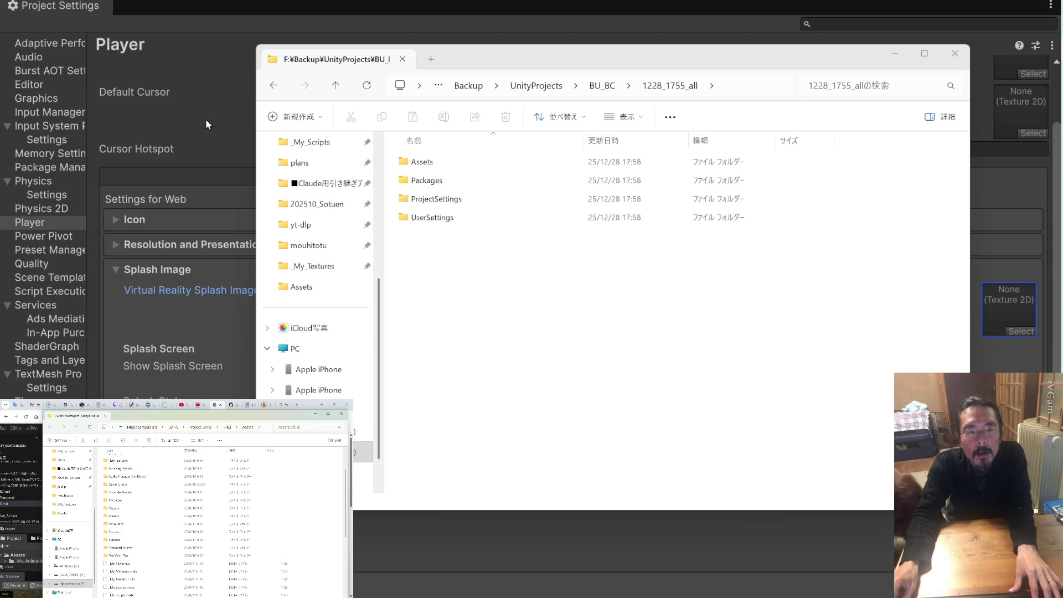
scroll(76, 507, "up", 5)
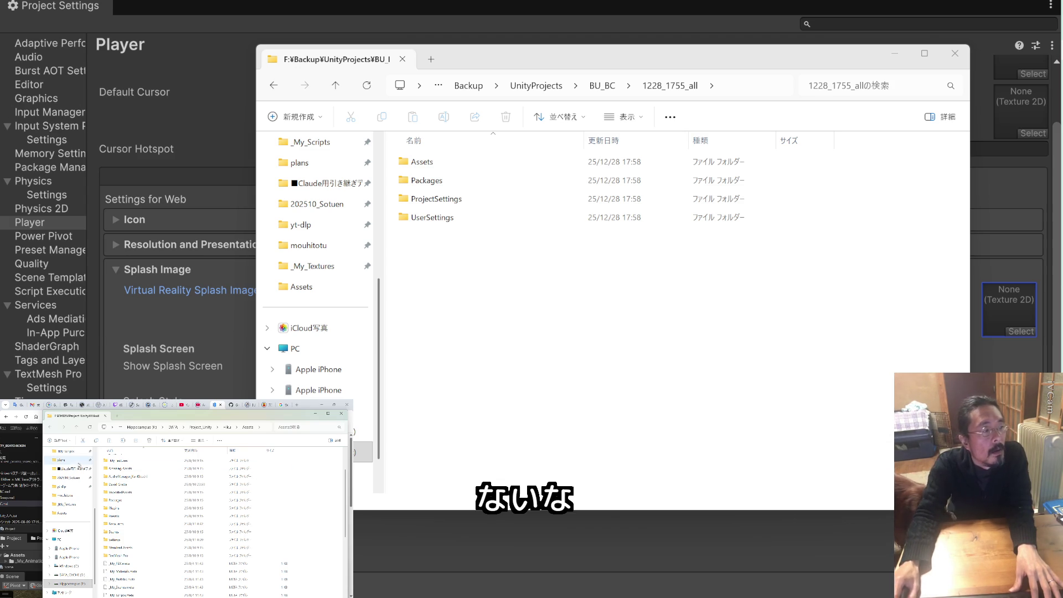
left_click(76, 507)
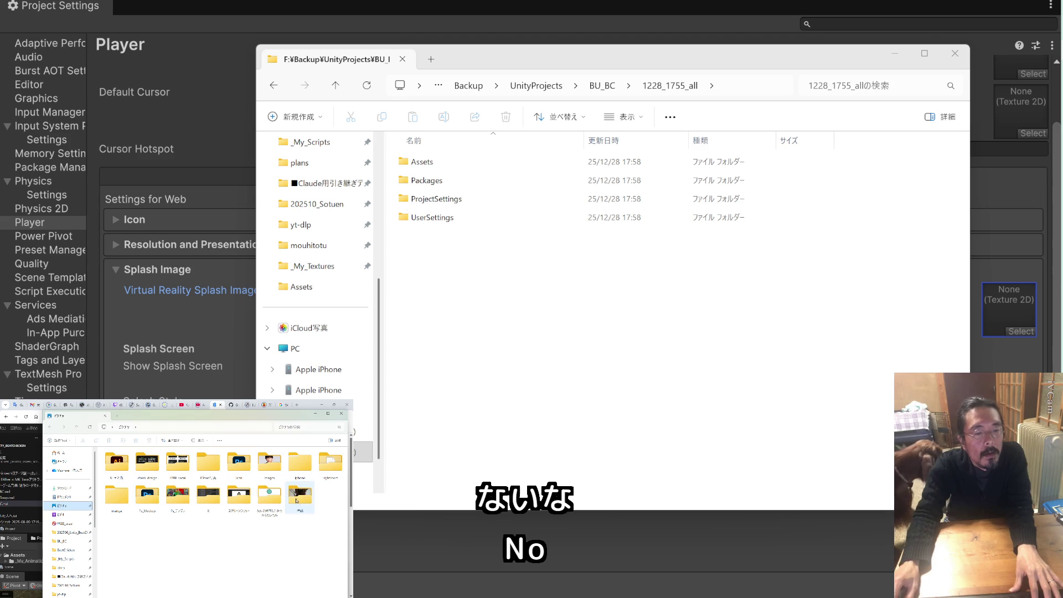
double_click(238, 465)
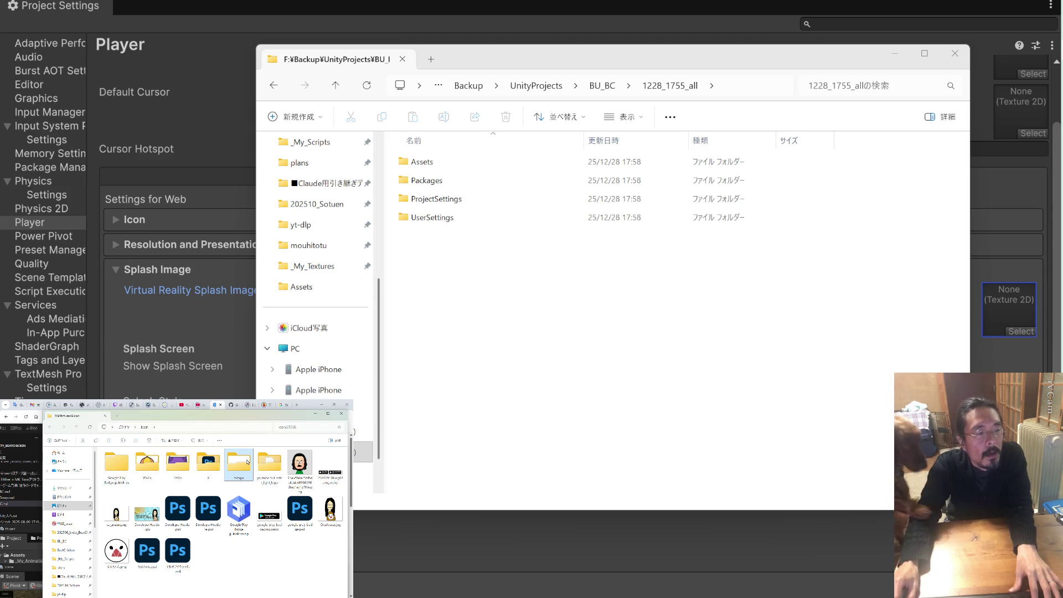
Preview several Photoshop files in the icon folder, including the store badge, then return to Unity's settings
mouse_move(248, 461)
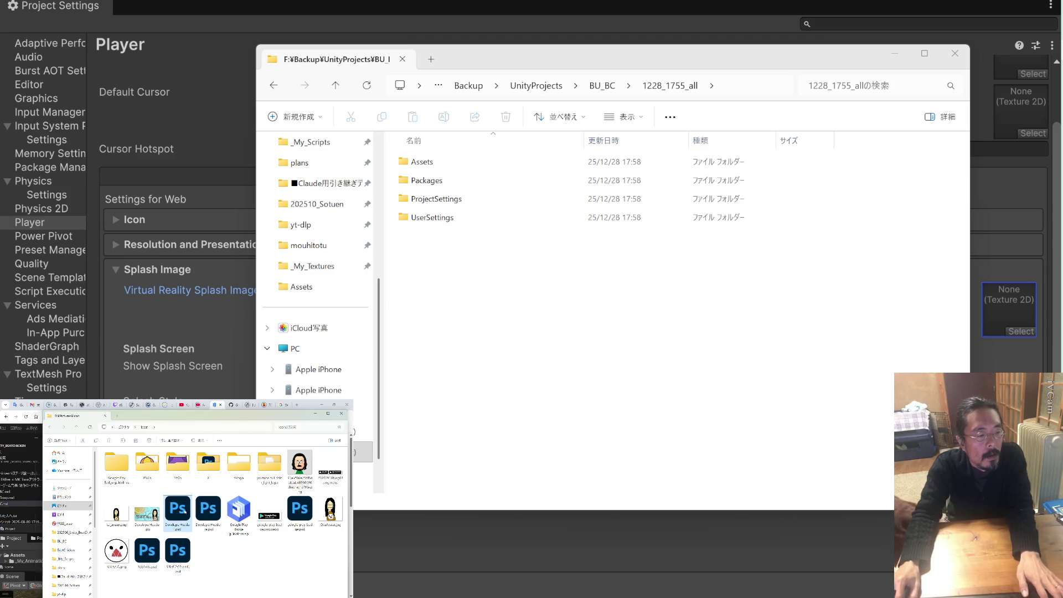
left_click(181, 553)
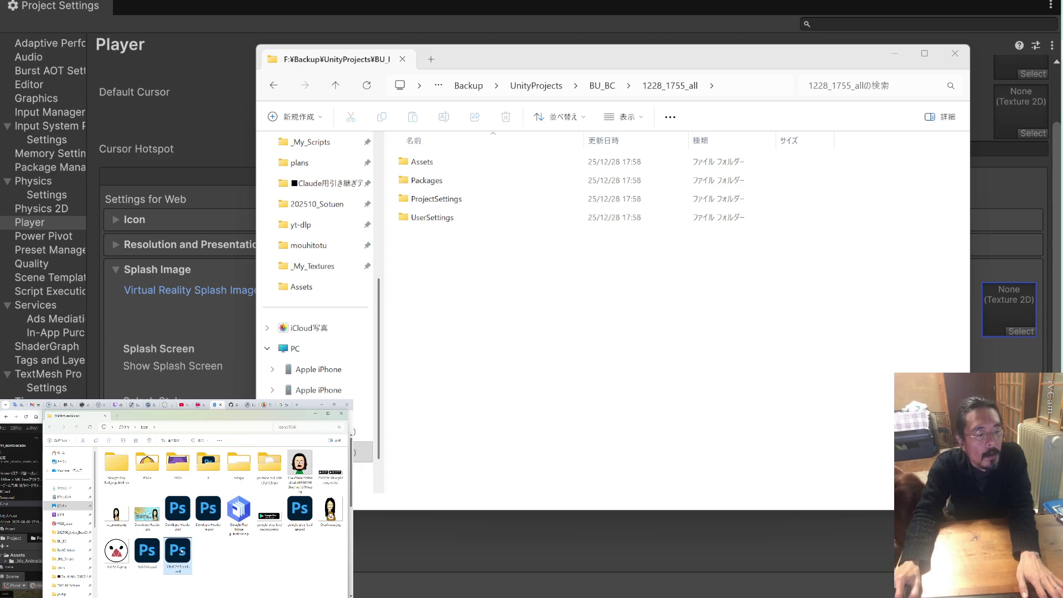
key("space")
key("space")
key("space")
key("space")
left_click(295, 512)
key("space")
key("space")
left_click(180, 510)
key("space")
key("space")
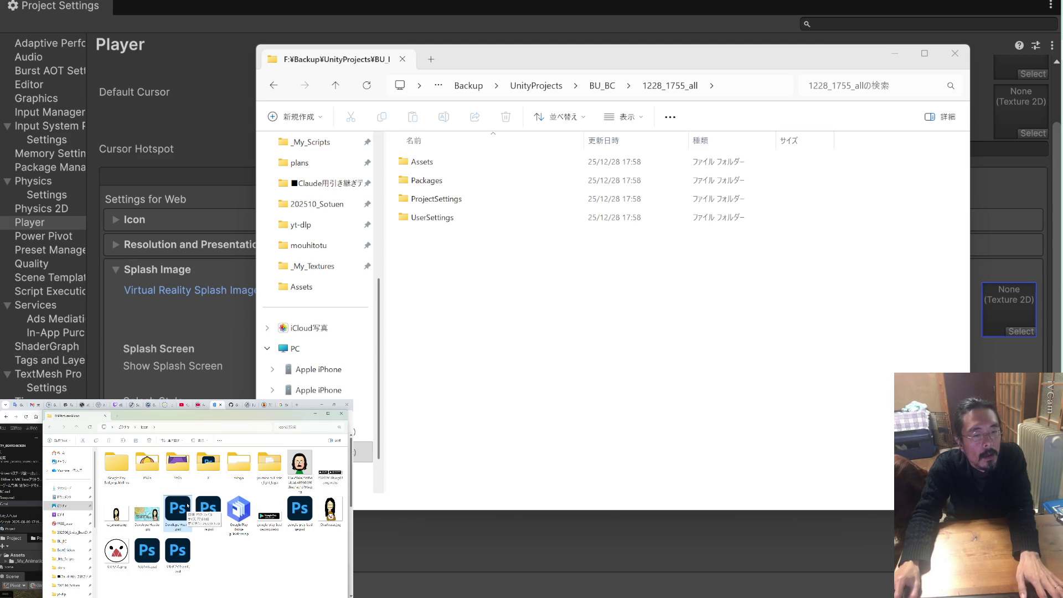
left_click(182, 546)
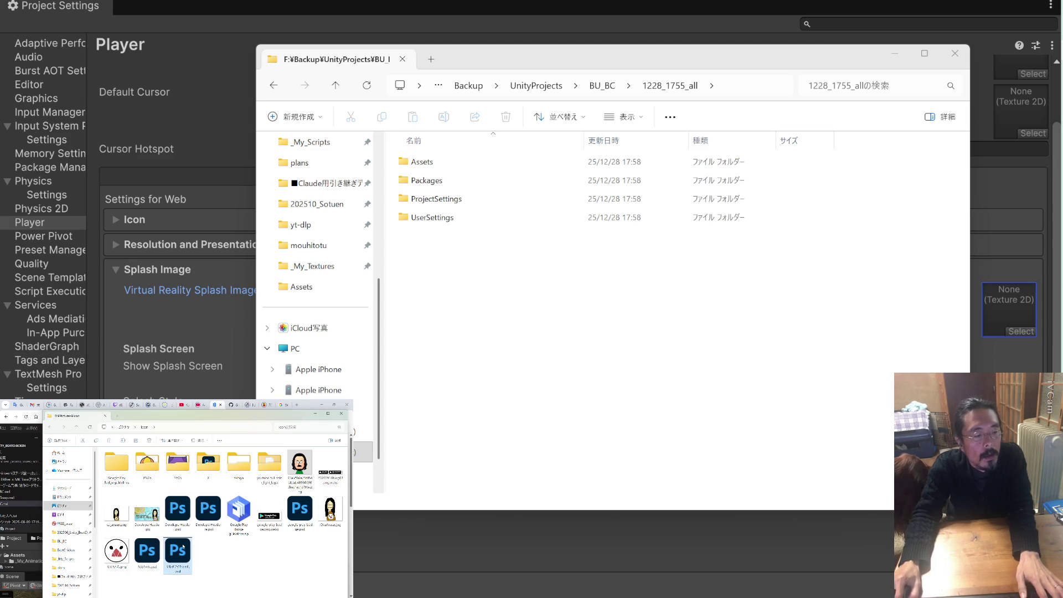
key("space")
key("space")
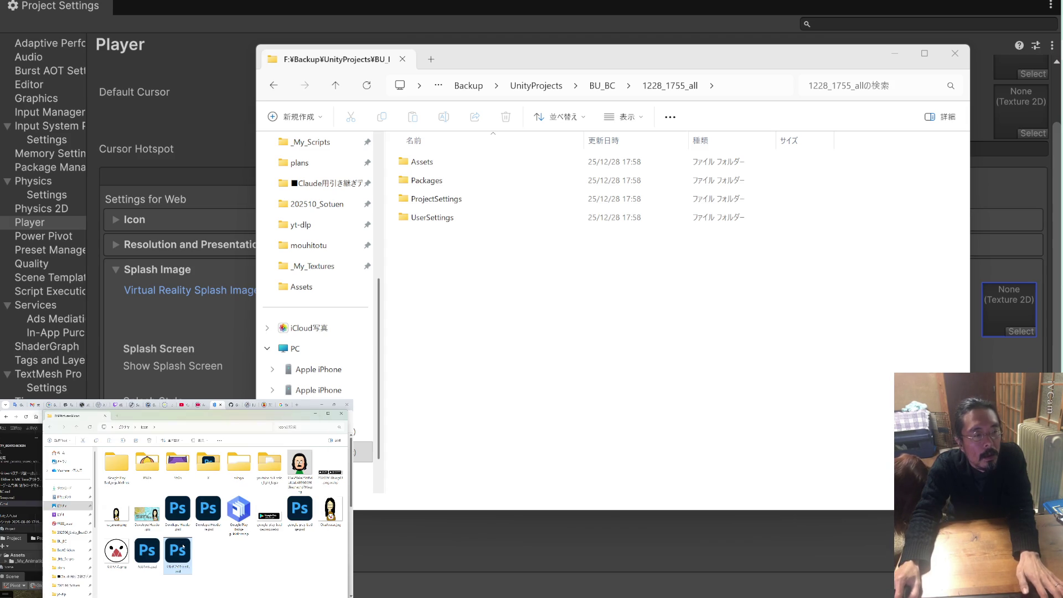
left_click(280, 10)
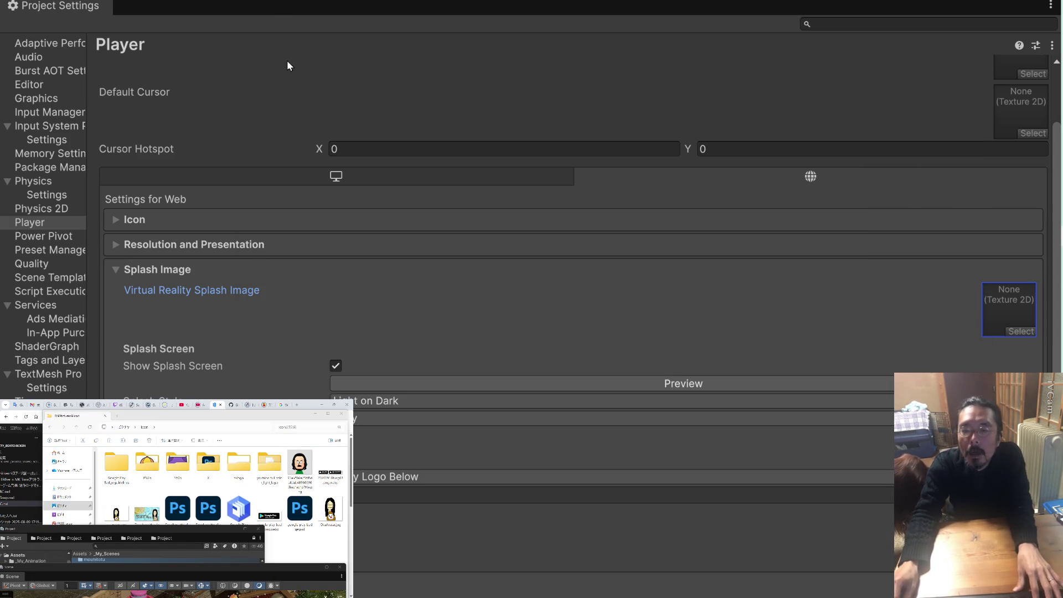
Expand and review Resolution and Presentation in the Web Player settings, then collapse it
scroll(357, 277, "down", 5)
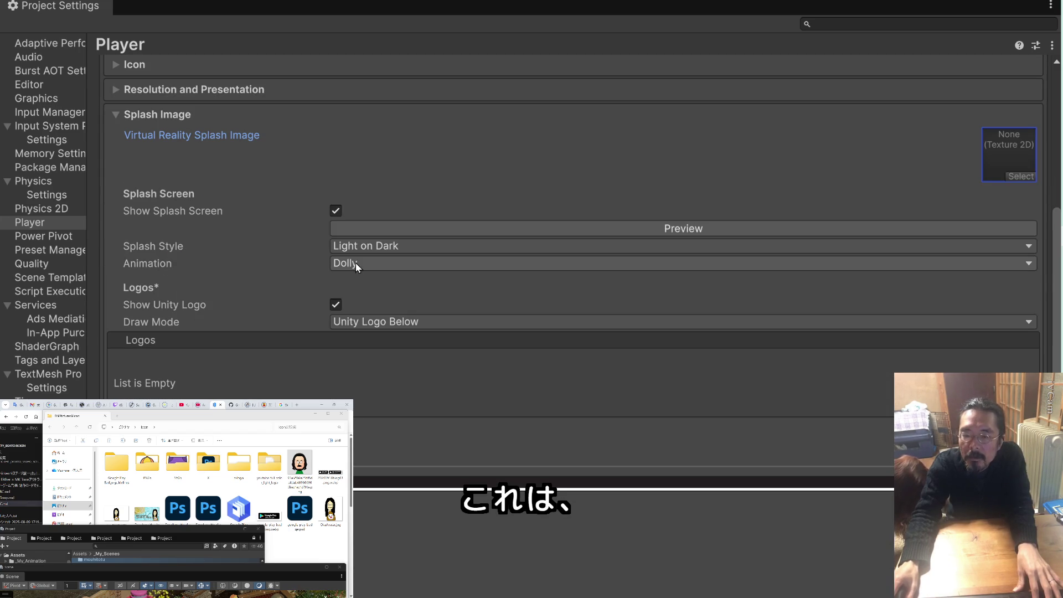
scroll(334, 214, "up", 8)
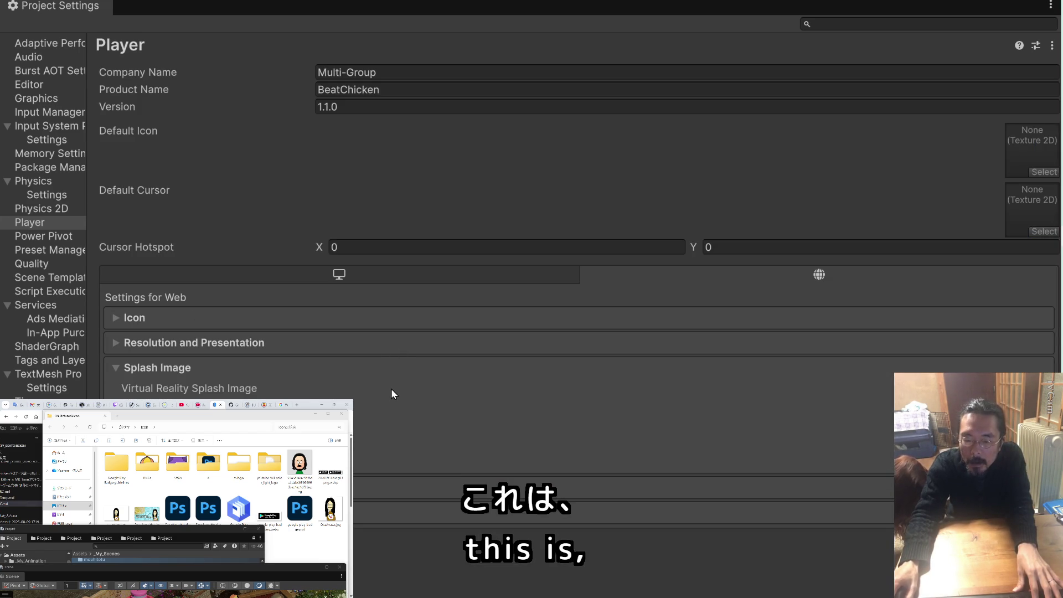
left_click(115, 342)
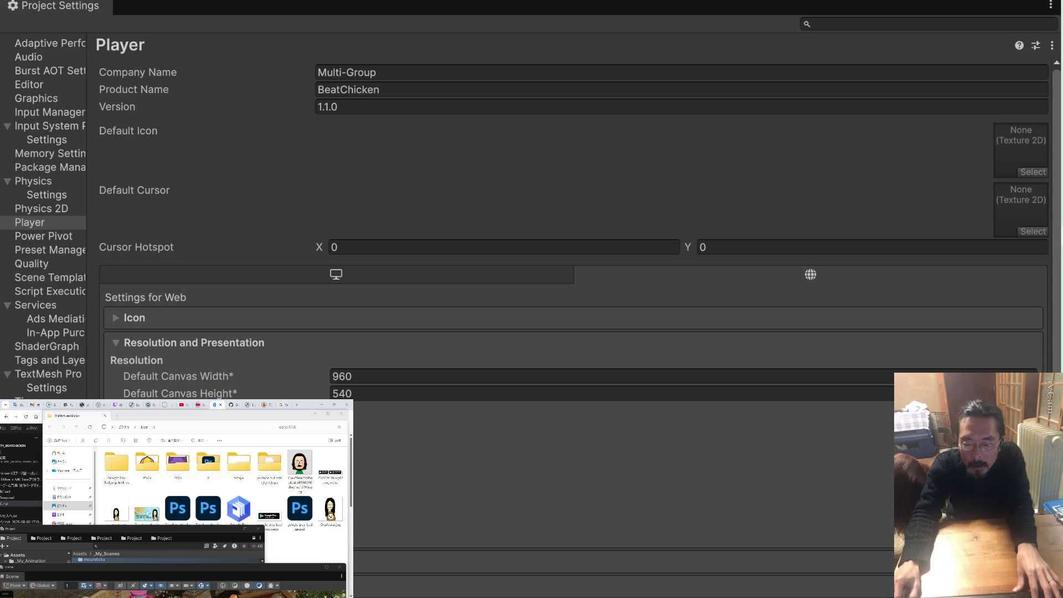
scroll(355, 470, "down", 2)
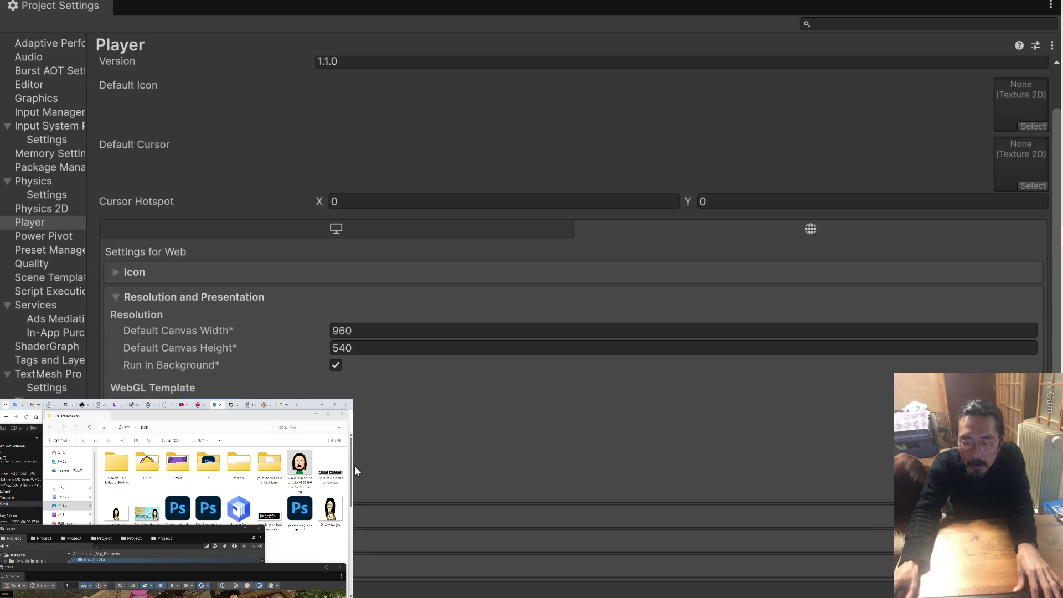
left_click(194, 297)
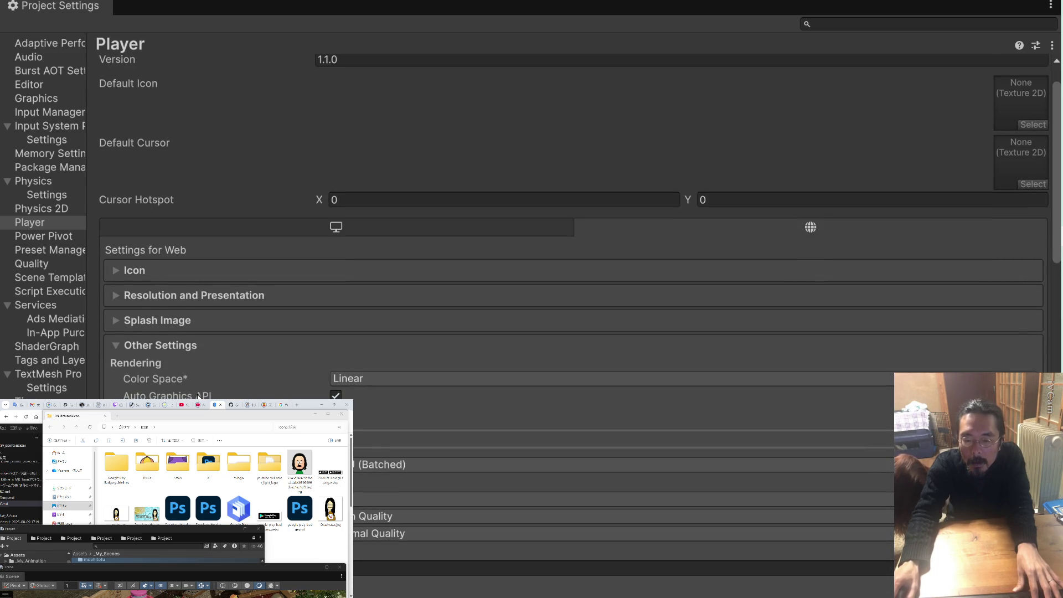
Scroll through the remaining Player settings, close the second Explorer window and bring up the WebGL notes
scroll(198, 397, "down", 2)
scroll(199, 396, "down", 2)
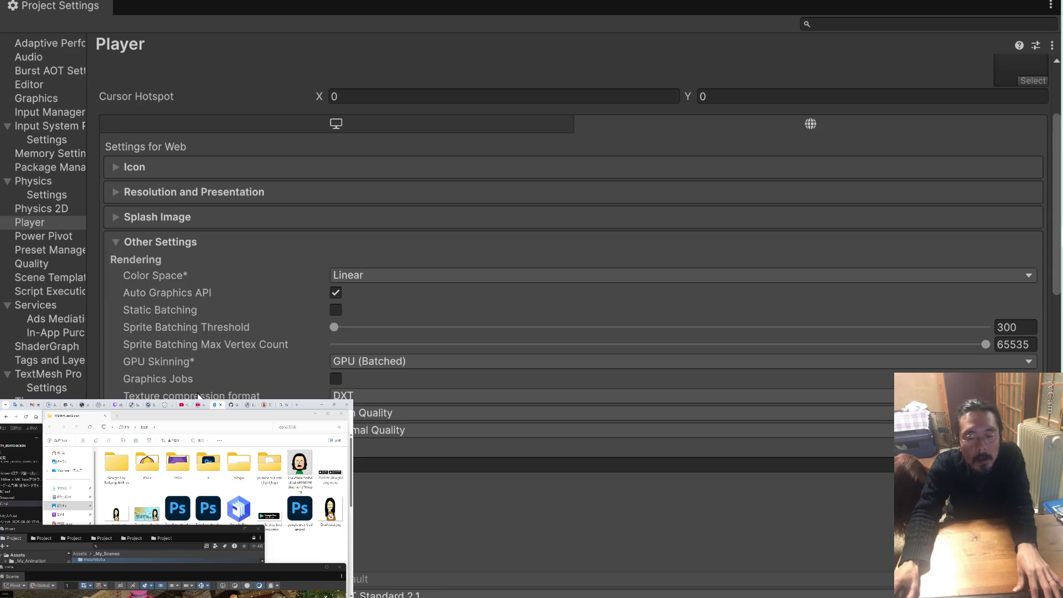
scroll(198, 396, "down", 8)
scroll(198, 396, "down", 8)
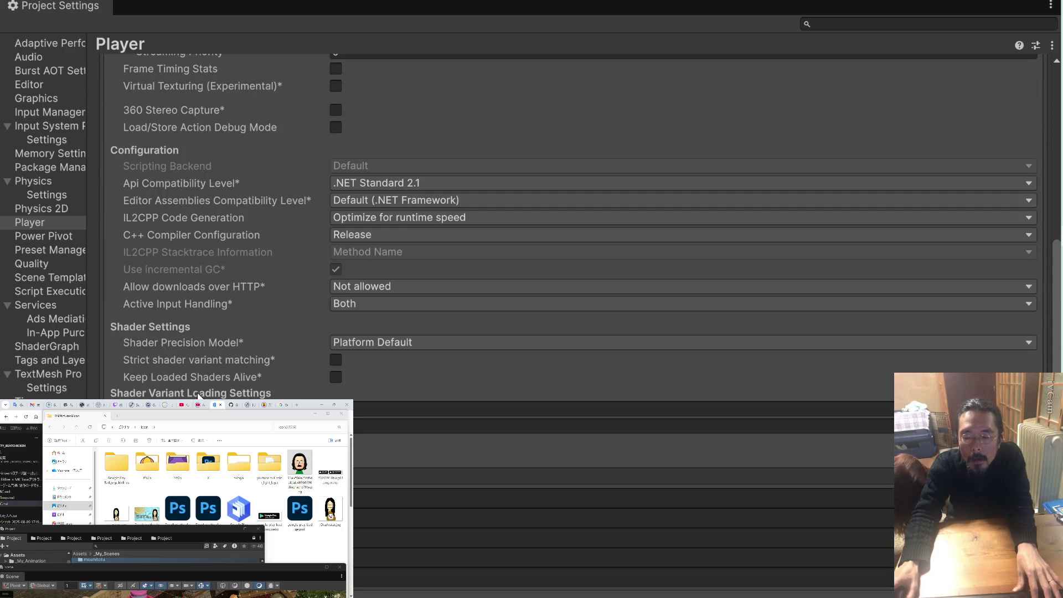
scroll(198, 397, "down", 10)
scroll(198, 394, "up", 20)
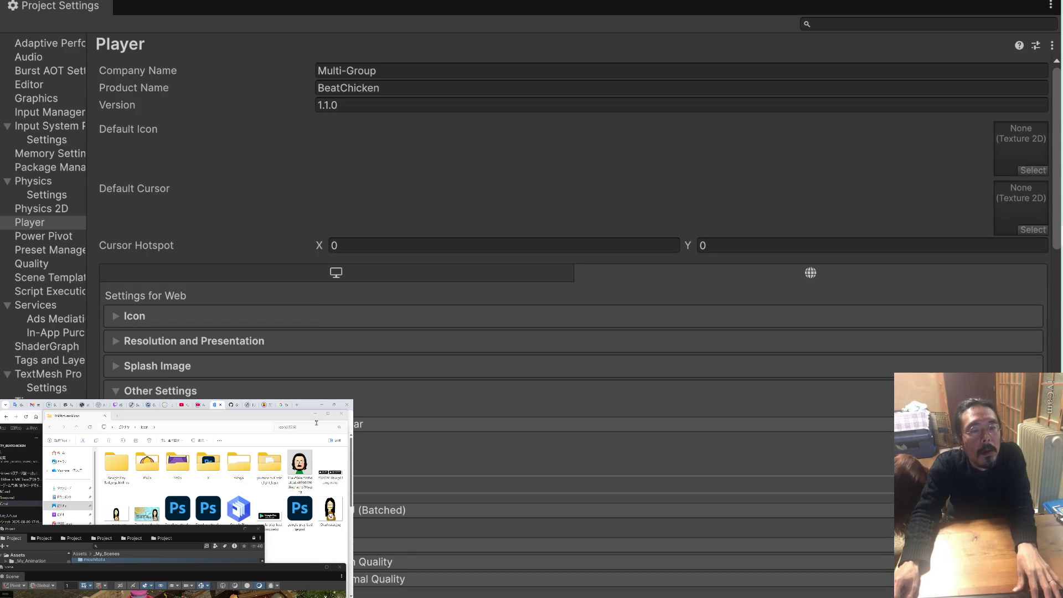
left_click(342, 413)
left_click(255, 480)
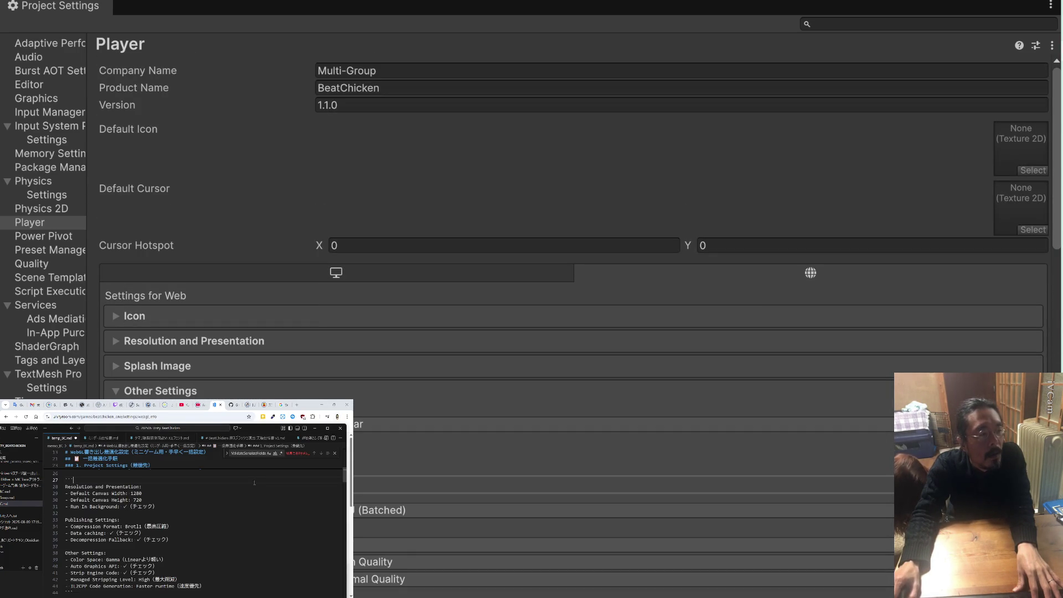
Collapse Other Settings, expand Publishing Settings and make the notes pane taller
scroll(133, 387, "down", 5)
scroll(130, 382, "up", 4)
left_click(115, 286)
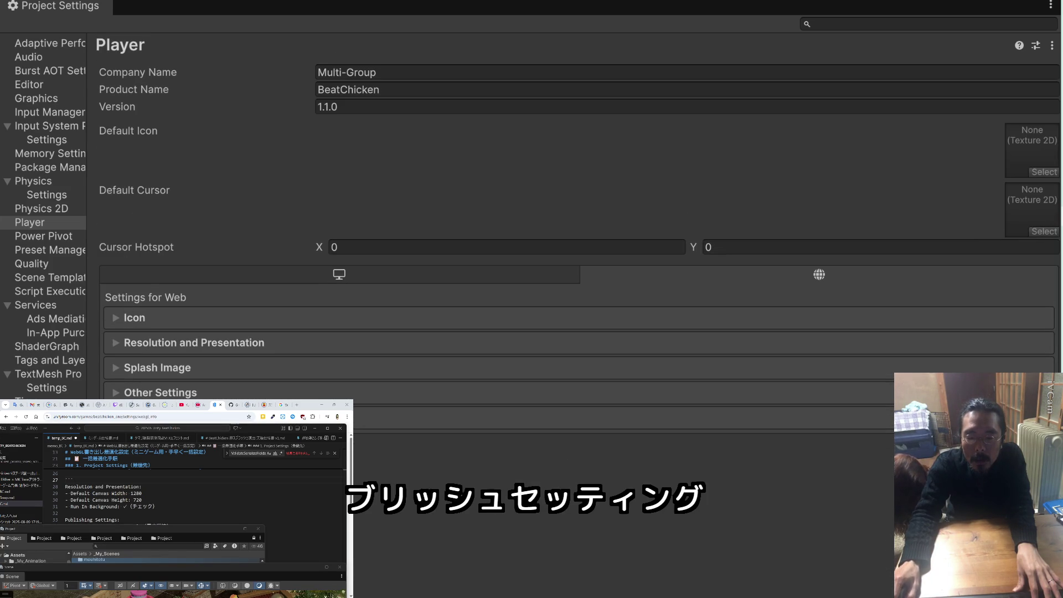
left_click(155, 417)
scroll(157, 340, "down", 3)
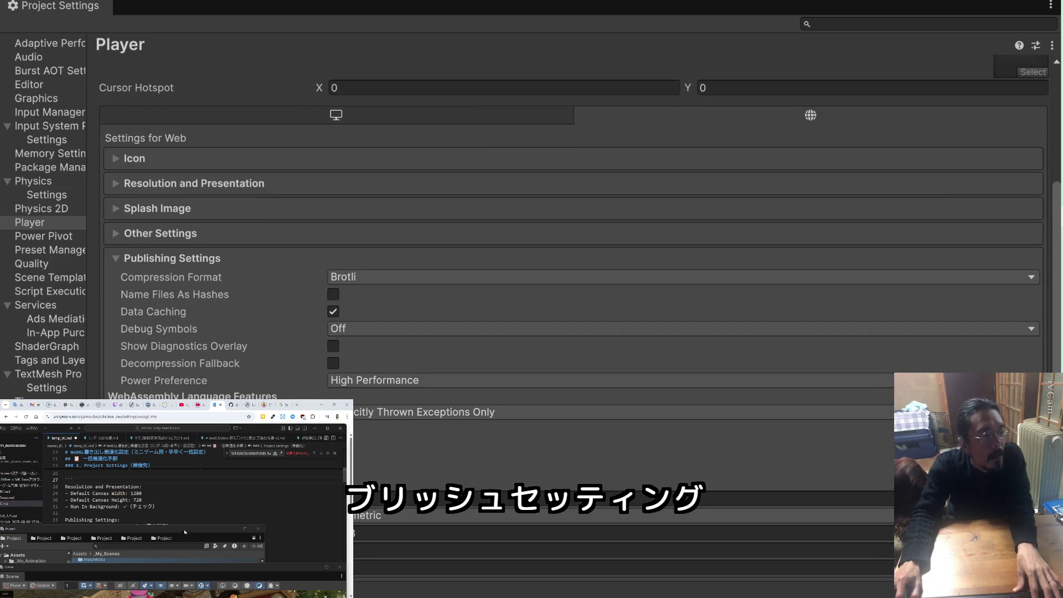
left_click_drag(284, 571, 285, 581)
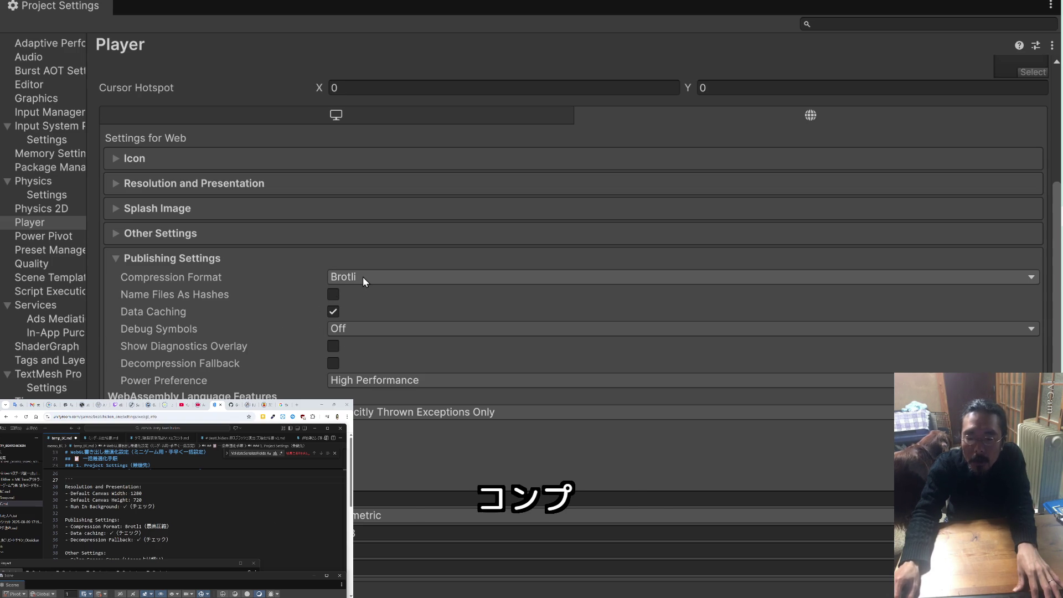
Keep Compression Format at Brotli and enable Decompression Fallback
left_click(363, 276)
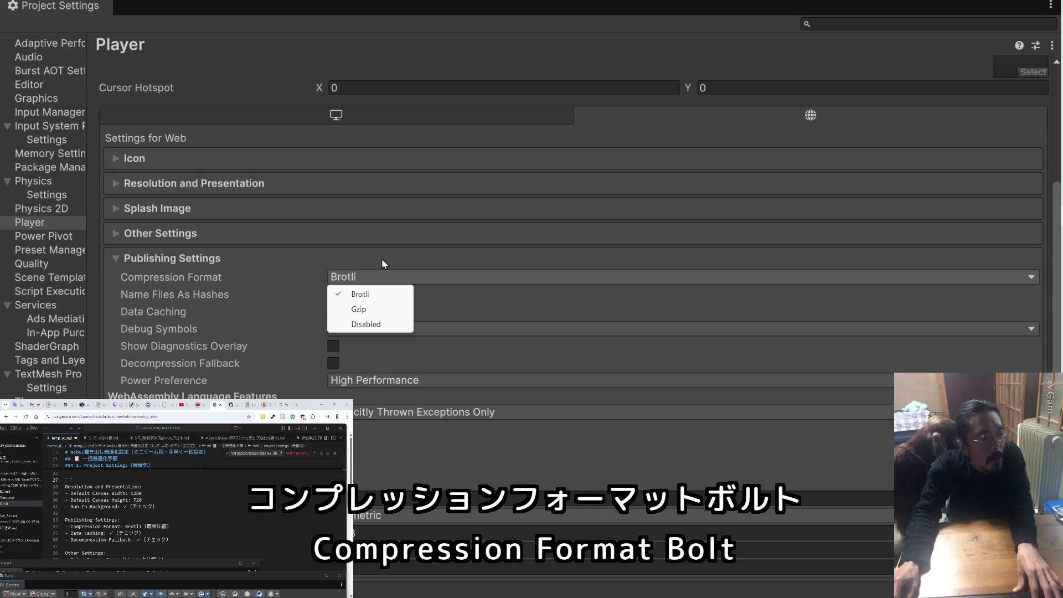
scroll(364, 274, "up", 5)
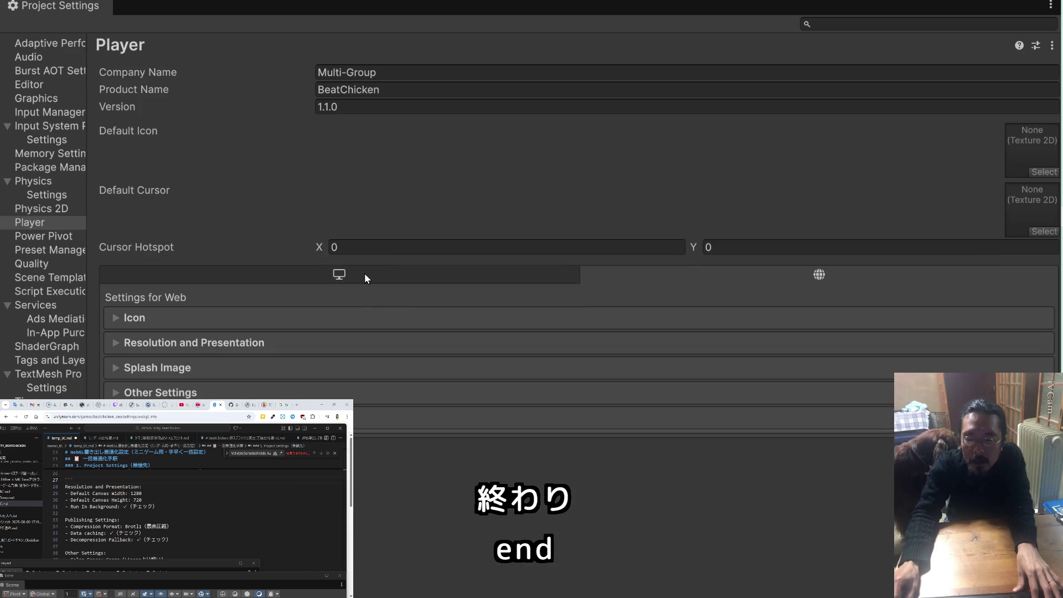
scroll(266, 318, "down", 5)
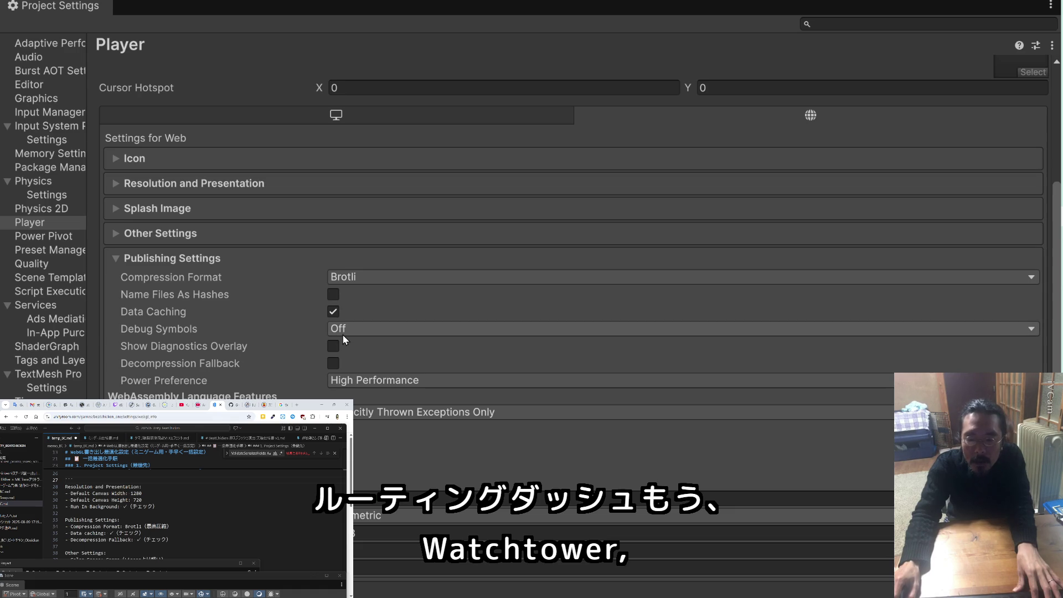
left_click(333, 365)
scroll(236, 525, "down", 1)
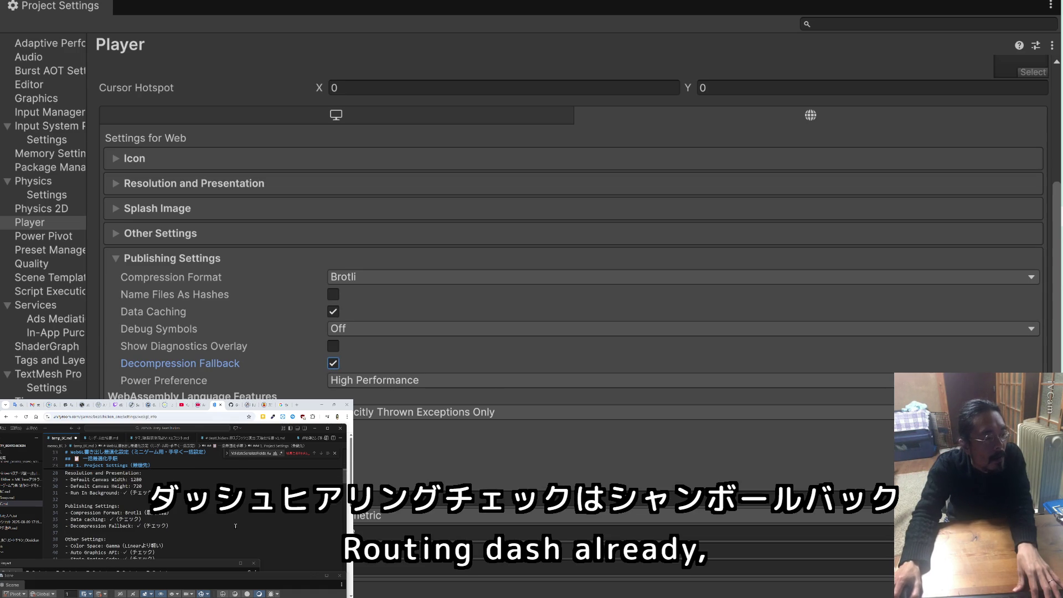
scroll(235, 526, "down", 1)
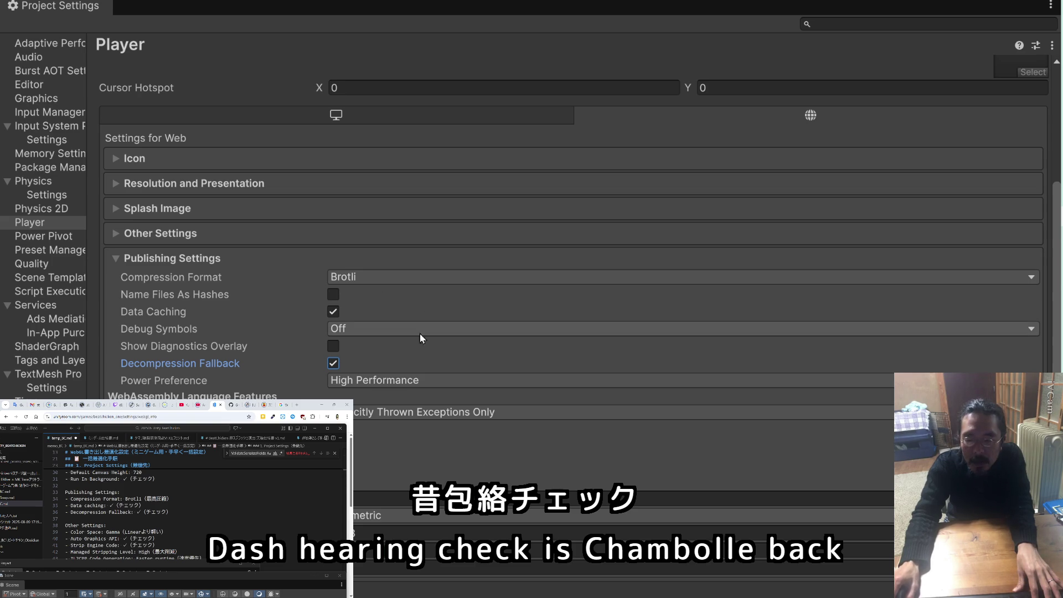
left_click(117, 234)
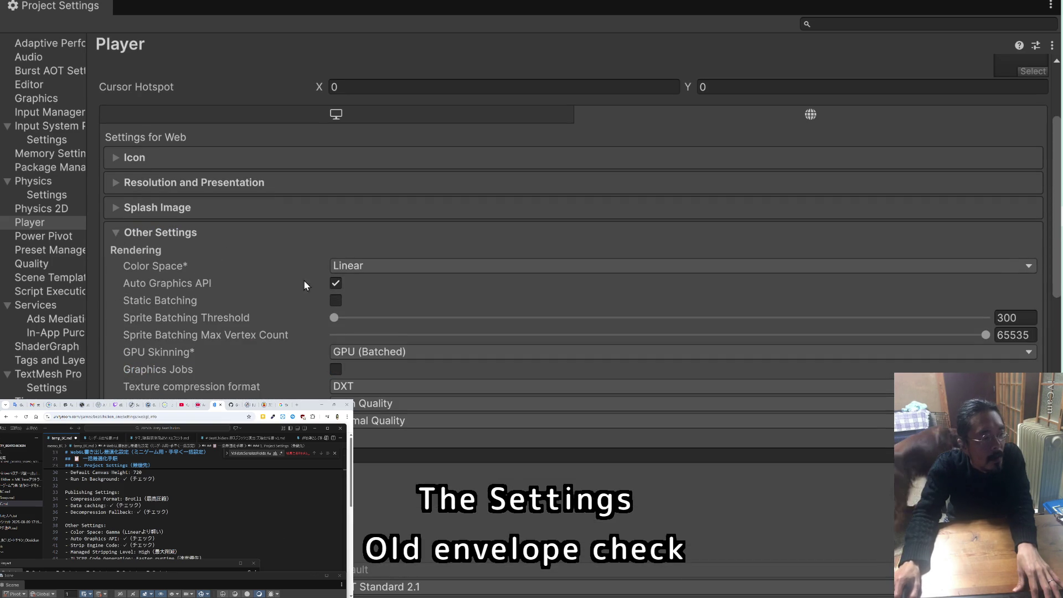
Switch the Web Color Space from Linear to Gamma and confirm the change
left_click(421, 266)
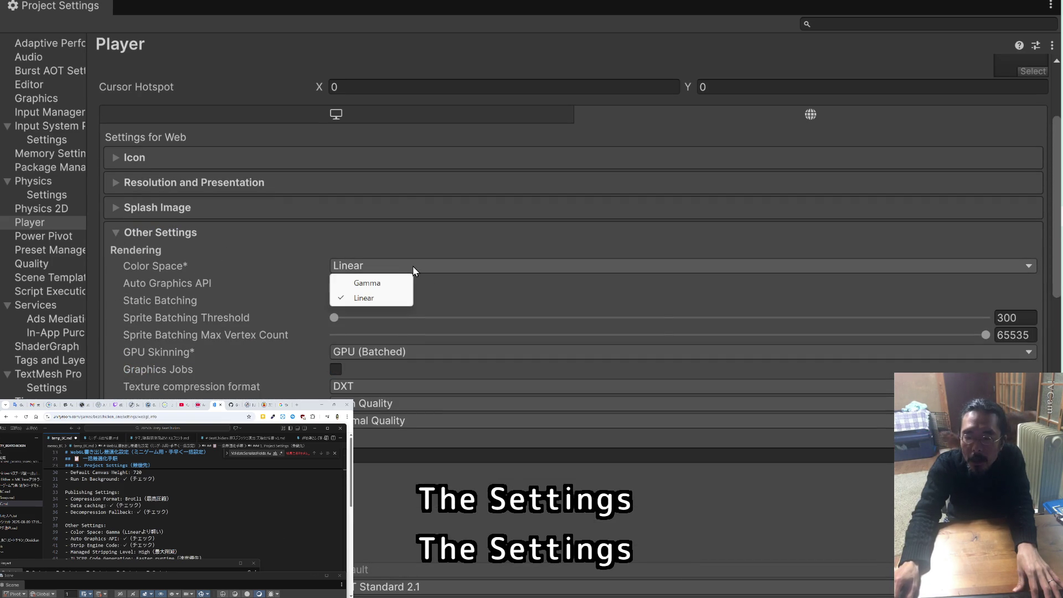
left_click(385, 282)
left_click(556, 311)
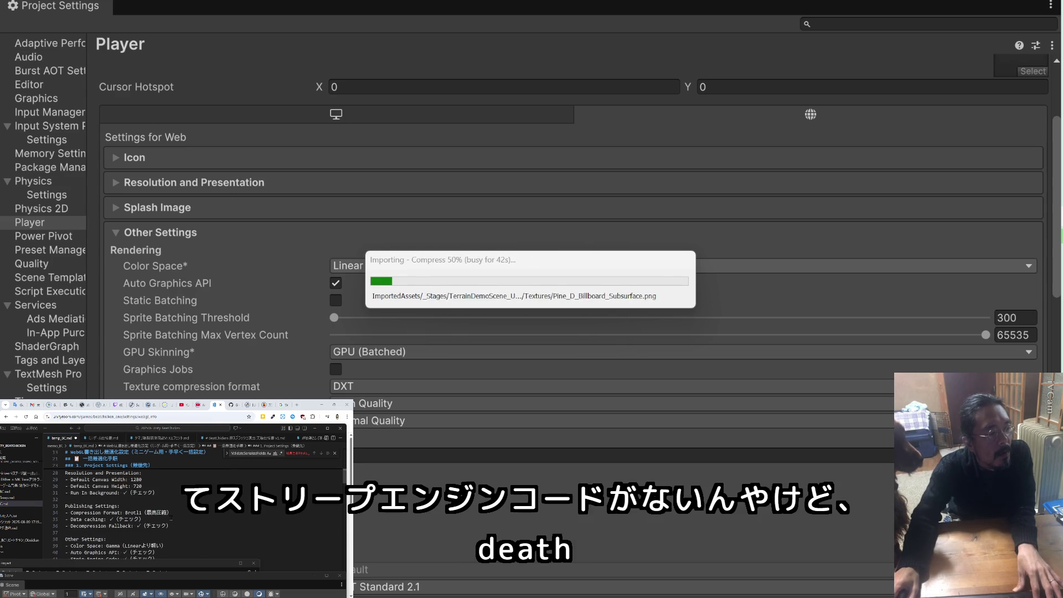
scroll(166, 509, "up", 1)
Delete the already-applied settings lines 28–36 from temp_BC.md
mouse_move(178, 541)
left_mouse_down()
mouse_move(69, 520)
mouse_move(65, 487)
left_mouse_up()
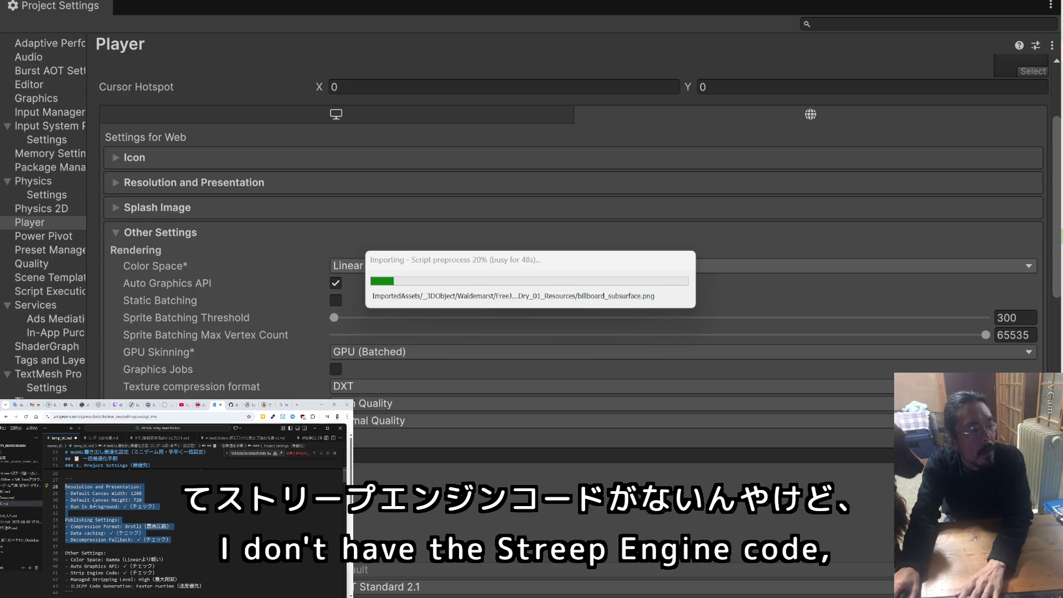
key("BackSpace")
scroll(126, 511, "up", 2)
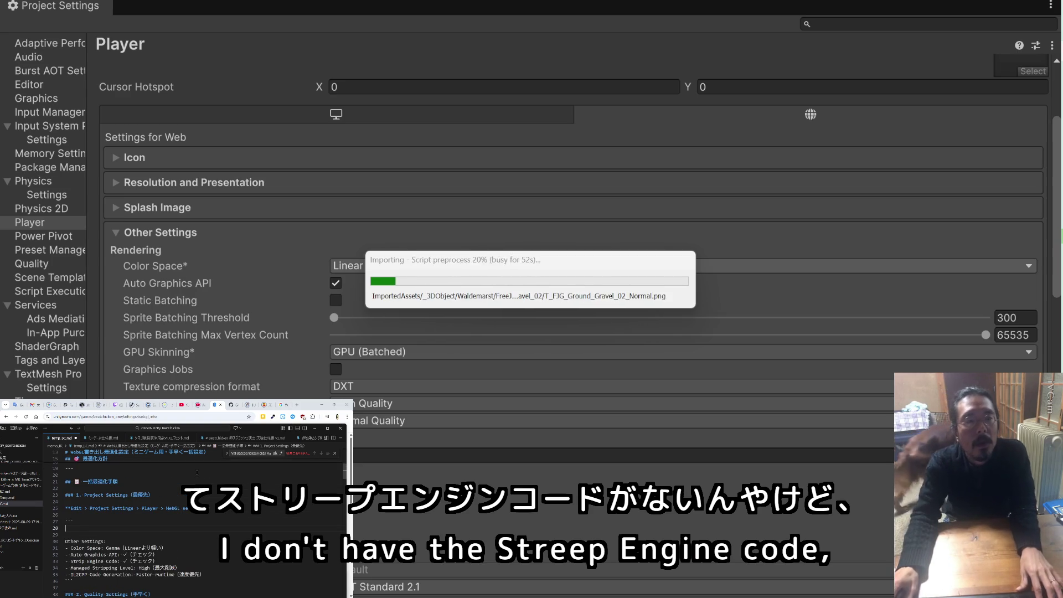
Set unityroom's WebGL display width to 960 and save it with Update
left_click(215, 405)
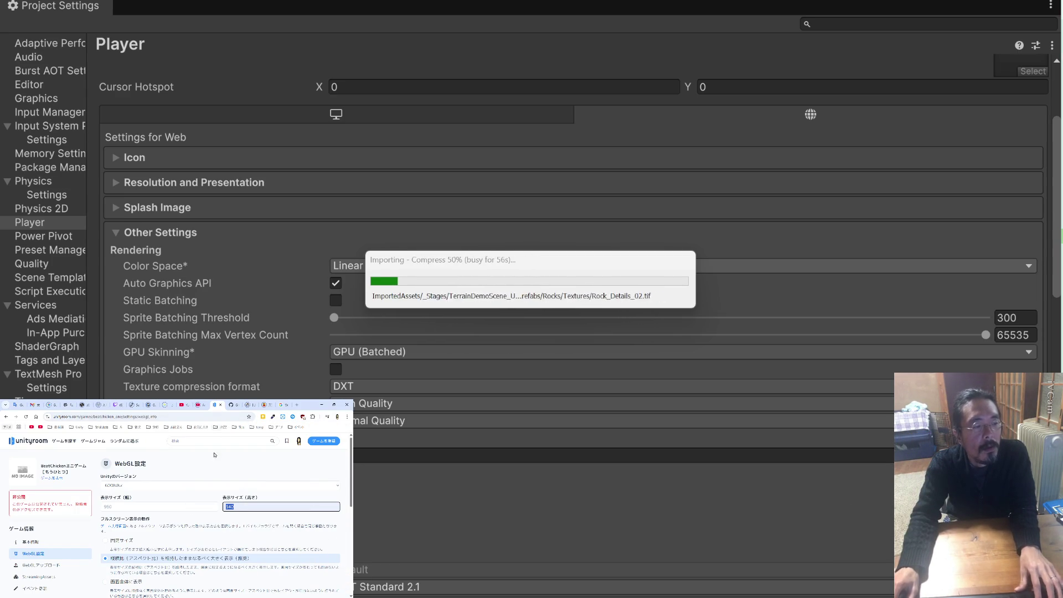
left_click(164, 506)
type("960")
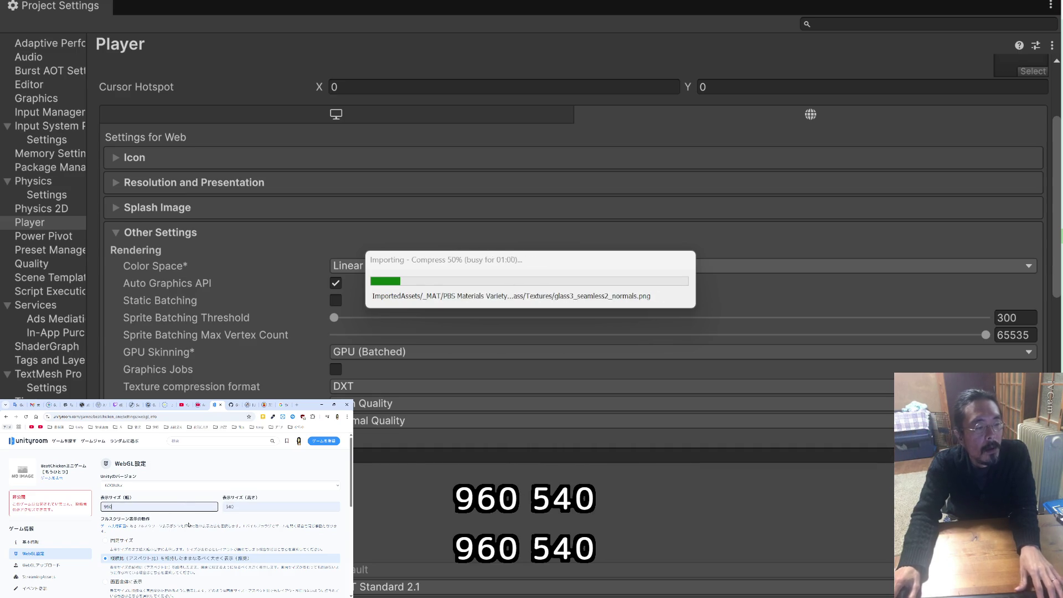
scroll(118, 544, "down", 8)
scroll(118, 544, "down", 3)
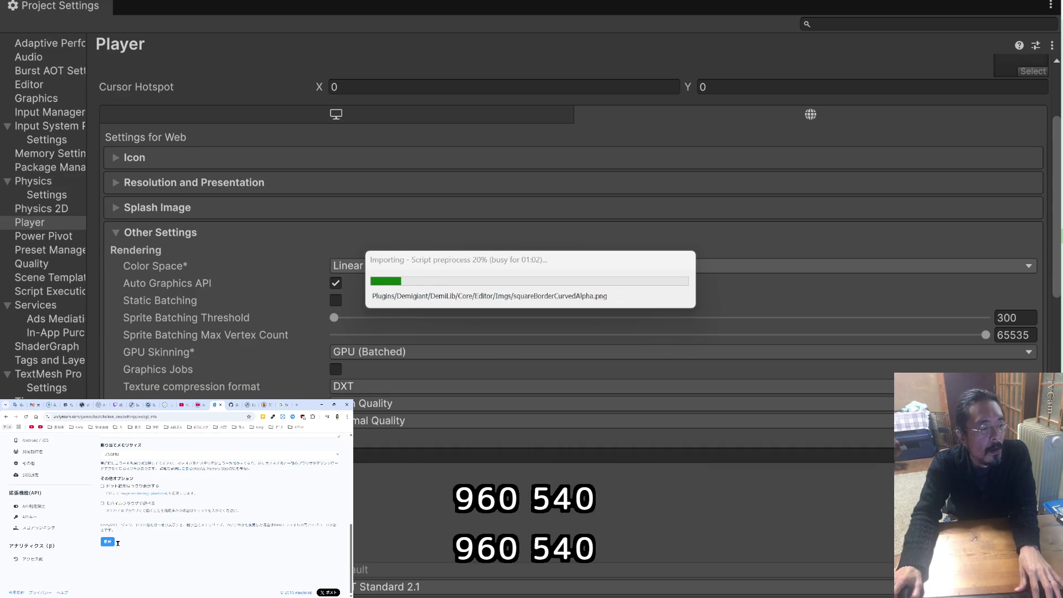
left_click(108, 541)
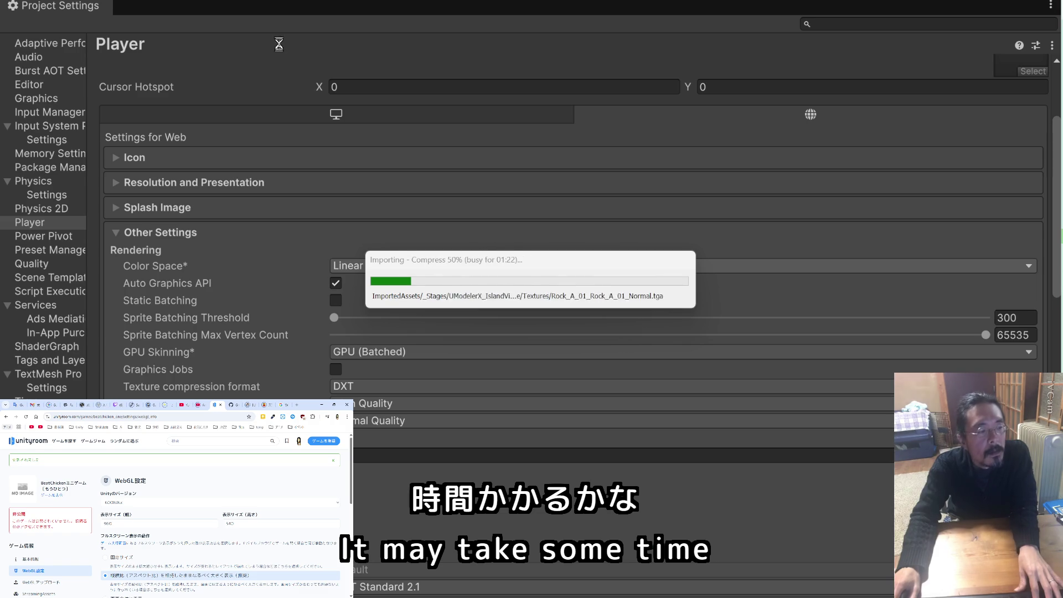
scroll(187, 520, "down", 10)
scroll(184, 521, "up", 3)
Move the temp_BC.md notes editor onto the main screen in front of Unity
left_click(184, 521)
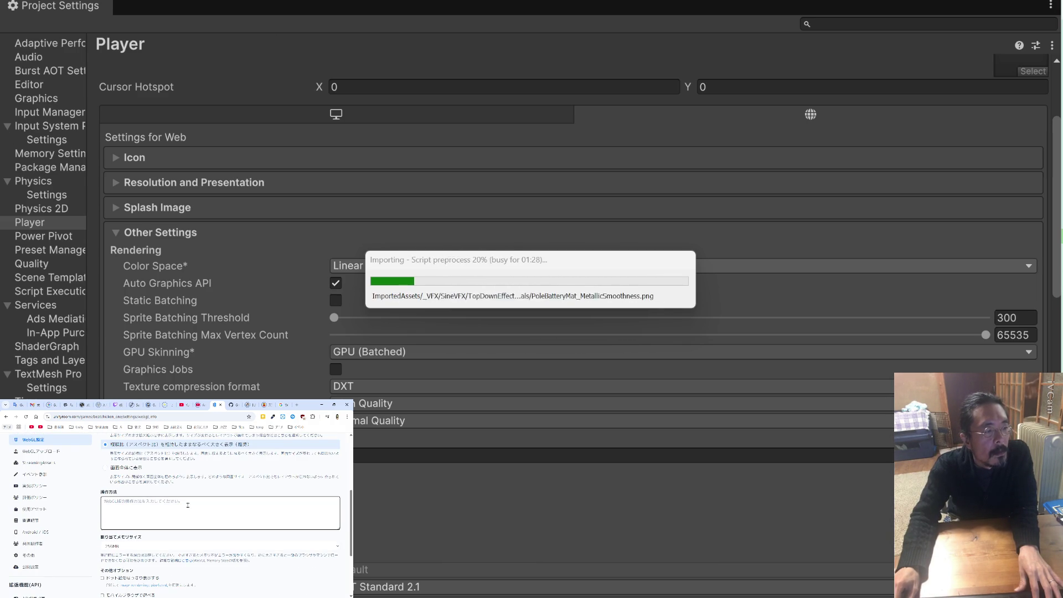
key("alt+Tab")
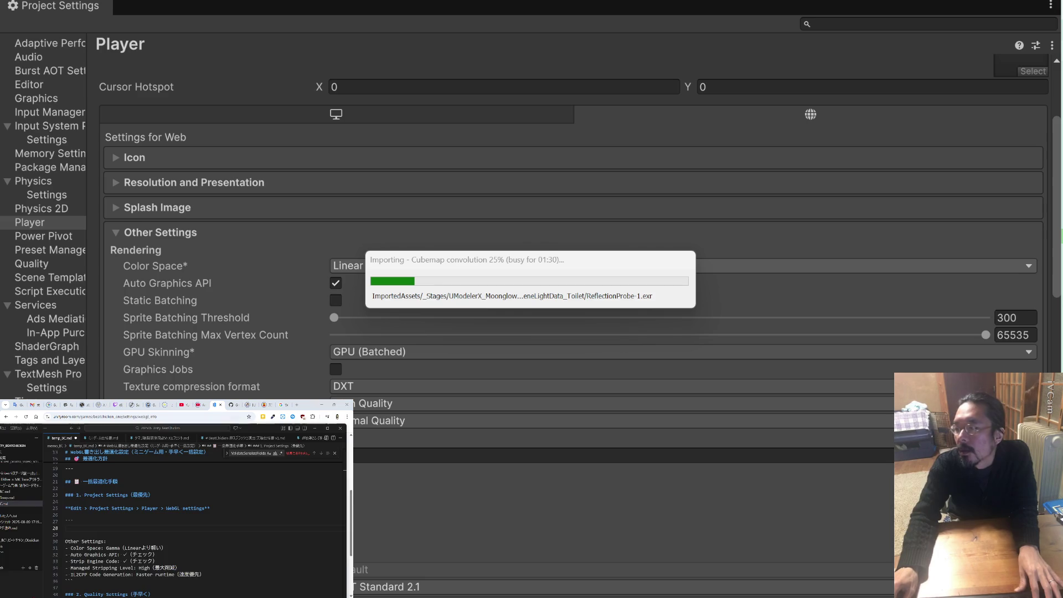
left_click_drag(251, 431, 660, 74)
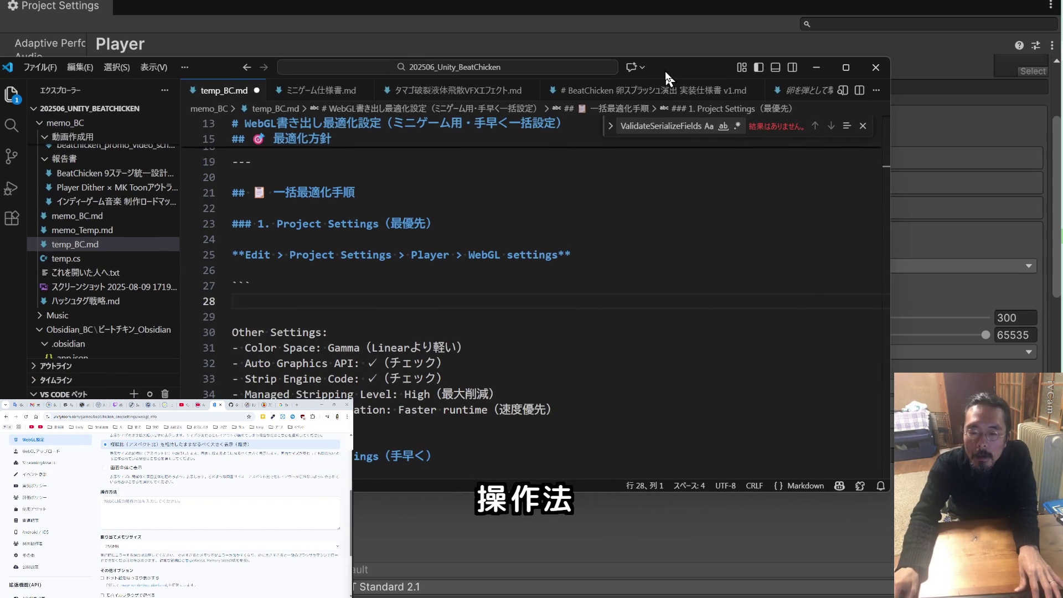
Open ゲームについての説明.md from 202506_Unity_BeatChicken > memo_BC in VS Code
scroll(125, 220, "up", 5)
scroll(125, 220, "up", 6)
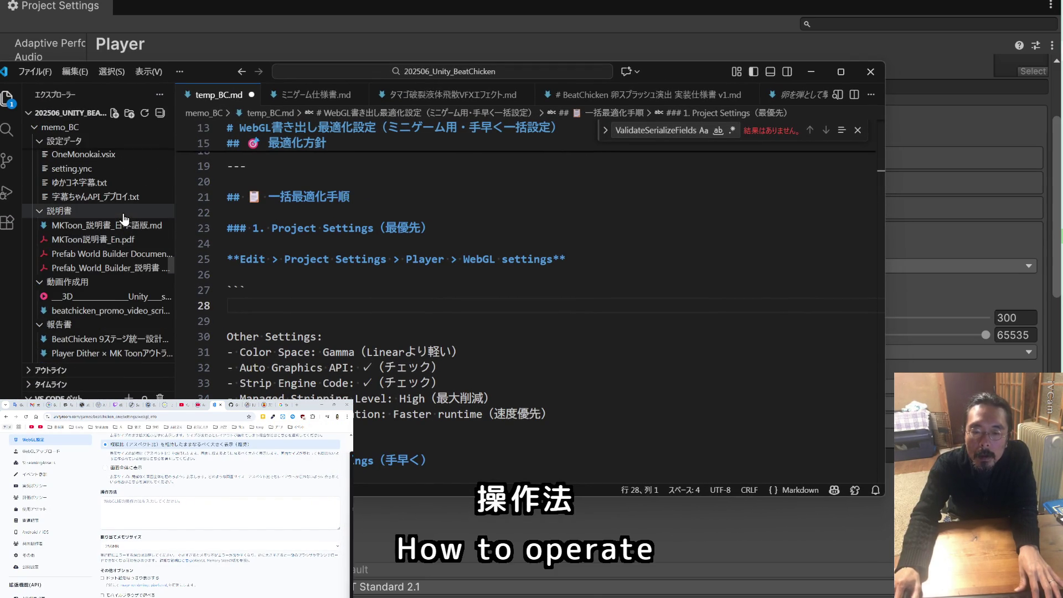
key("alt+Tab")
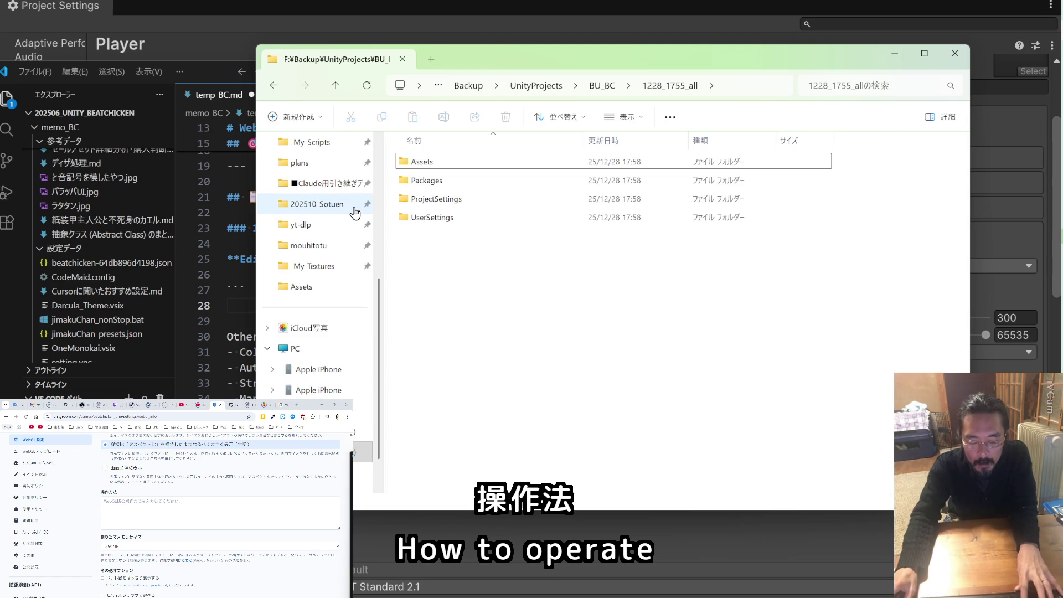
key("ctrl+n")
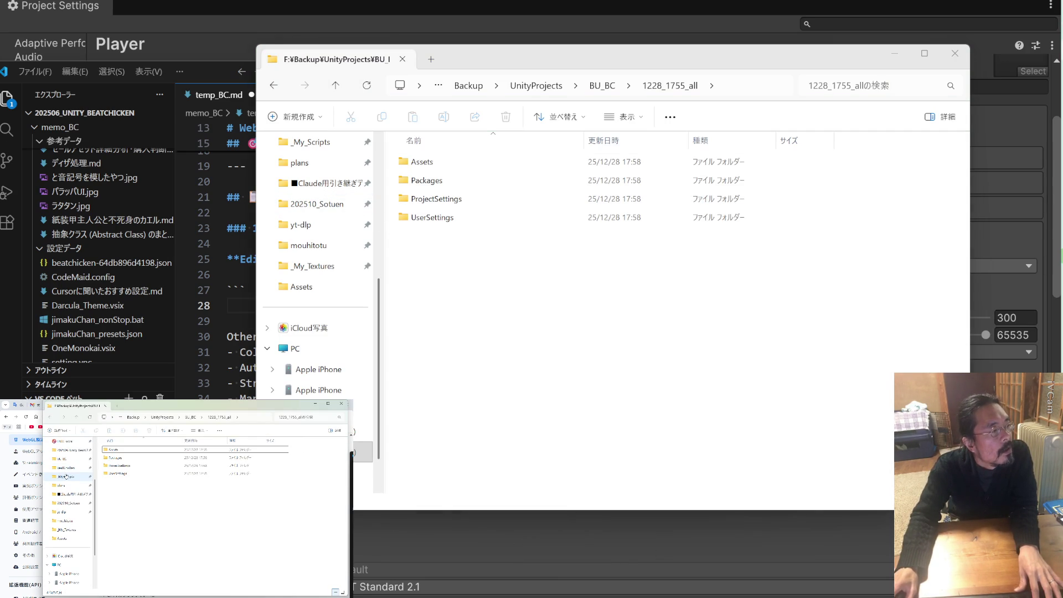
left_click(72, 451)
double_click(118, 489)
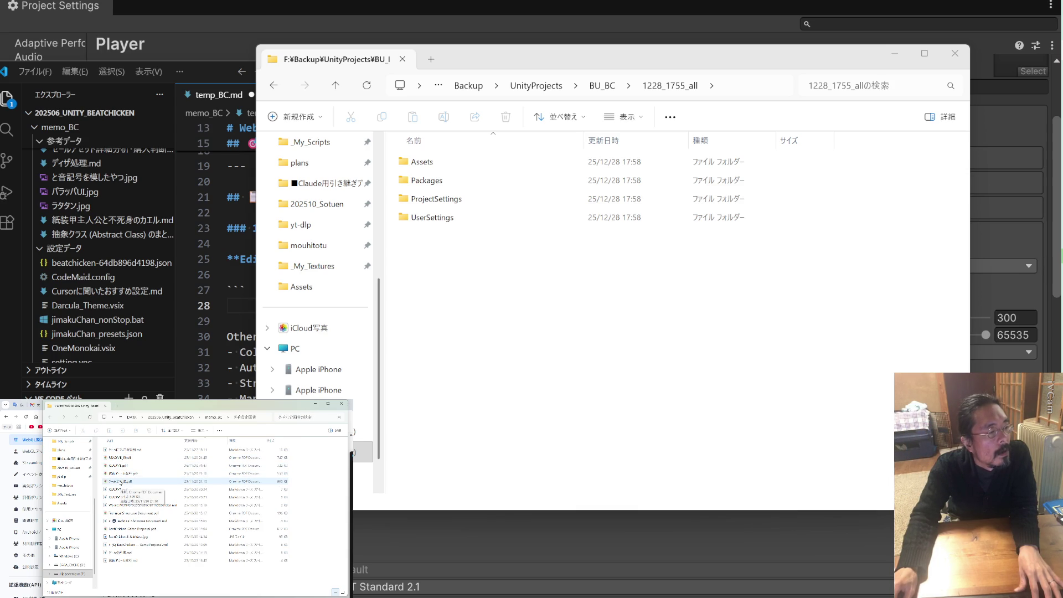
left_click(123, 450)
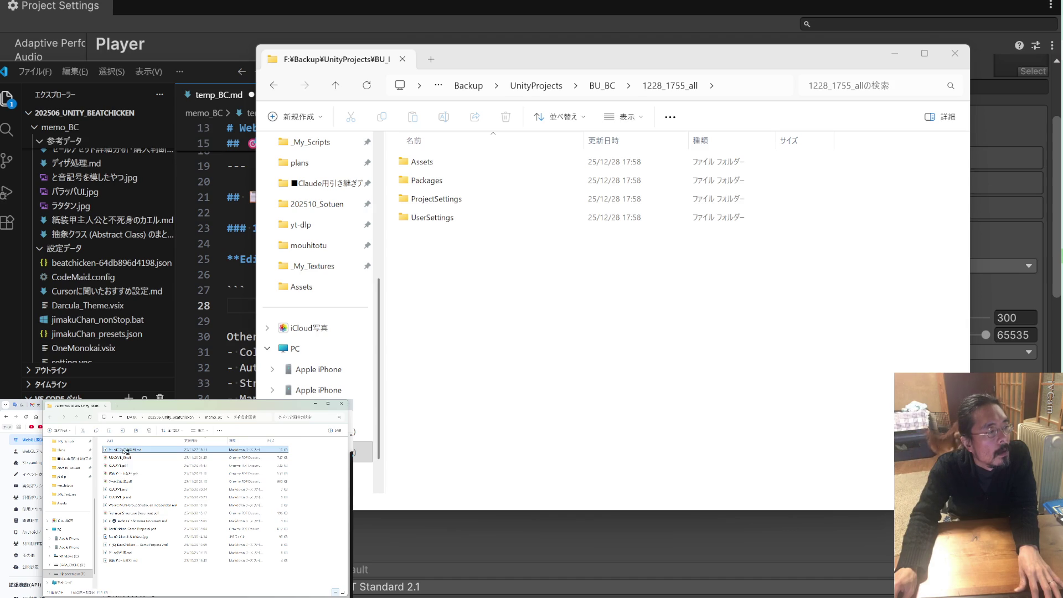
double_click(122, 450)
scroll(369, 258, "down", 15)
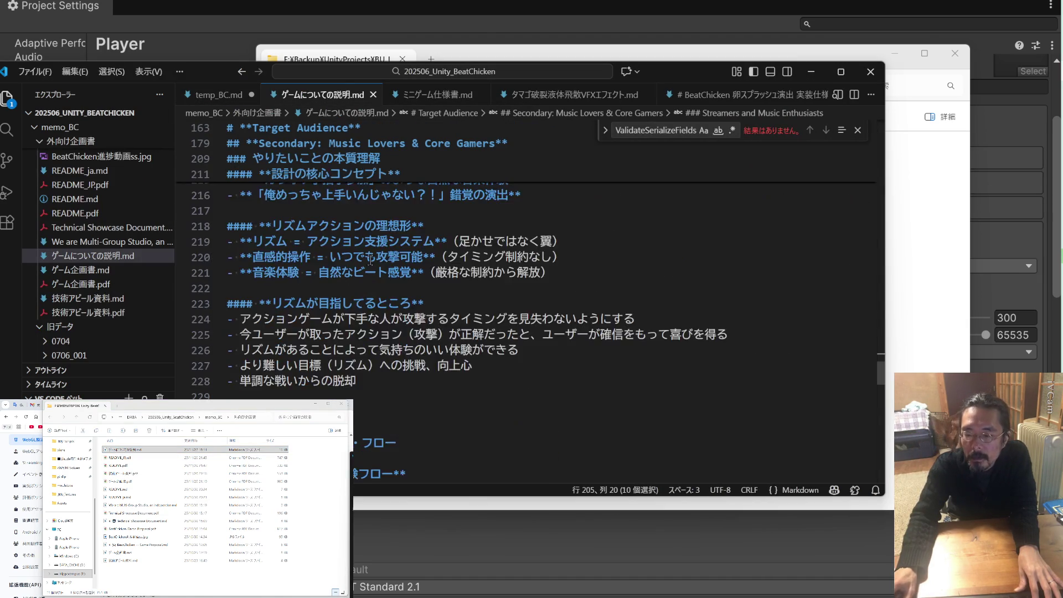
Close ゲームについての説明.md and open README_ja.md instead
scroll(369, 258, "down", 20)
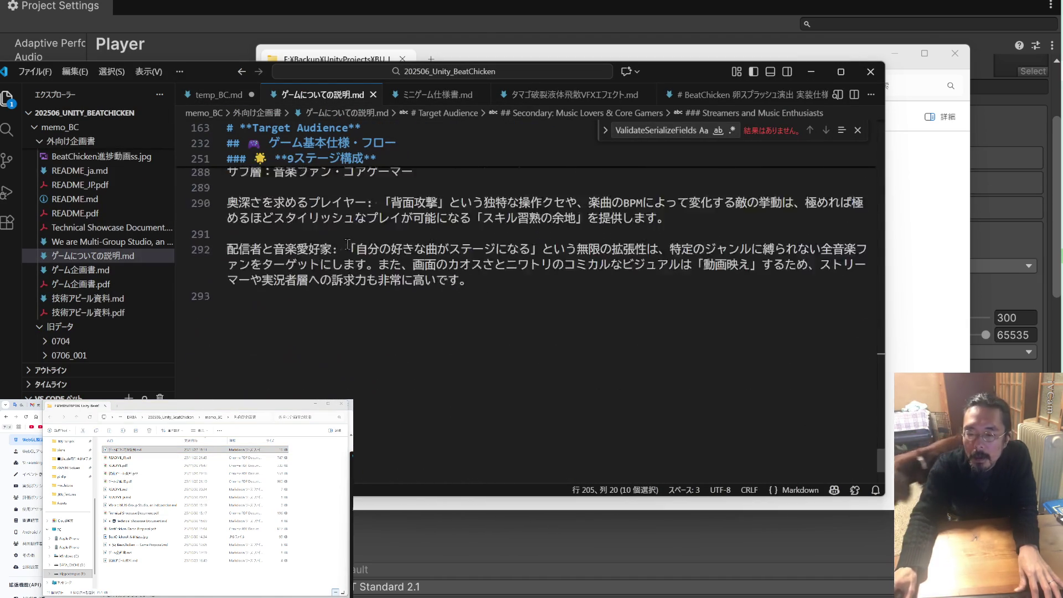
scroll(346, 242, "up", 15)
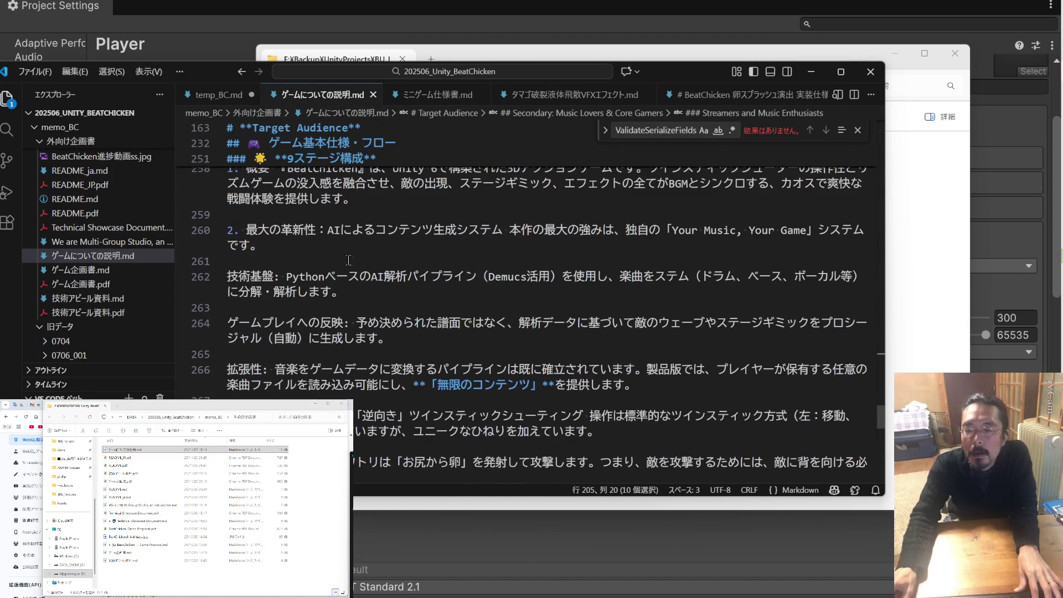
left_click(374, 95)
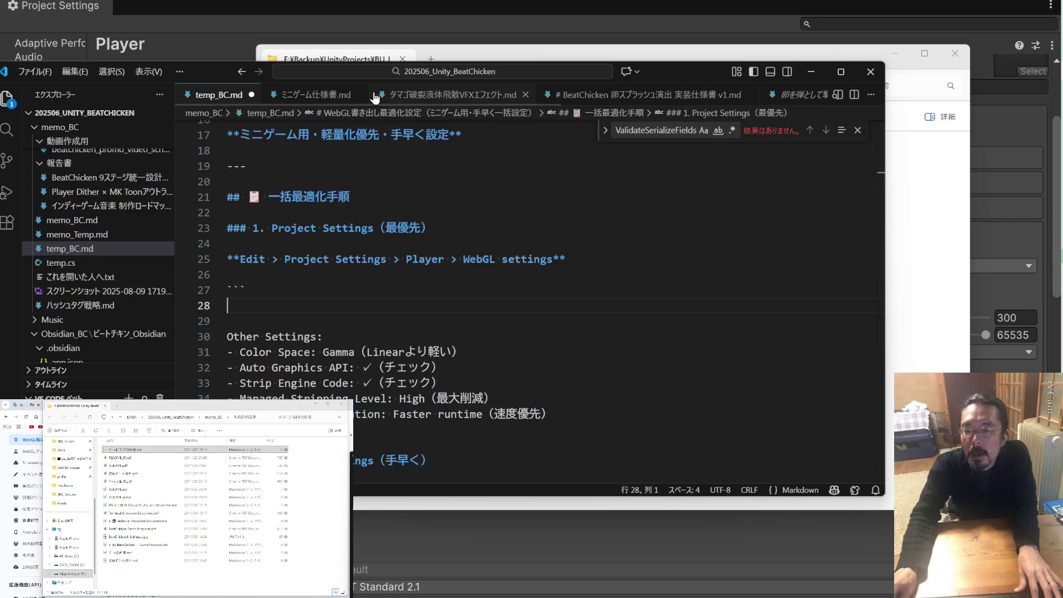
left_click(129, 497)
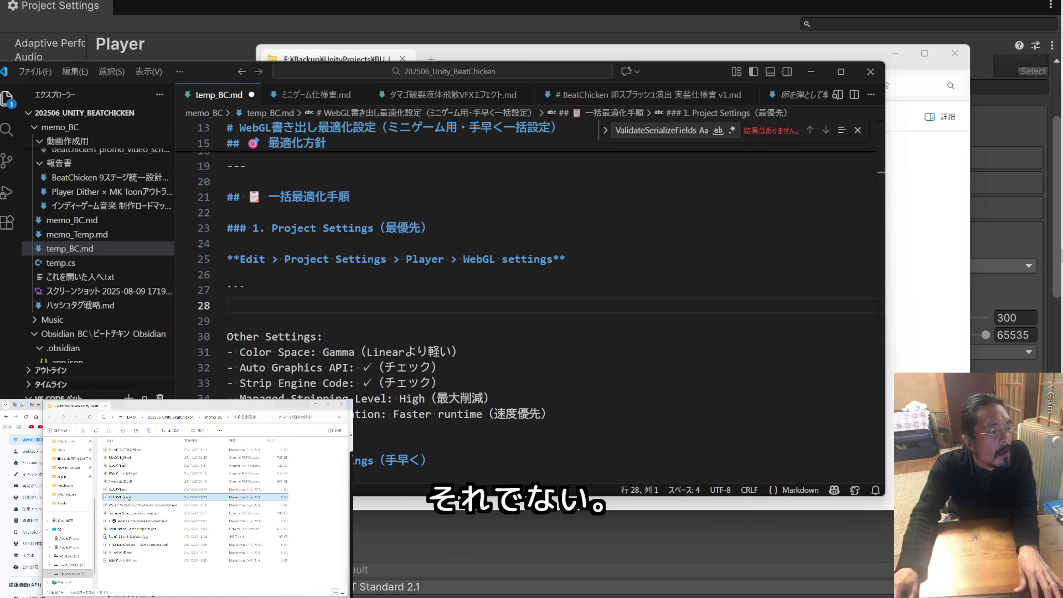
double_click(129, 497)
Select and copy README_ja.md's controller and keyboard & mouse control tables (lines 70–112)
scroll(363, 261, "down", 10)
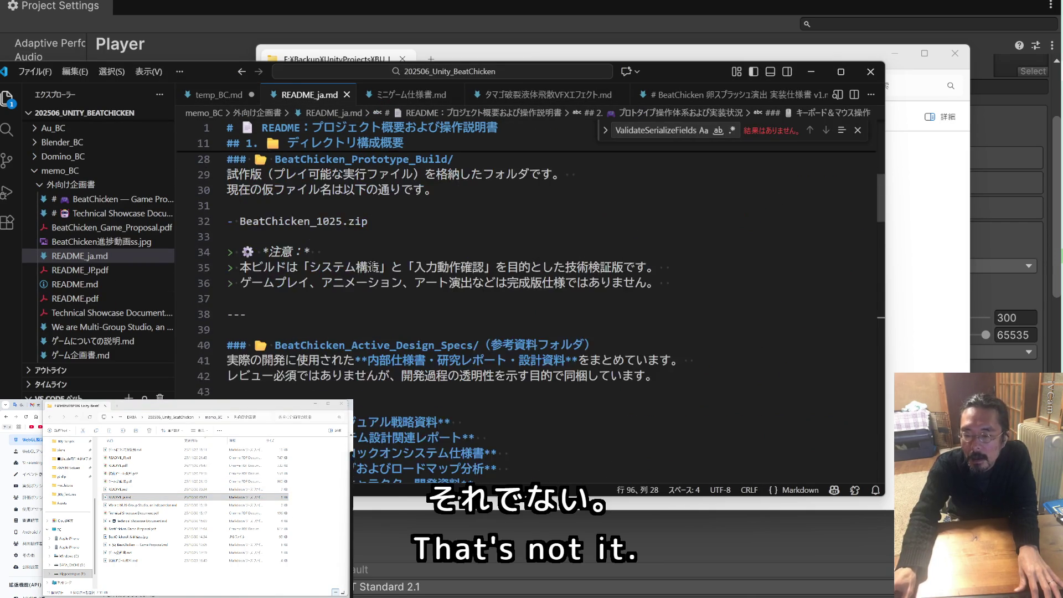
scroll(363, 262, "down", 10)
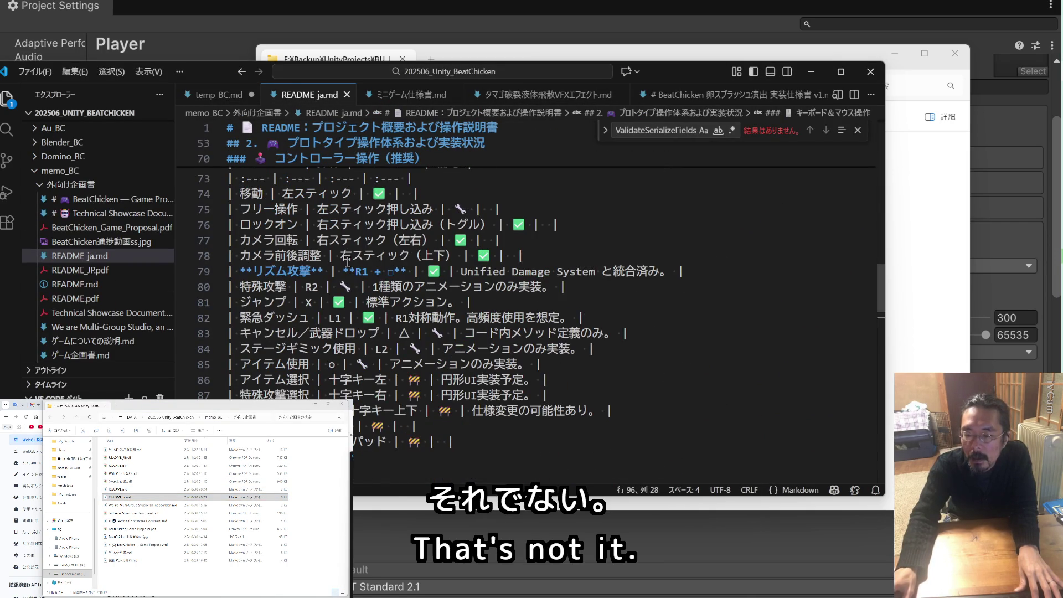
scroll(348, 261, "up", 3)
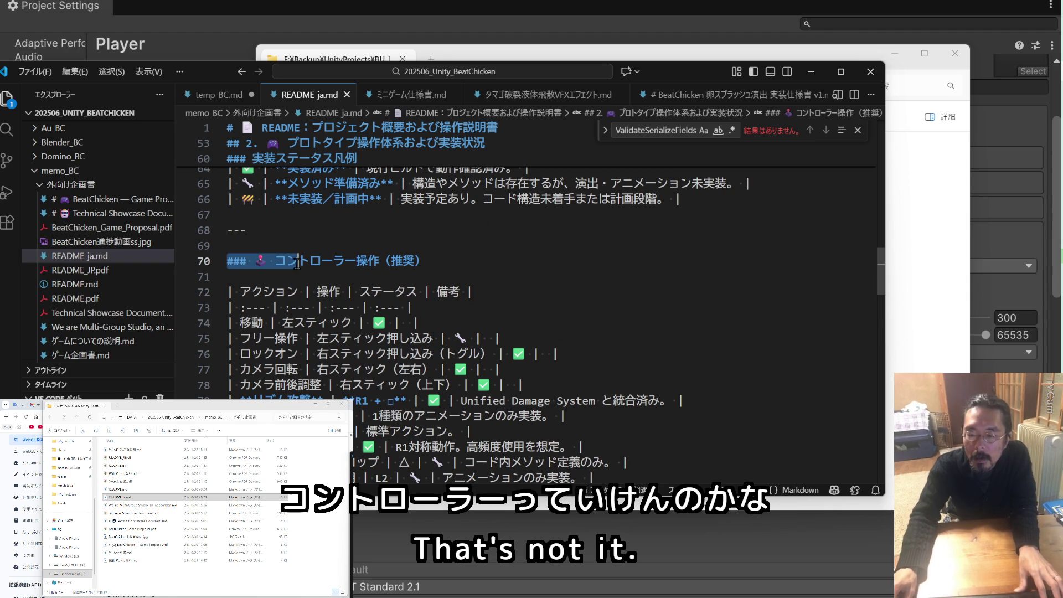
scroll(316, 288, "down", 4)
scroll(317, 288, "down", 6)
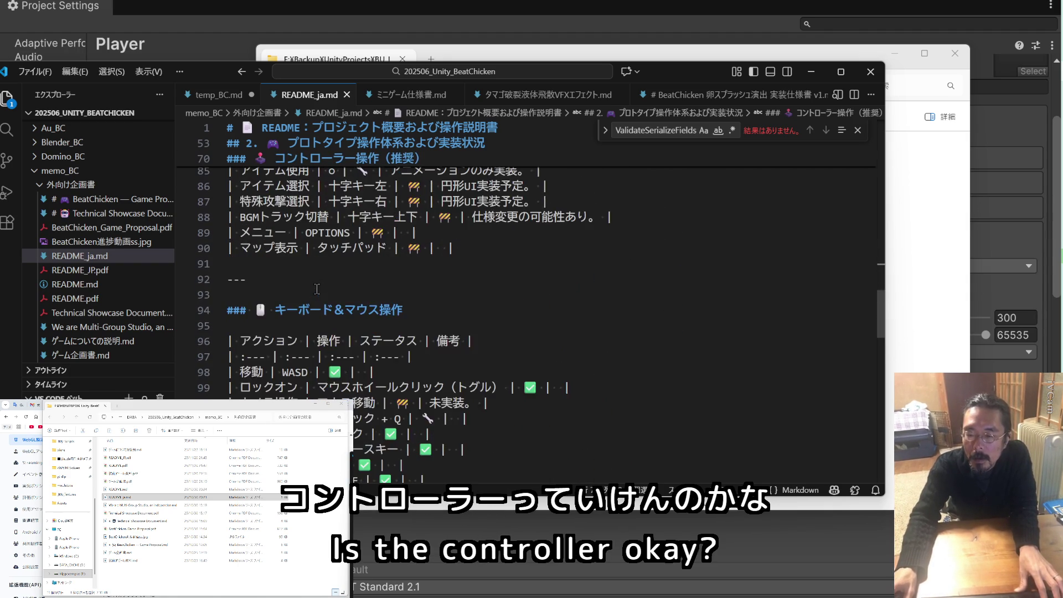
scroll(317, 289, "down", 3)
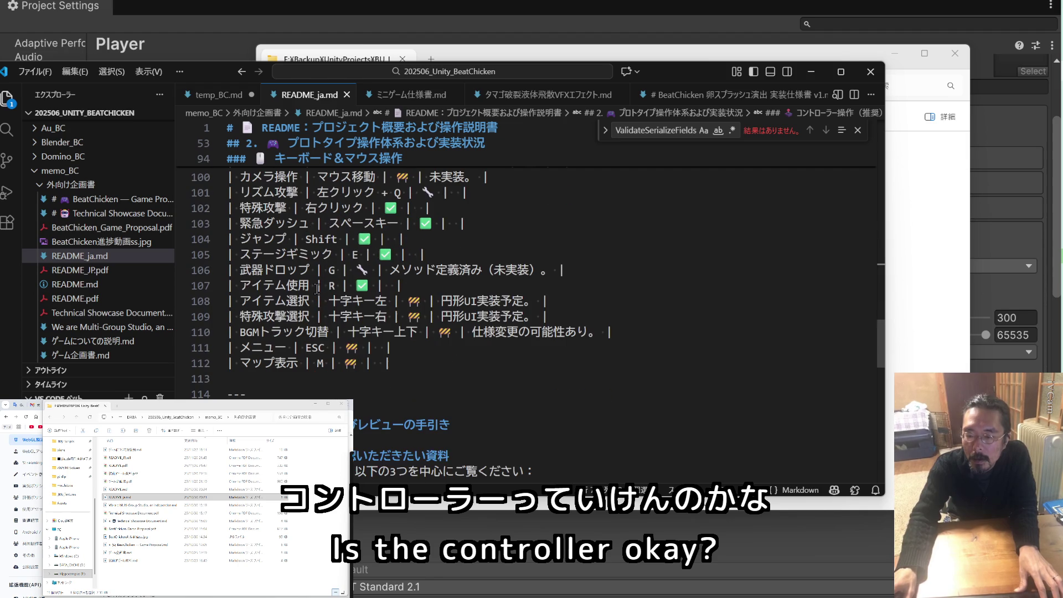
left_click(406, 366, "shift")
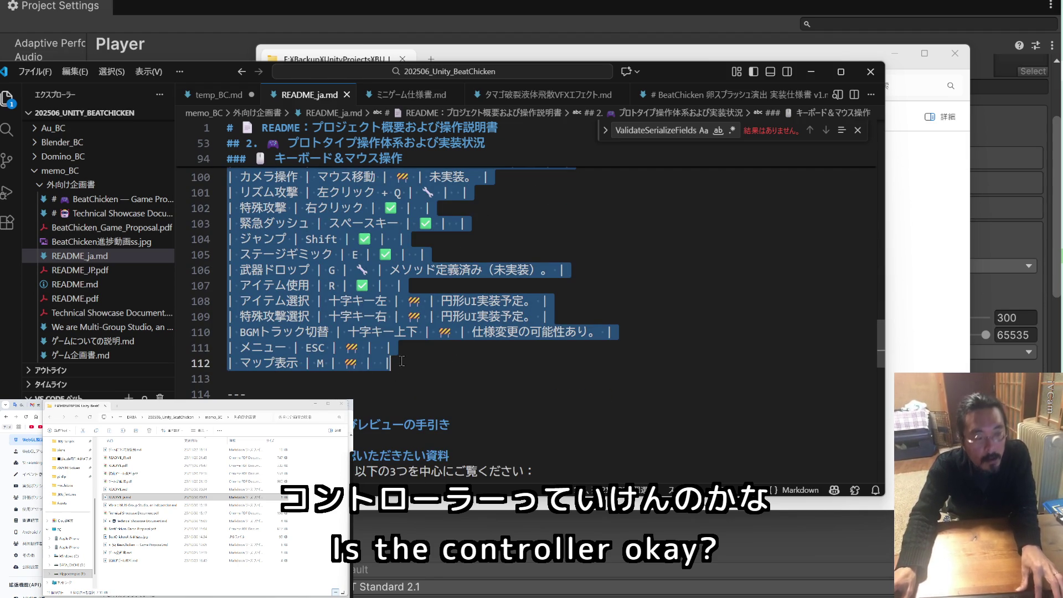
mouse_move(142, 406)
left_mouse_down()
mouse_move(145, 533)
mouse_move(150, 518)
left_mouse_up()
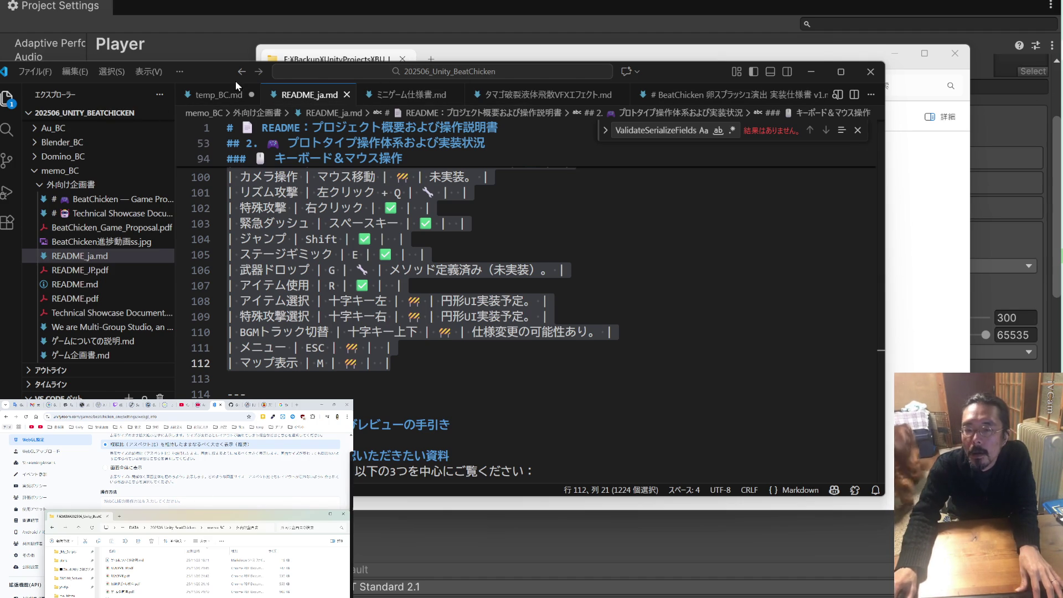
left_click(219, 95)
Paste the control tables at line 10 and remove the header row, heading marker and separator row
scroll(381, 249, "down", 17)
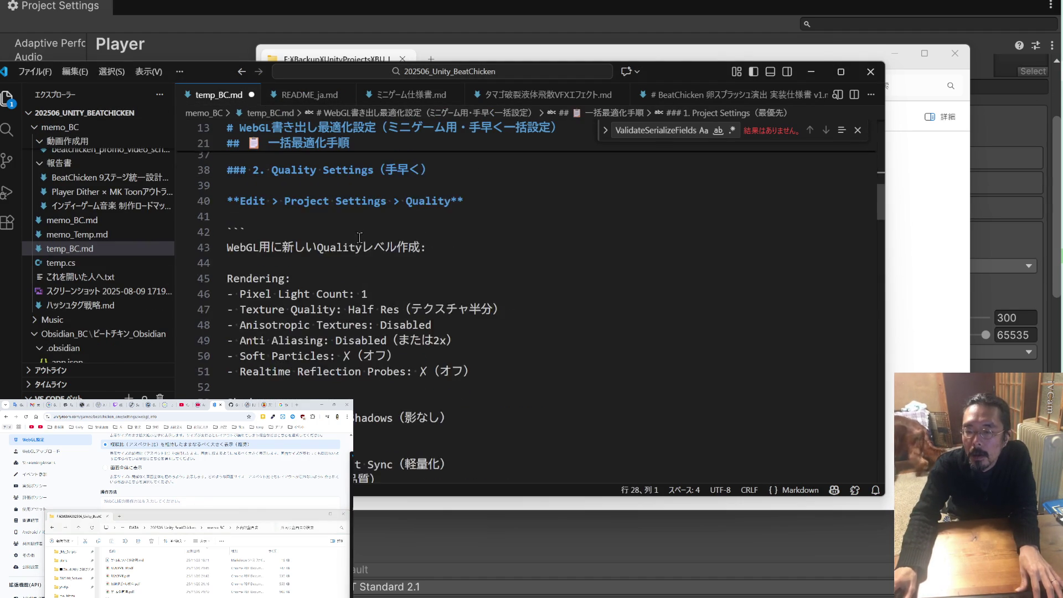
scroll(352, 232, "up", 20)
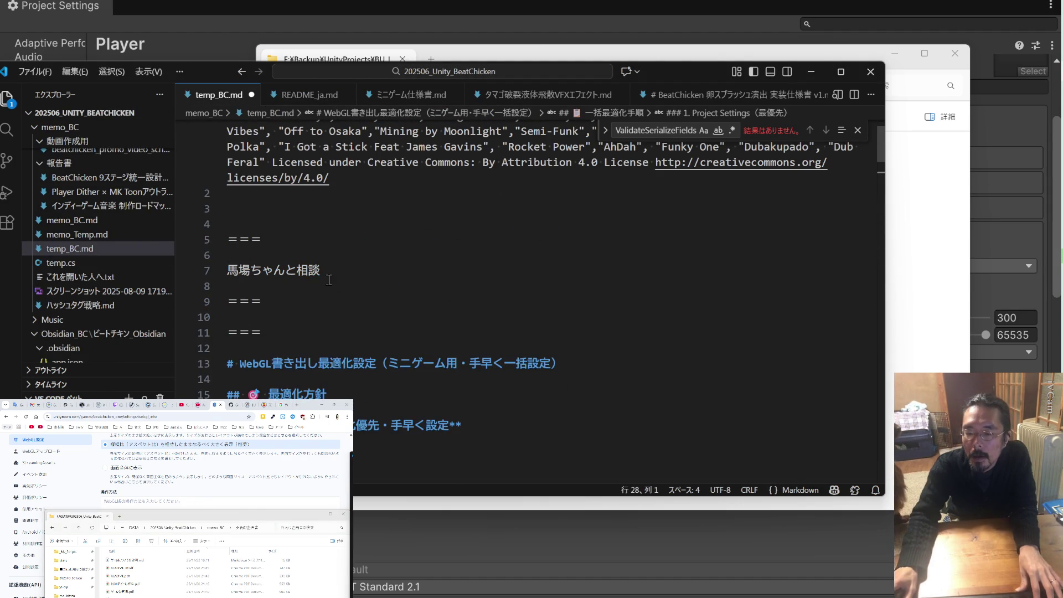
key("ctrl+v")
scroll(304, 292, "up", 4)
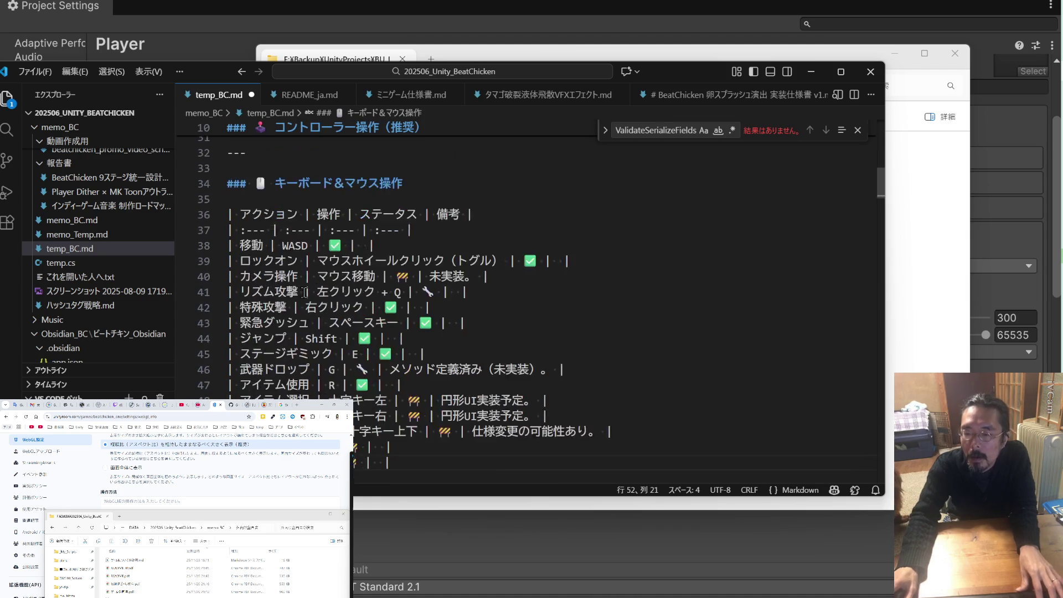
scroll(304, 292, "up", 6)
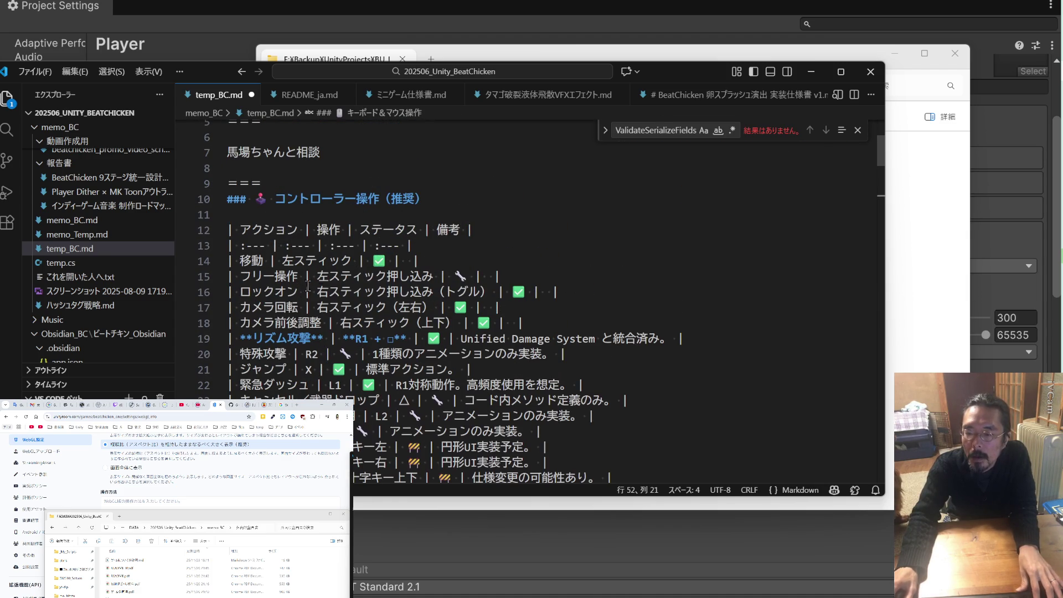
left_click_drag(474, 230, 203, 234)
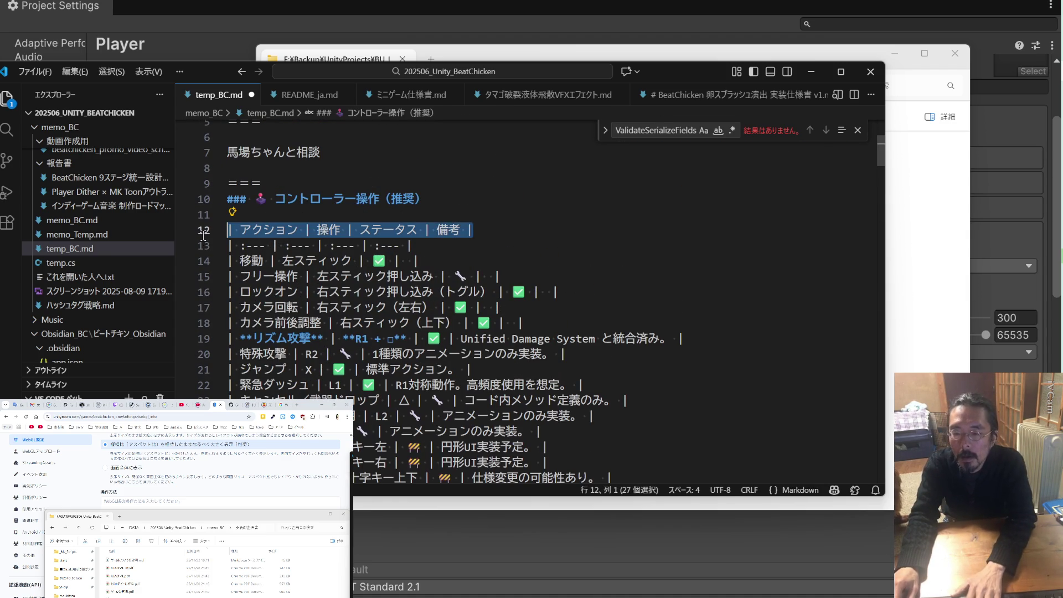
key("BackSpace")
key("BackSpace")
double_click(260, 198)
left_click(254, 199)
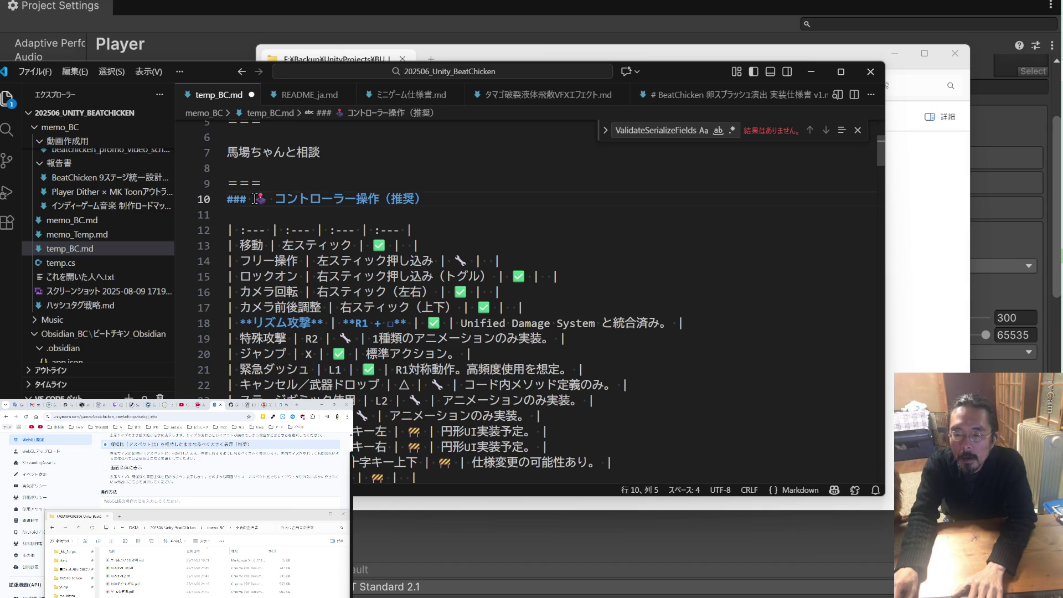
key("BackSpace")
key("BackSpace")
key("BackSpace")
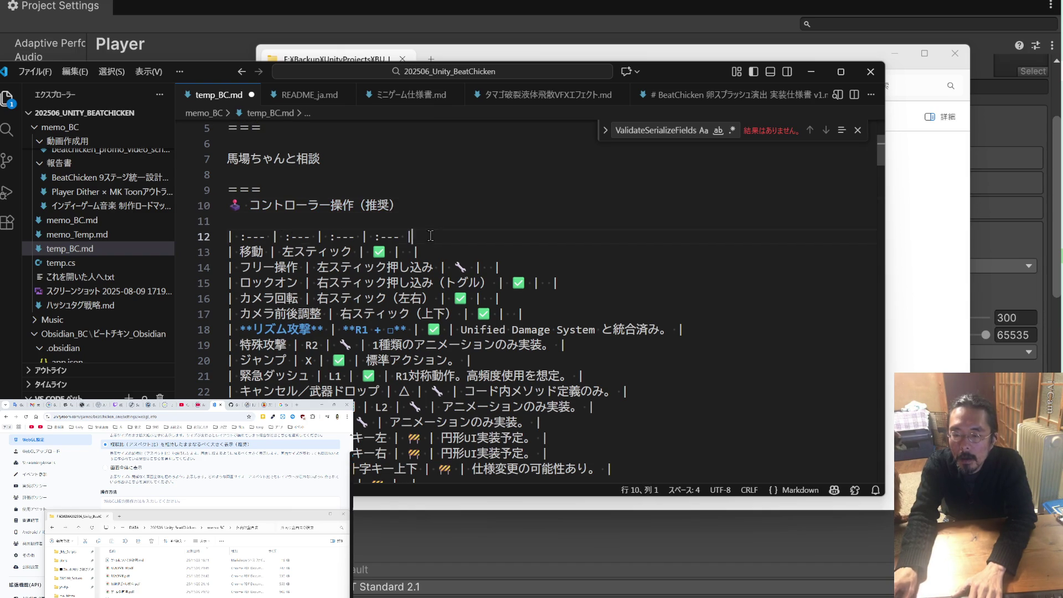
left_click_drag(430, 235, 227, 236)
key("BackSpace")
key("BackSpace")
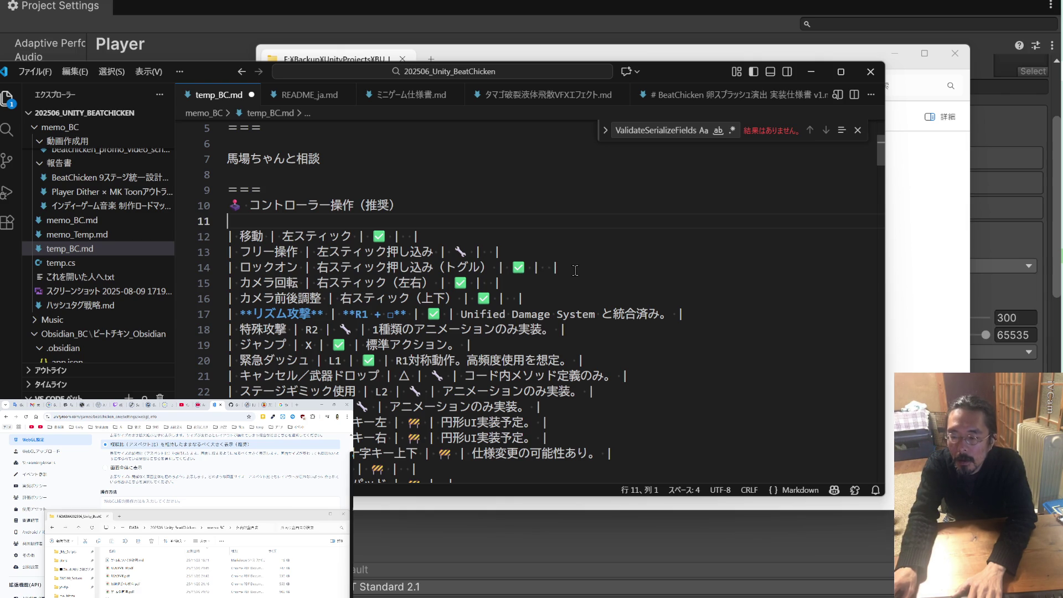
Delete the フリー操作 and ロックオン rows and the 移動 row's status mark, then search for '| '
mouse_move(575, 267)
left_mouse_down()
mouse_move(238, 267)
mouse_move(202, 252)
left_mouse_up()
key("BackSpace")
key("BackSpace")
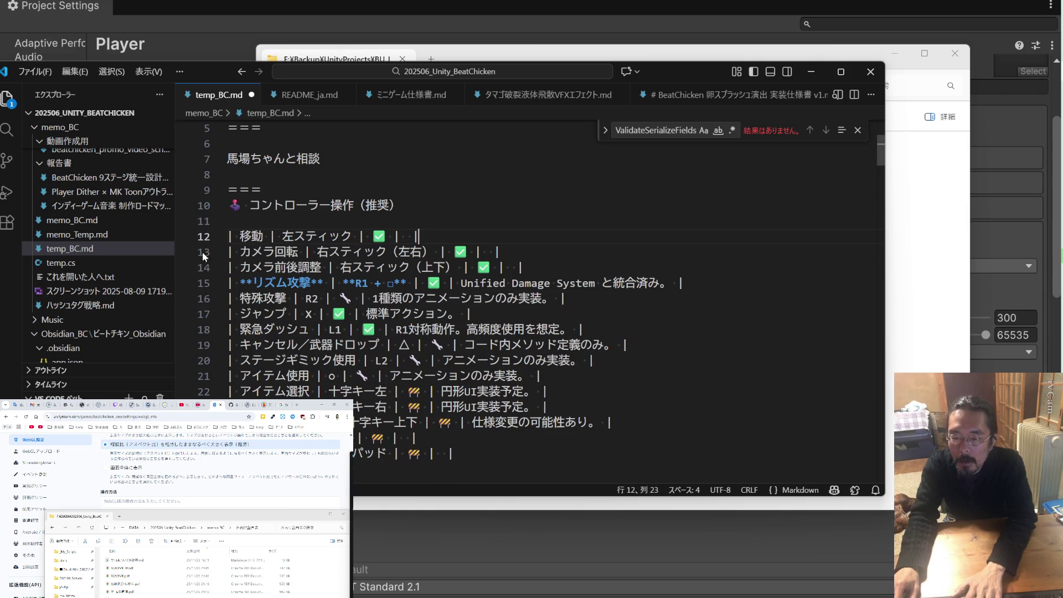
key("BackSpace")
key("BackSpace")
key("BackSpace")
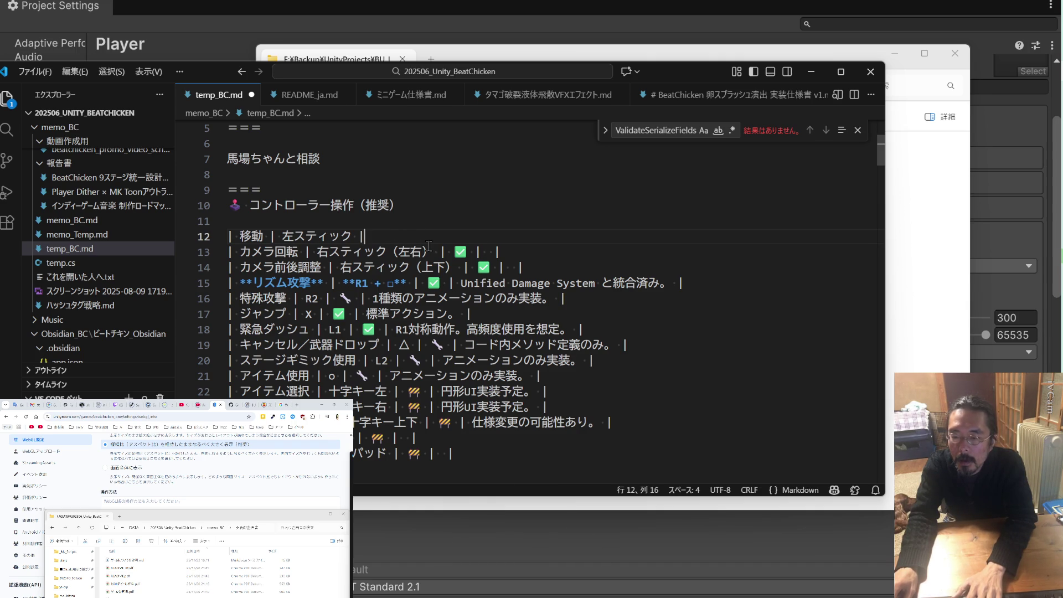
left_click_drag(240, 236, 227, 236)
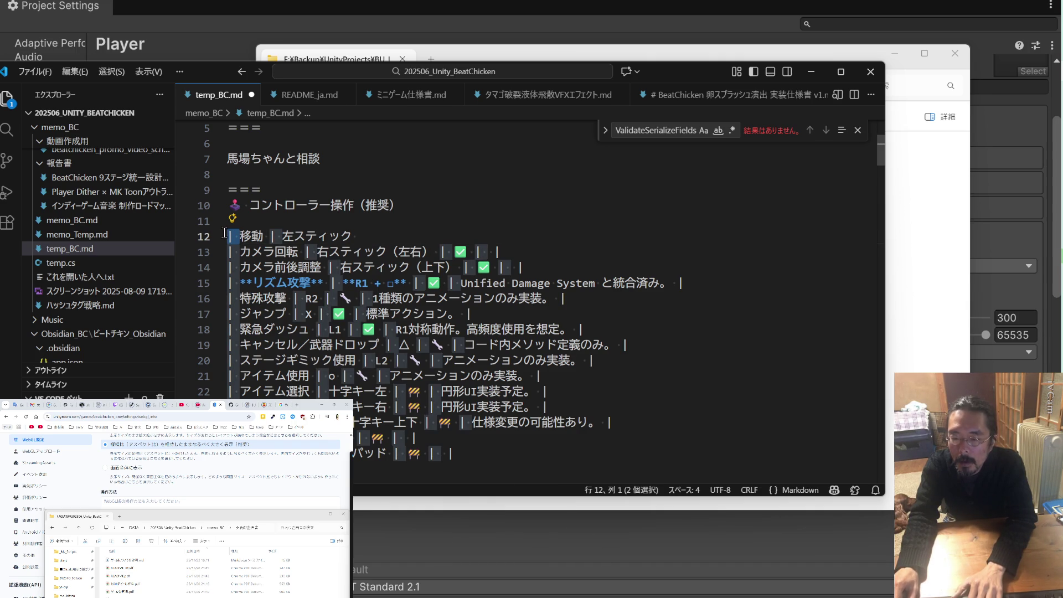
key("ctrl+f")
scroll(689, 235, "down", 5)
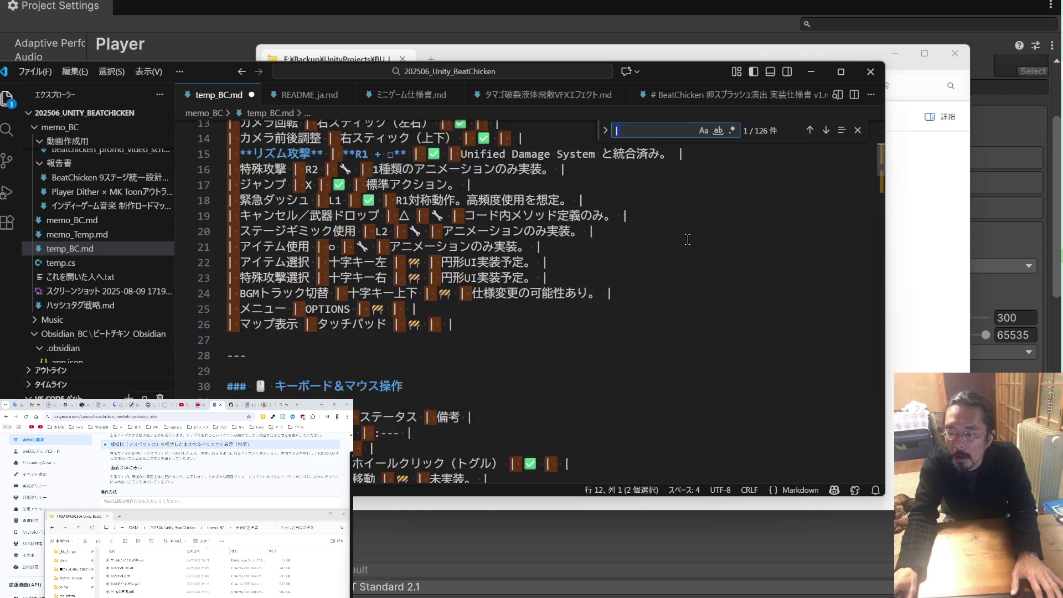
Replace every '|' in temp_BC.md with nothing using Replace All
scroll(685, 239, "down", 10)
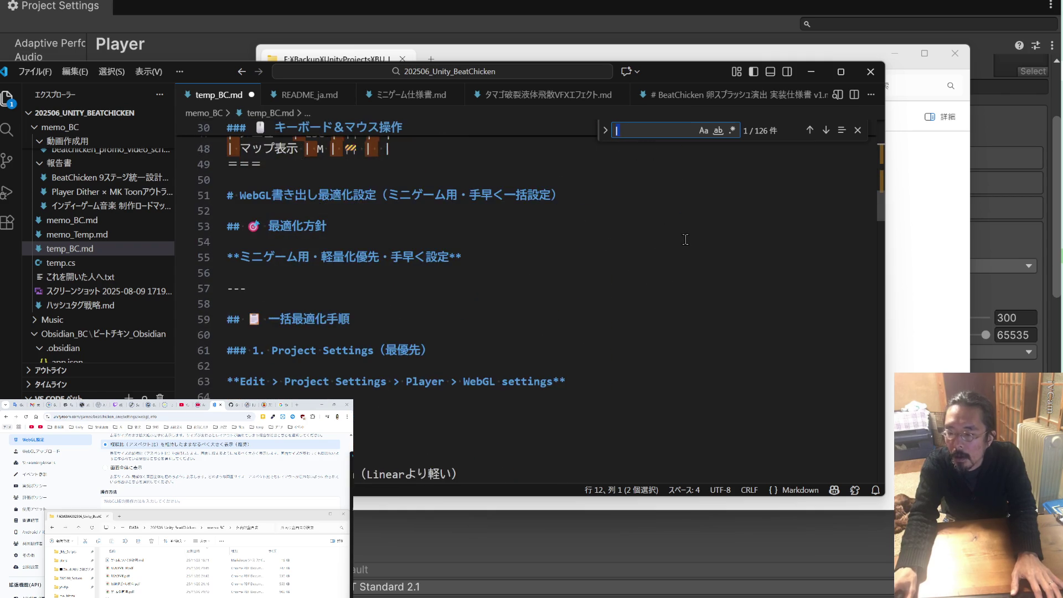
scroll(741, 260, "up", 15)
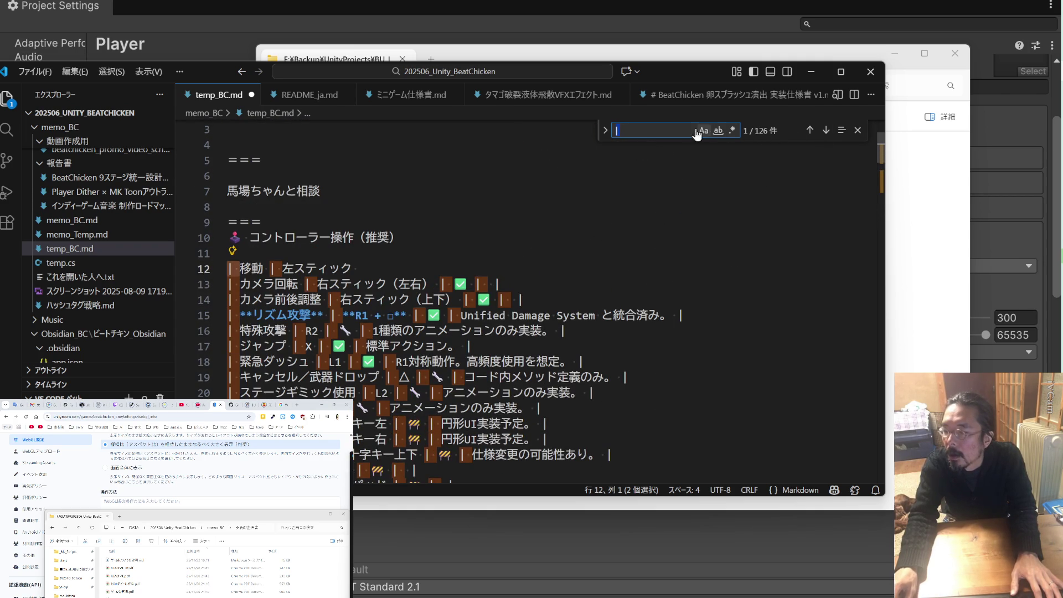
left_click(605, 133)
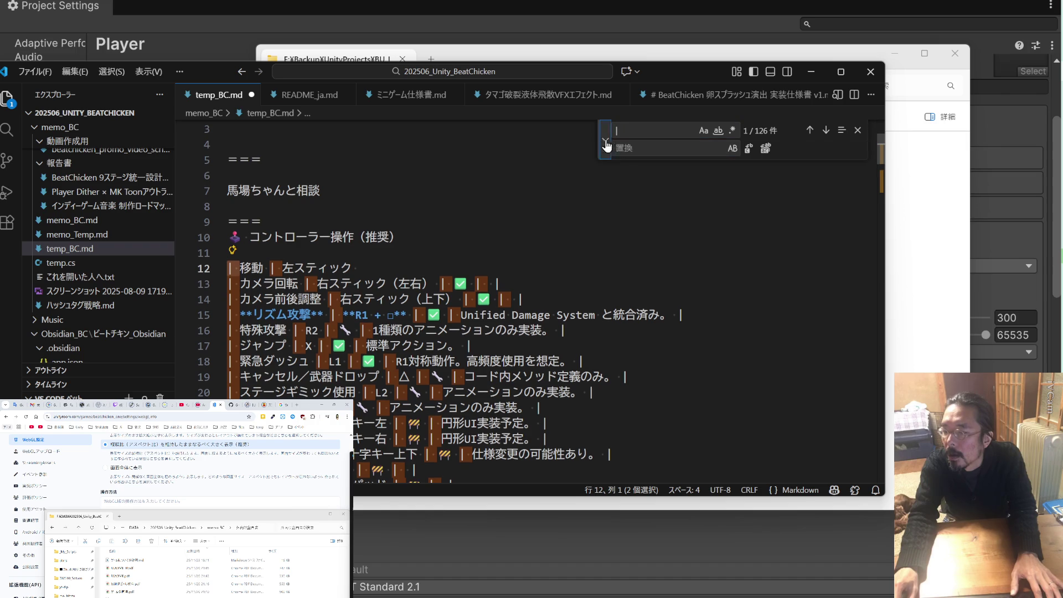
left_click(766, 150)
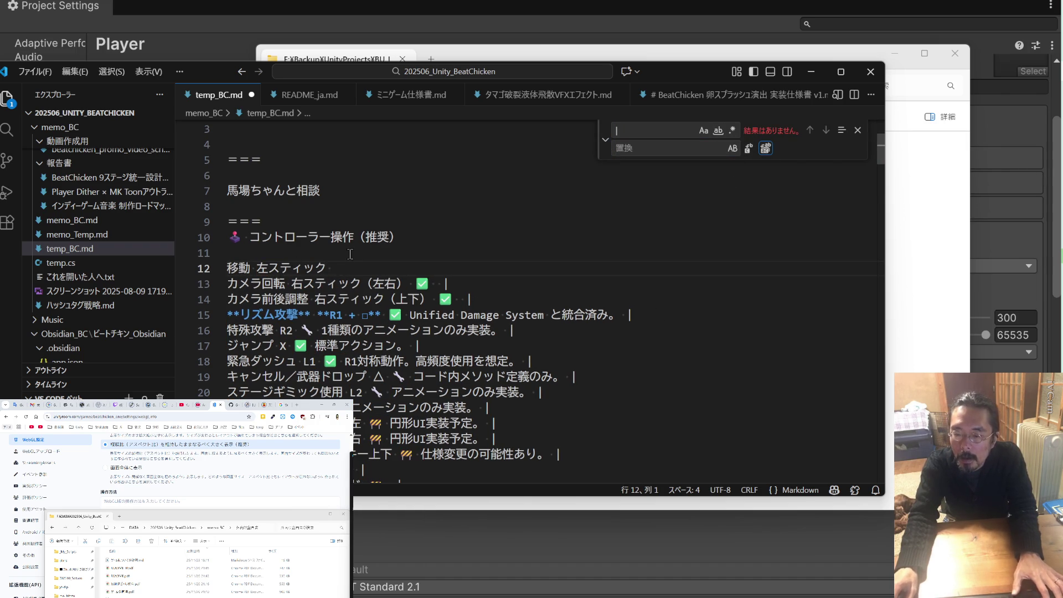
left_click(258, 270)
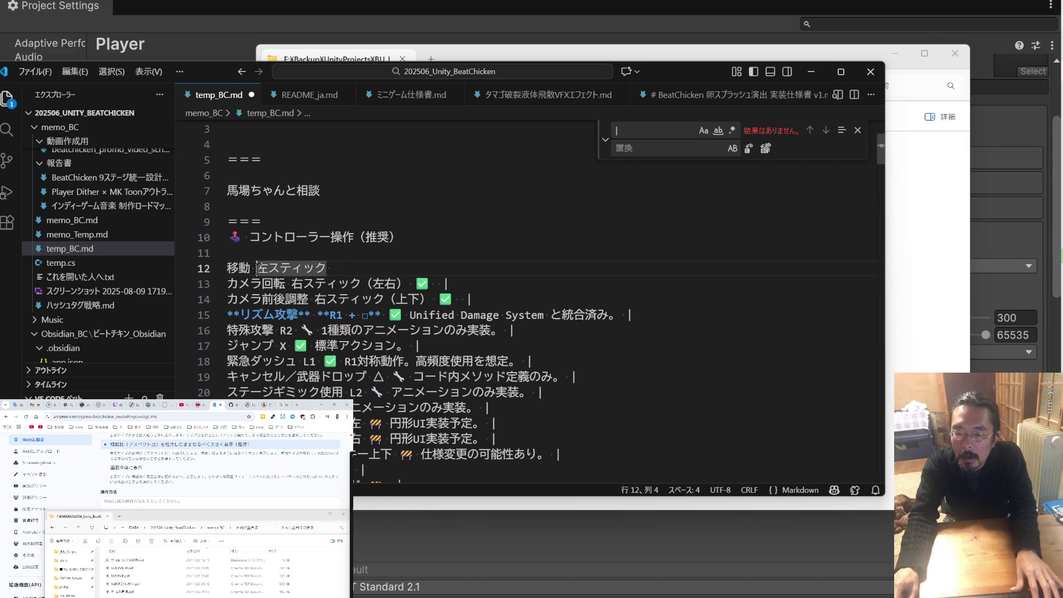
left_click(338, 269)
scroll(339, 269, "down", 1)
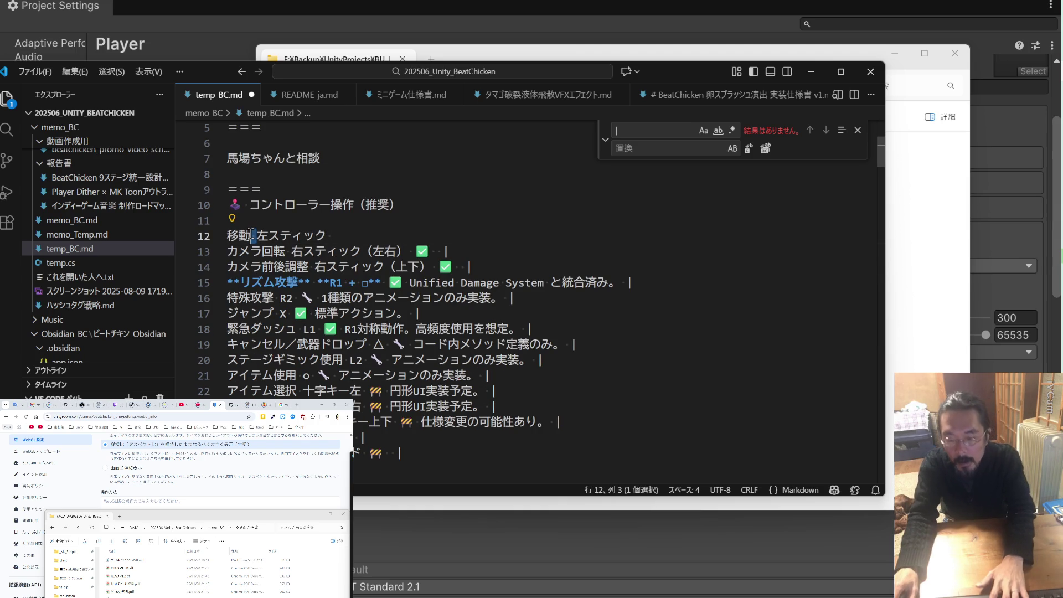
Put full-width colons after 移動, カメラ回転 and カメラ前後調整
type("：")
key("shift+Left")
key("ctrl+c")
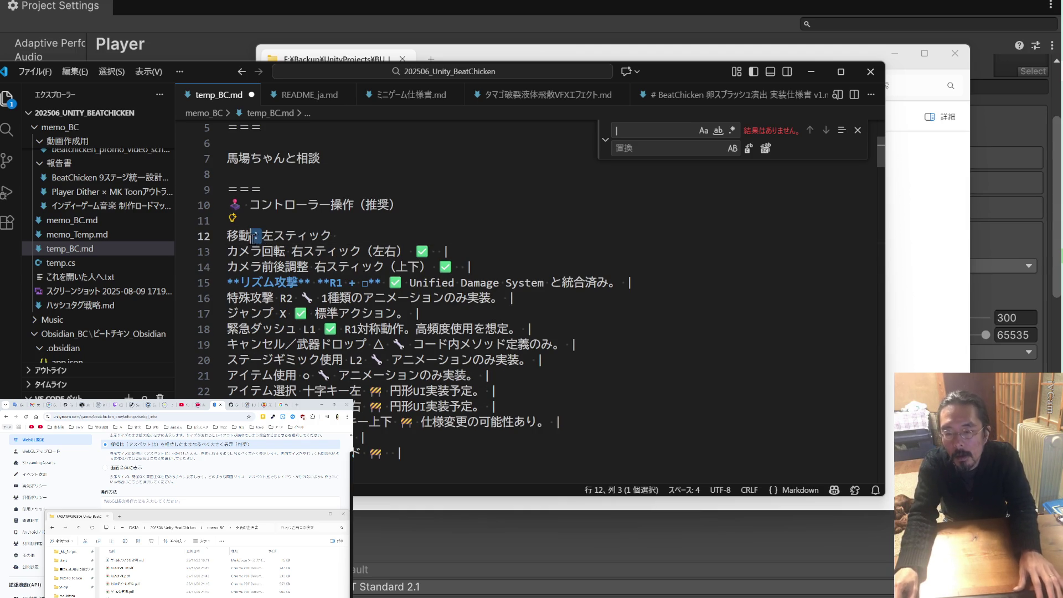
double_click(292, 250)
key("ctrl+v")
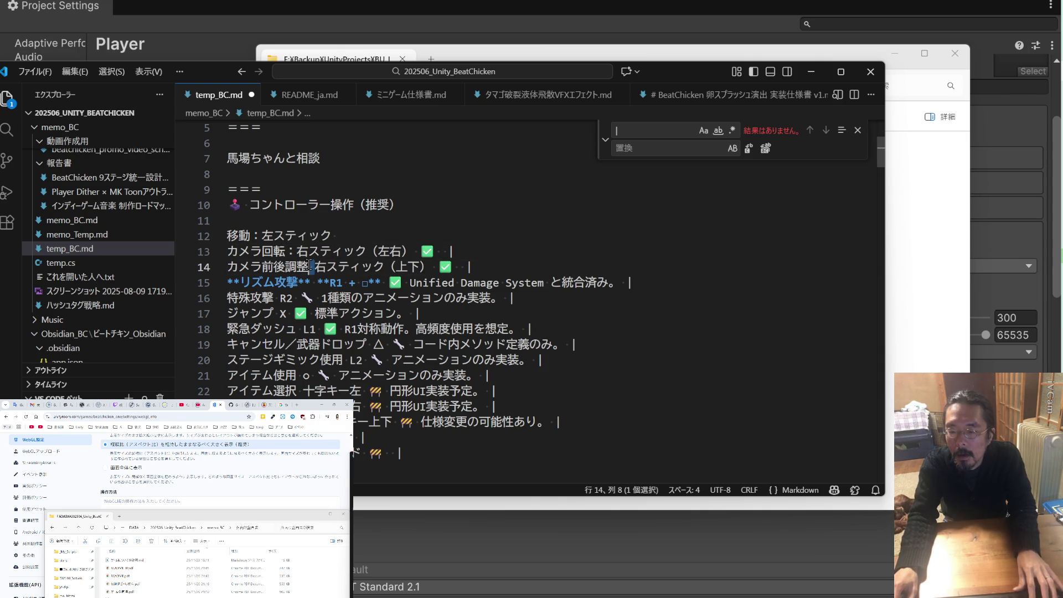
key("ctrl+v")
Delete the check-mark tails from lines 13 and 14
left_click_drag(454, 250, 403, 250)
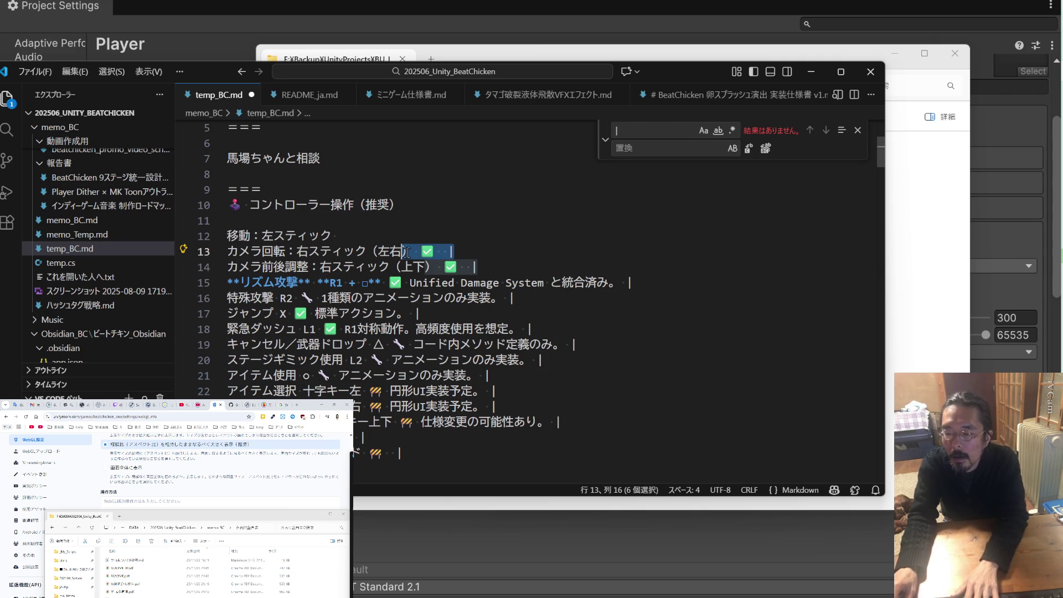
left_click(474, 252)
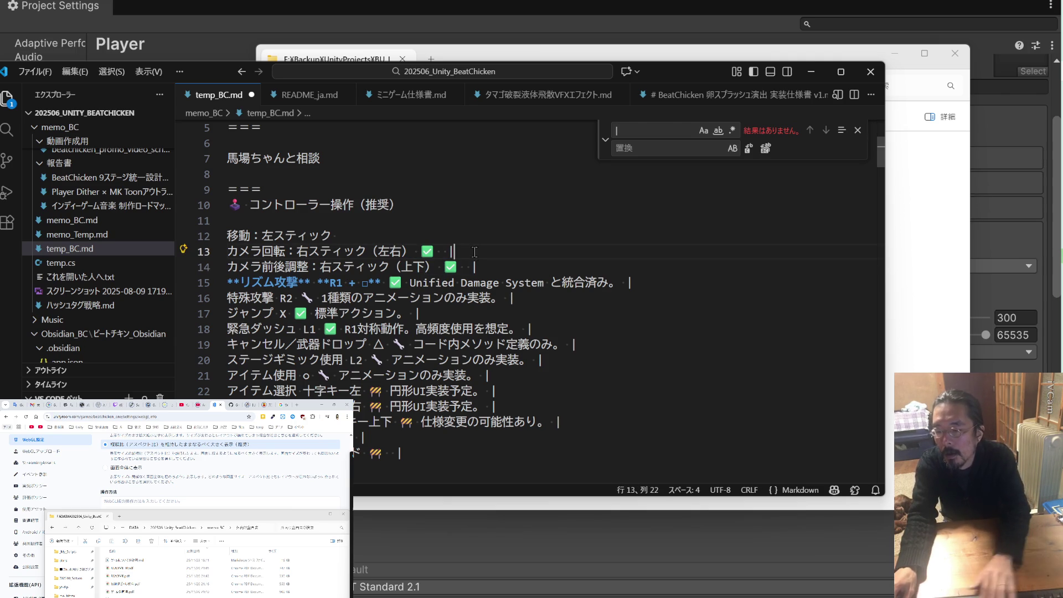
left_click_drag(474, 252, 413, 252)
key("Delete")
left_click_drag(476, 267, 436, 266)
key("Delete")
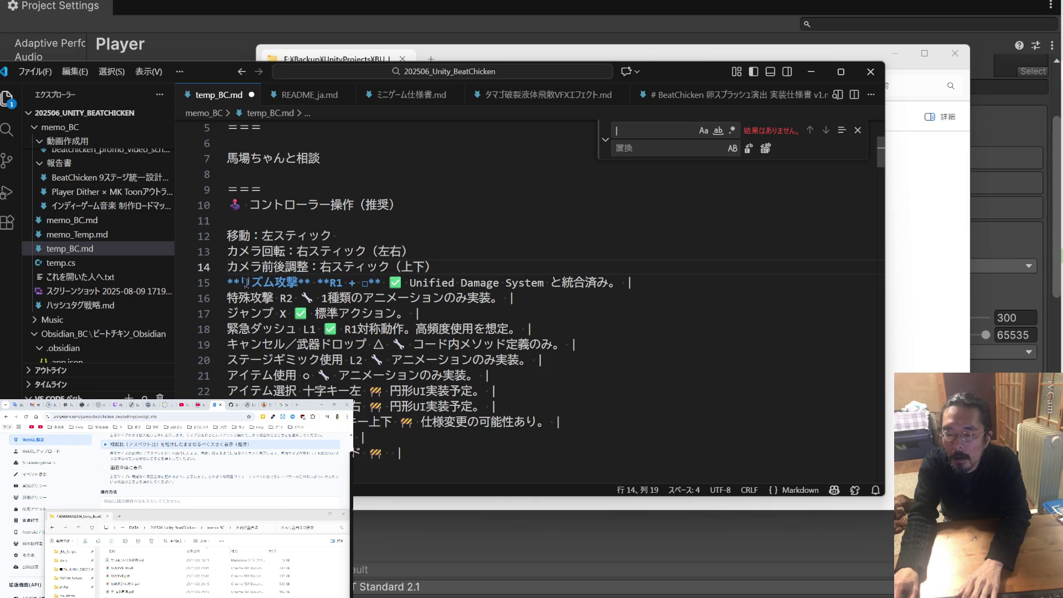
Rewrite line 15 as リズム攻撃：R1 or □, dropping the bold markers and trailing notes
left_click_drag(241, 282, 226, 282)
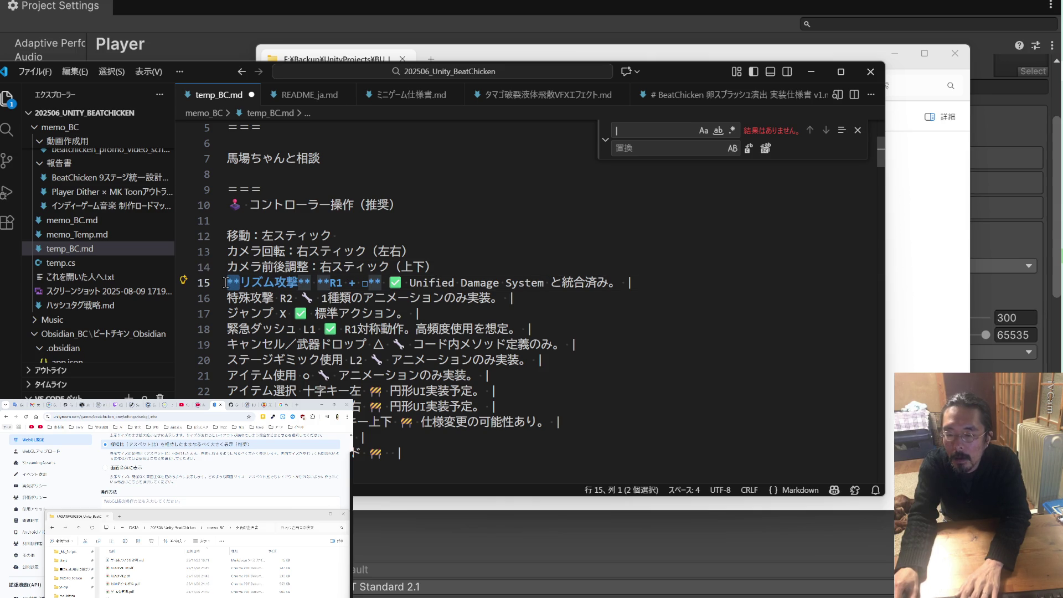
key("Delete")
left_click_drag(288, 283, 310, 283)
type("：")
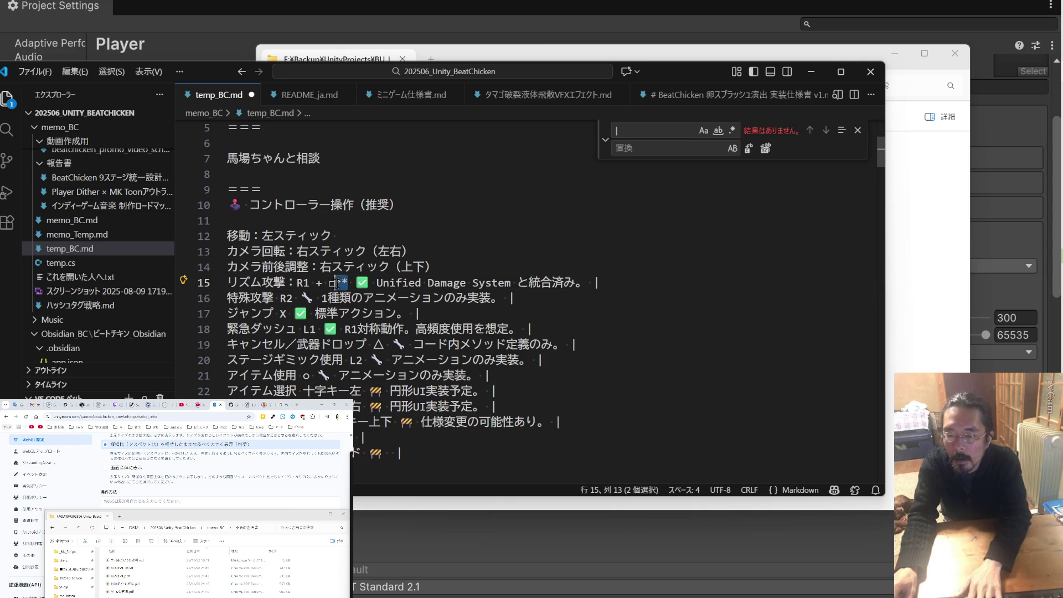
key("BackSpace")
key("BackSpace")
left_click_drag(324, 283, 318, 282)
key("Zenkaku_Hankaku")
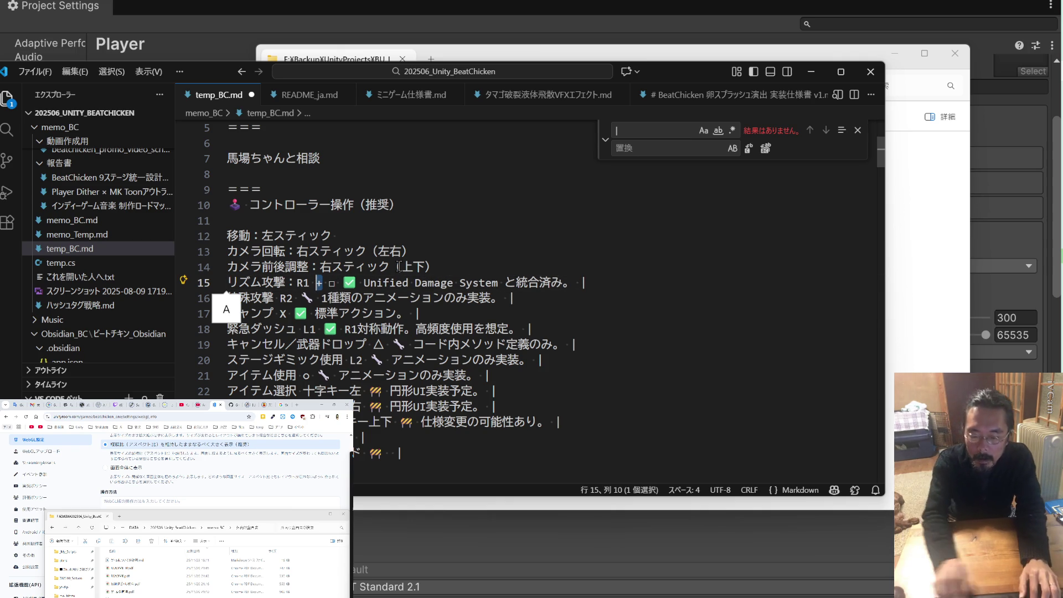
type("or")
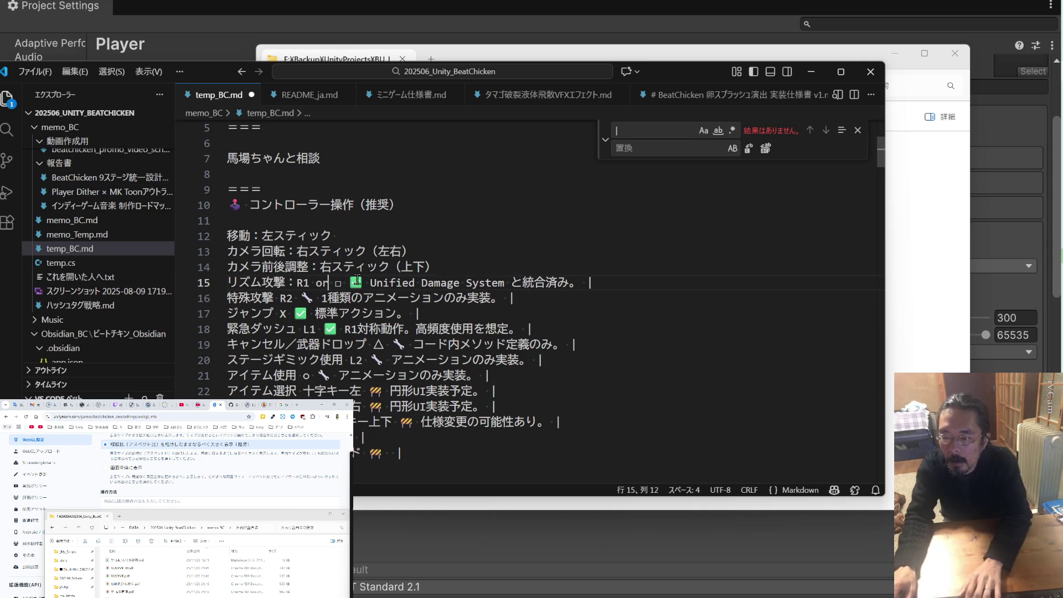
left_click_drag(352, 282, 593, 283)
key("Delete")
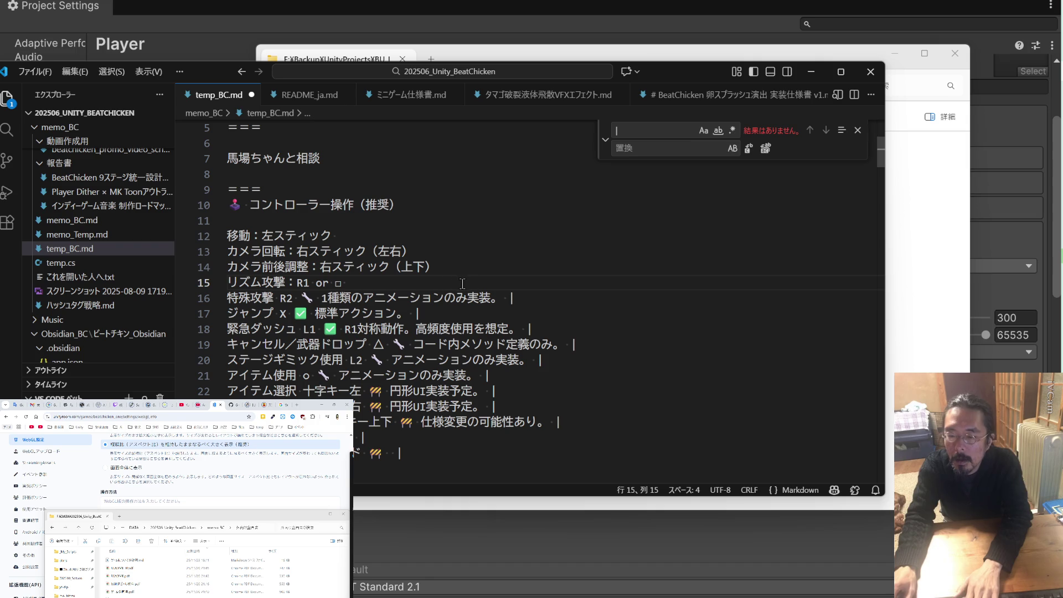
Delete the 特殊攻撃 and キャンセル／武器ドロップ lines and the notes after ジャンプ, 緊急ダッシュ, ステージギミック使用
left_click_drag(524, 297, 226, 298)
key("BackSpace")
key("BackSpace")
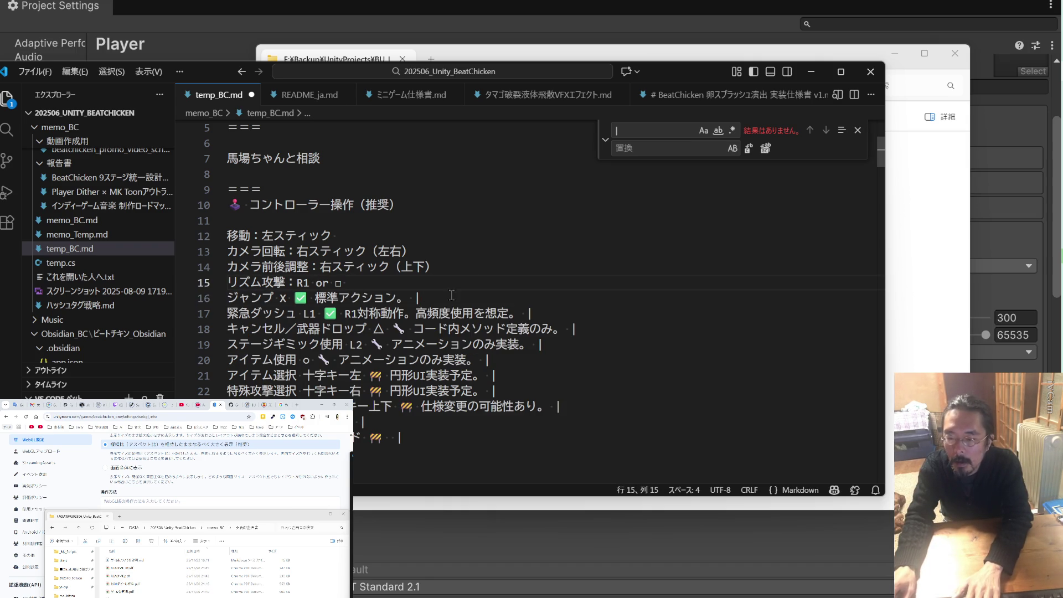
left_click_drag(452, 295, 297, 297)
key("Delete")
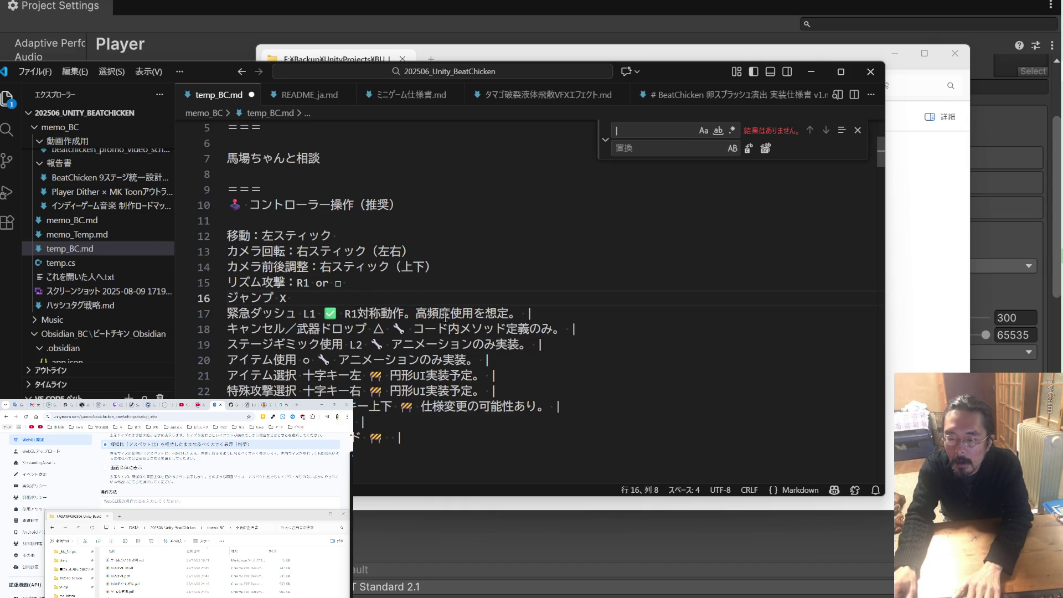
left_click_drag(524, 313, 324, 313)
key("Delete")
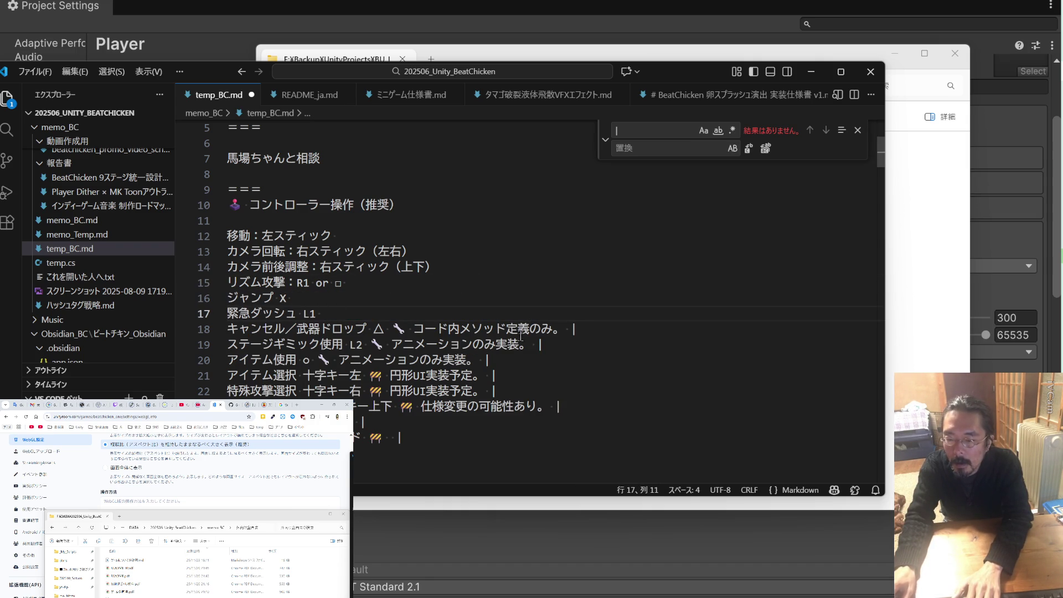
left_click_drag(577, 330, 182, 325)
key("Delete")
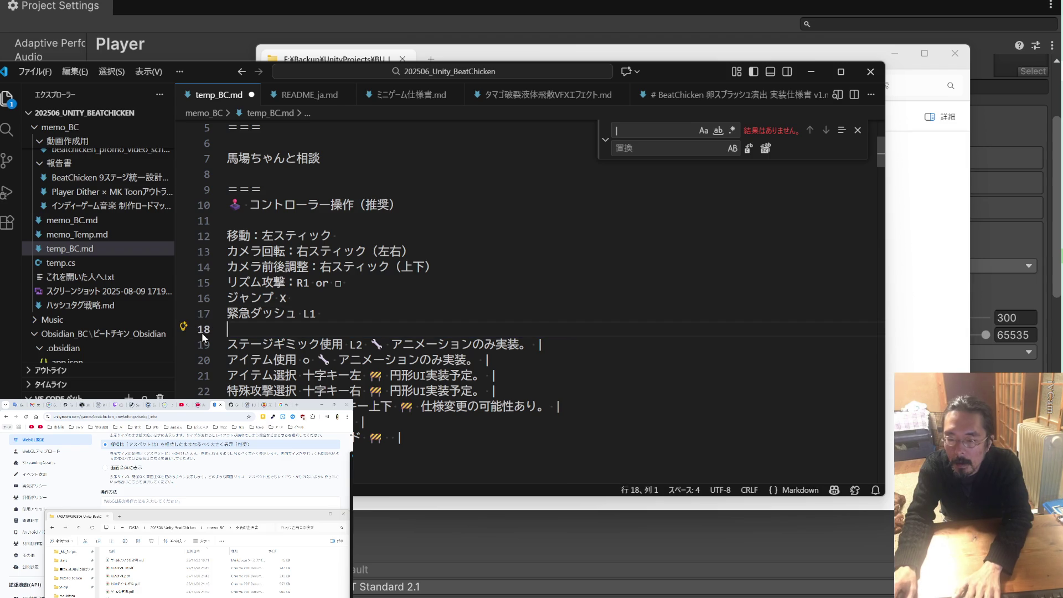
left_click_drag(543, 329, 370, 329)
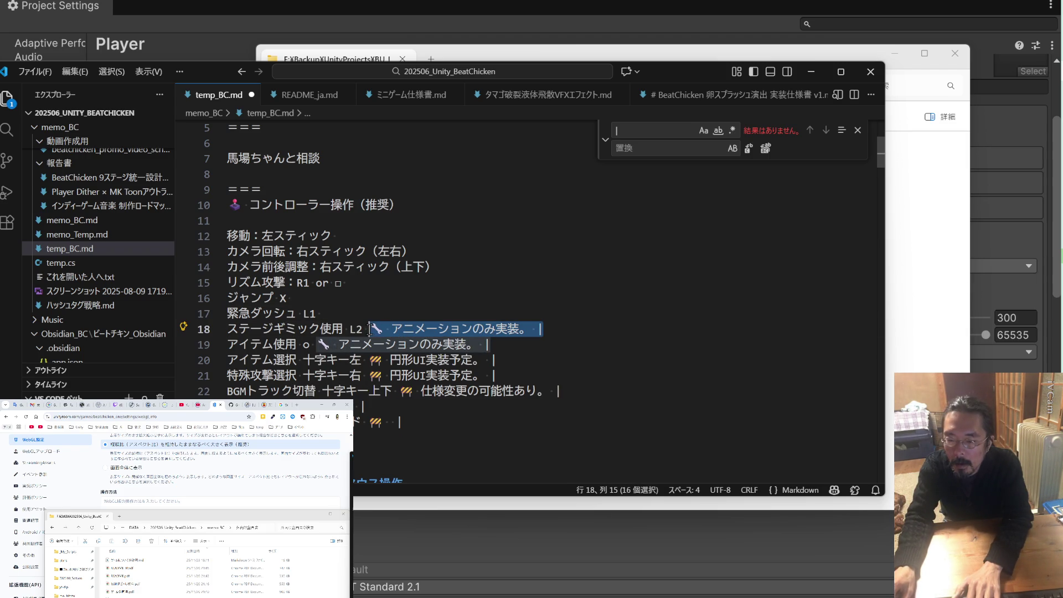
key("Delete")
Remove the アイテム使用, アイテム選択 and 特殊攻撃選択 lines completely
left_click_drag(513, 350, 209, 349)
key("Delete")
left_click_drag(493, 359, 207, 360)
key("Delete")
left_click_drag(496, 375, 210, 375)
key("Delete")
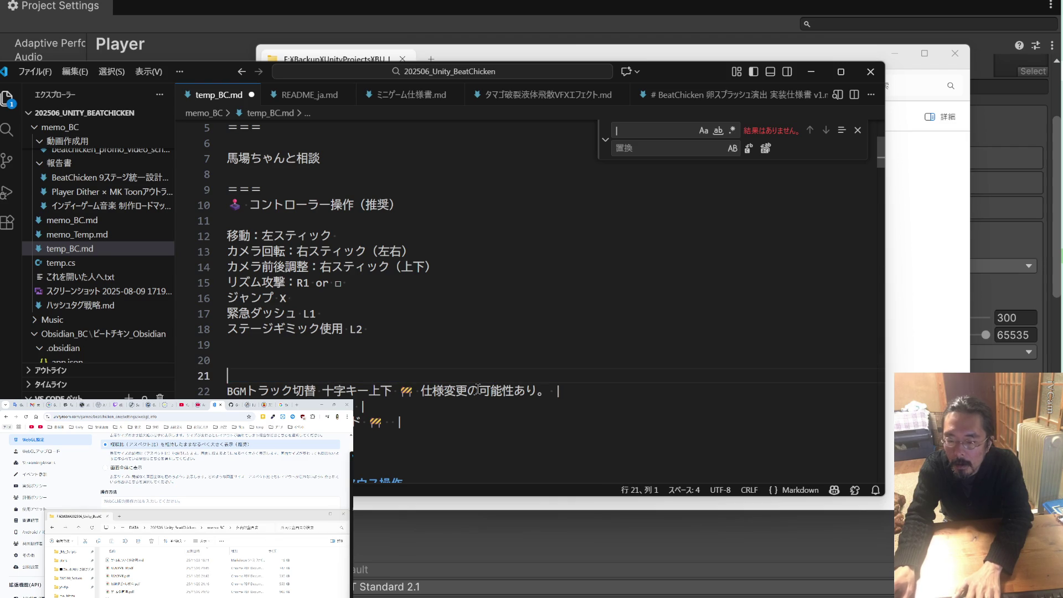
key("BackSpace")
key("BackSpace")
key("BackSpace")
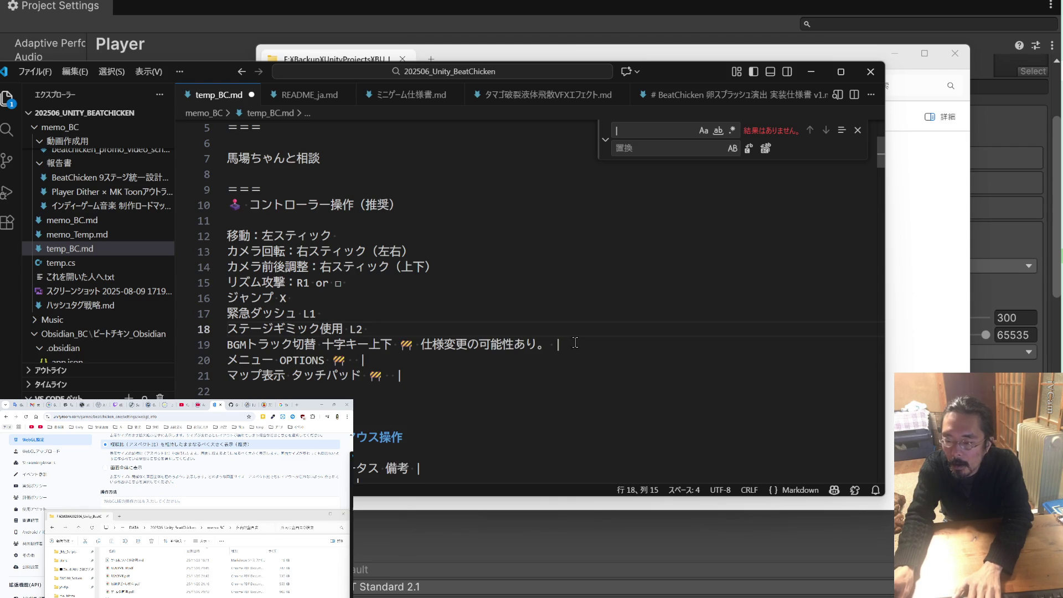
Make the BGM line BGMトラック切替：十字キー上下 and delete the メニュー and マップ表示 lines
left_click_drag(575, 342, 376, 343)
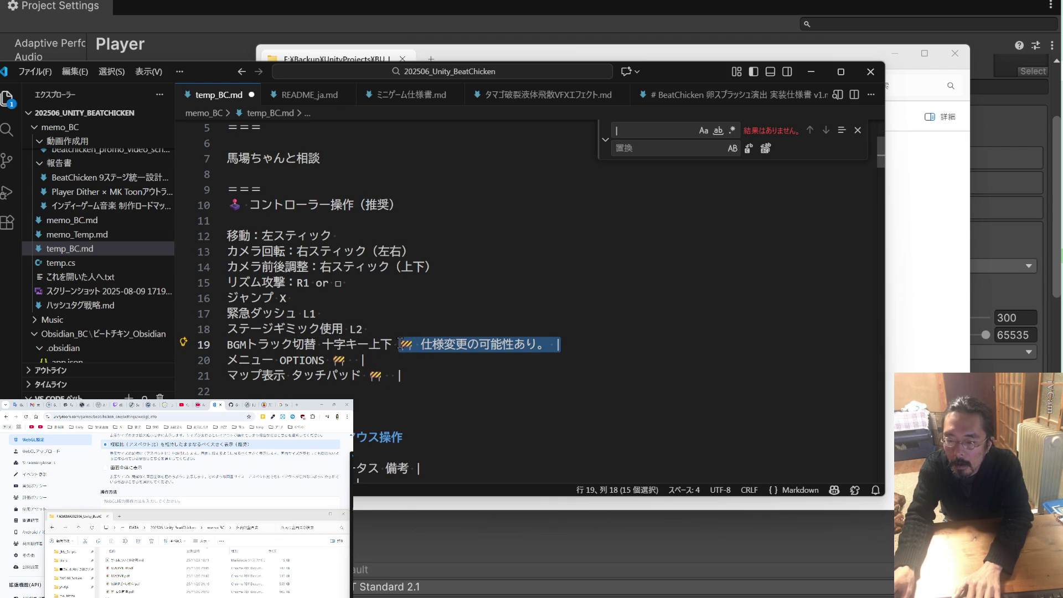
key("Delete")
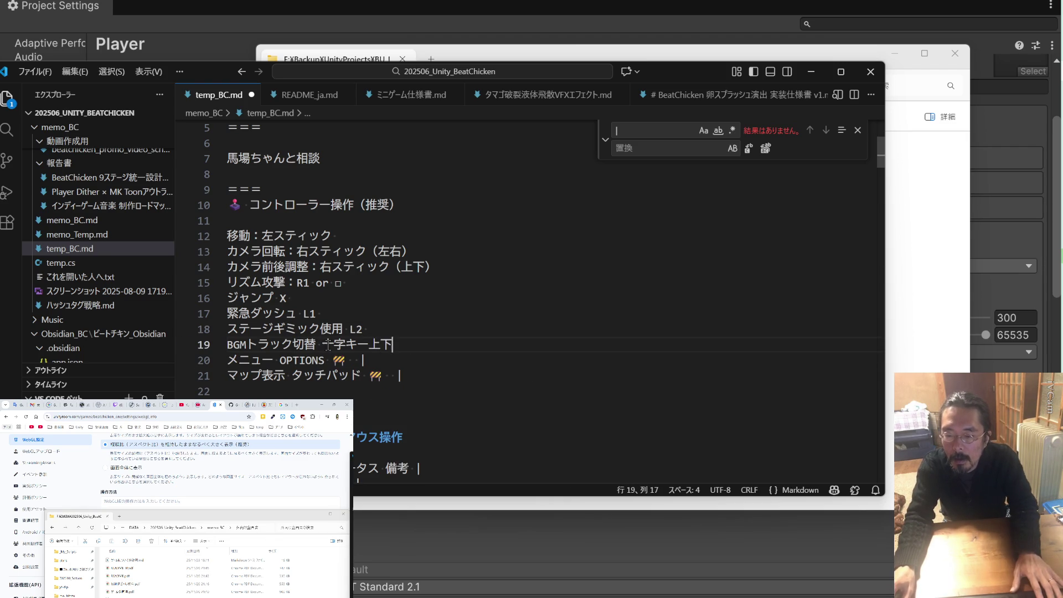
left_click(324, 344)
key("BackSpace")
type("：")
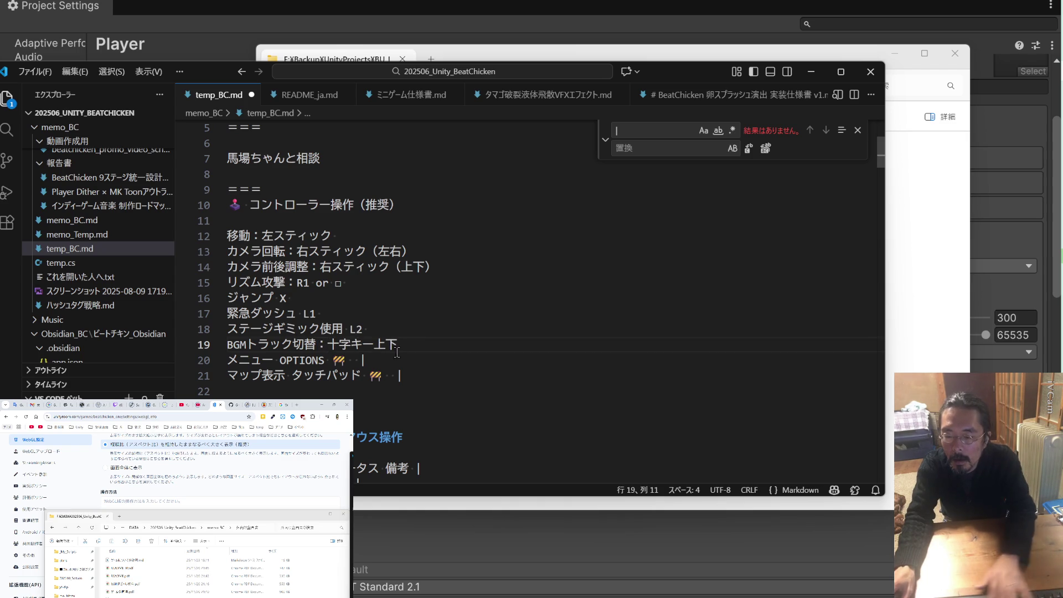
mouse_move(416, 383)
left_mouse_down()
mouse_move(224, 377)
mouse_move(206, 363)
left_mouse_up()
key("BackSpace")
key("BackSpace")
left_click_drag(296, 362, 205, 359)
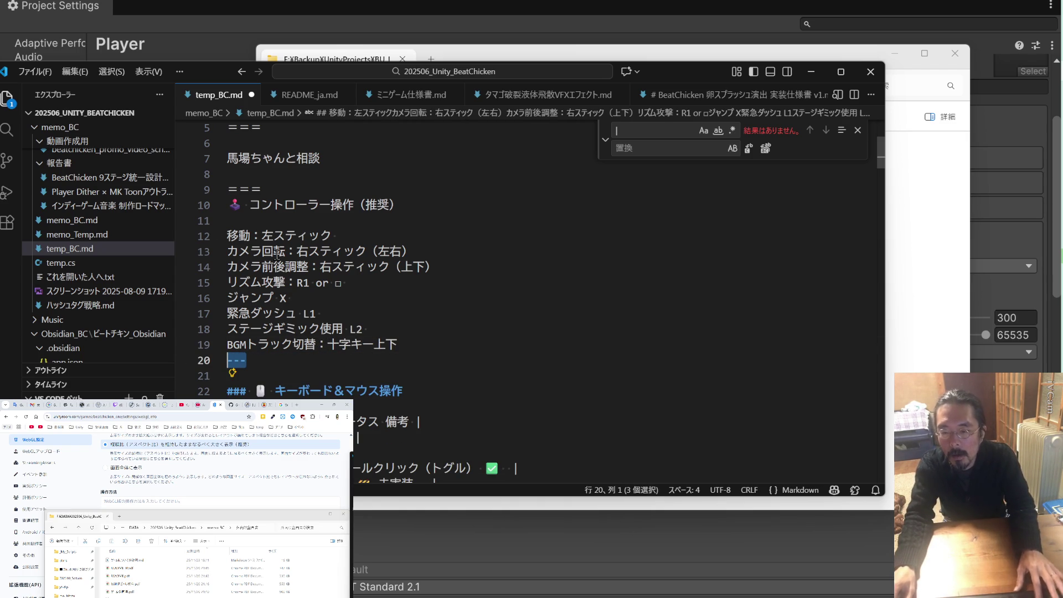
Paste a --- divider onto the blank line 11
key("ctrl+c")
left_click(299, 221)
key("ctrl+v")
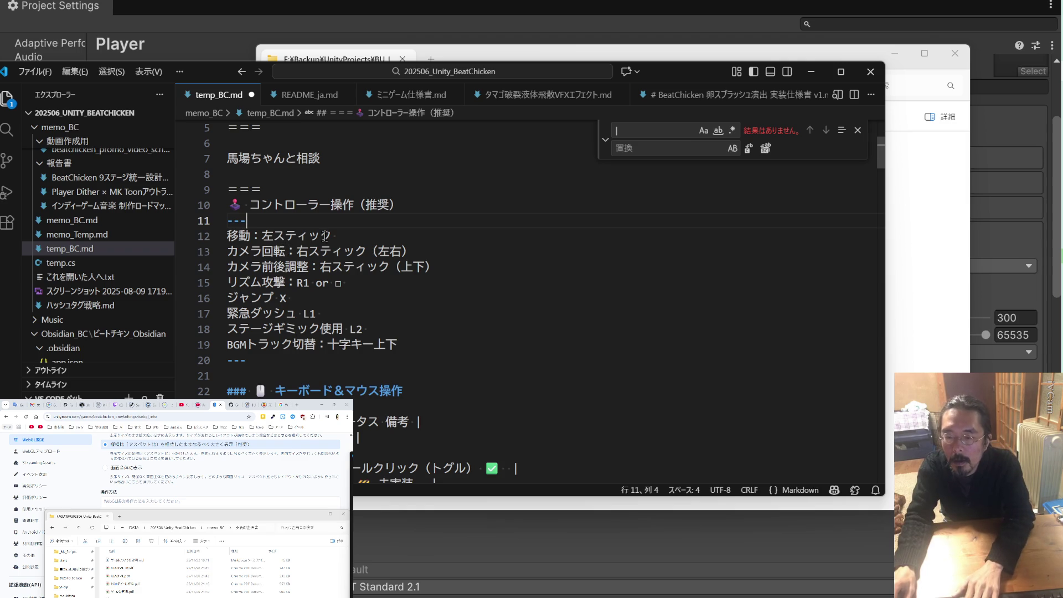
Turn the 移動 line's colon into a spaced ' : ' separator
left_click(261, 237)
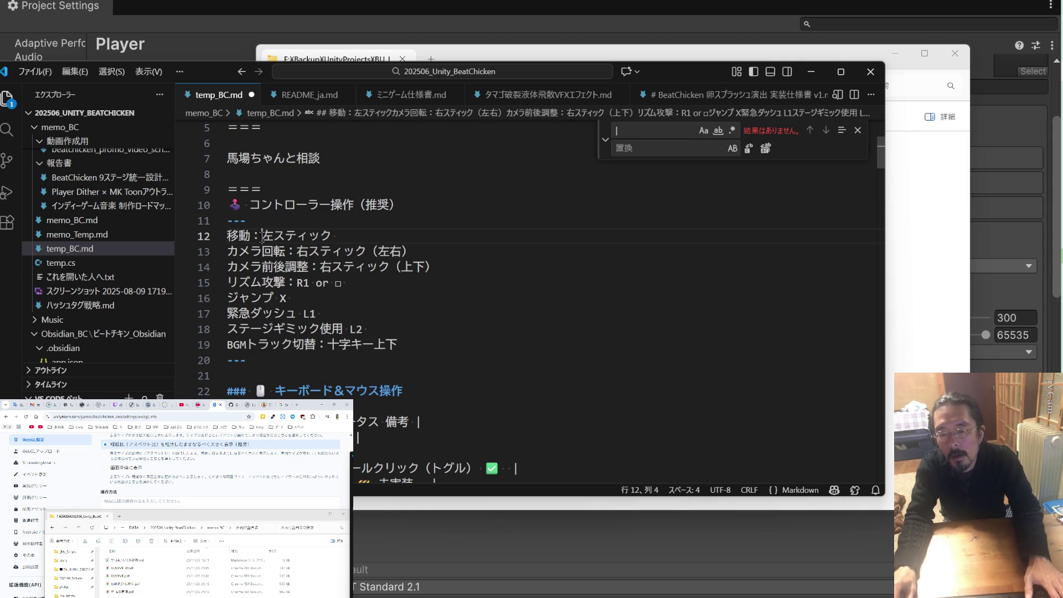
key("Zenkaku_Hankaku")
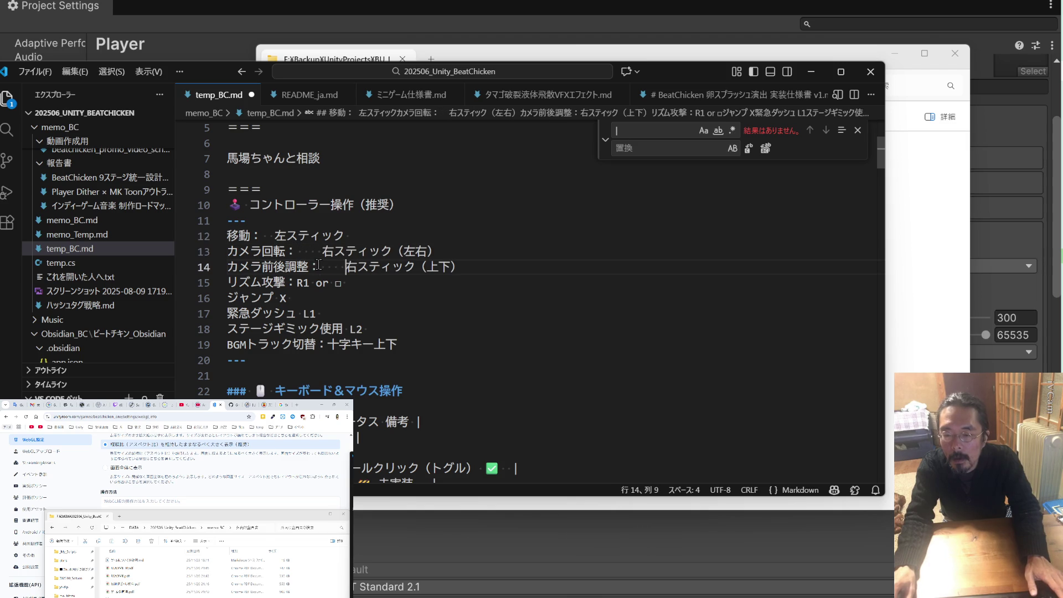
key("ctrl+z")
key("ctrl+z")
key("ctrl+z")
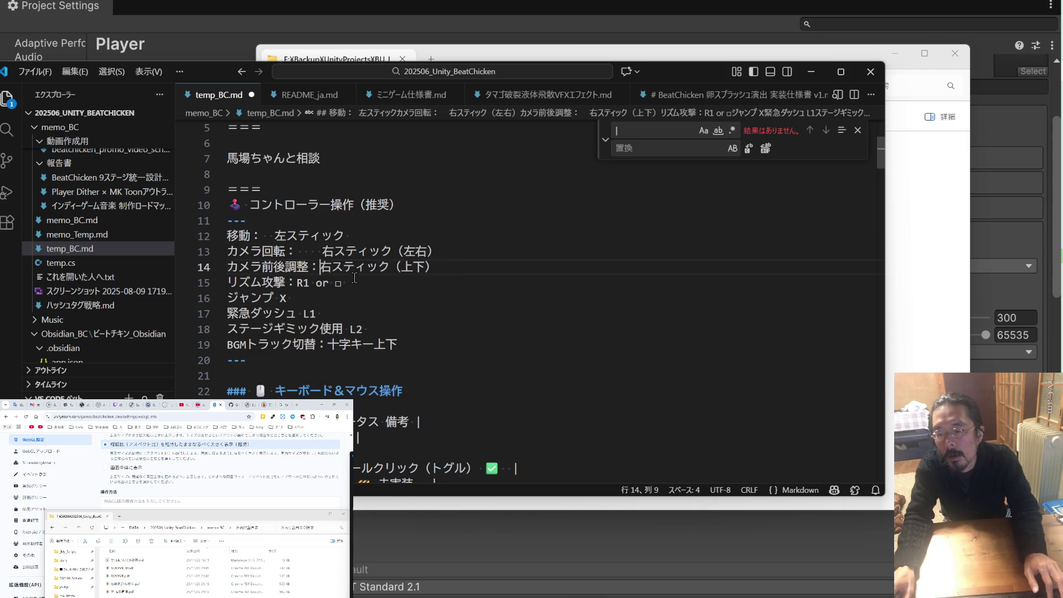
key("Zenkaku_Hankaku")
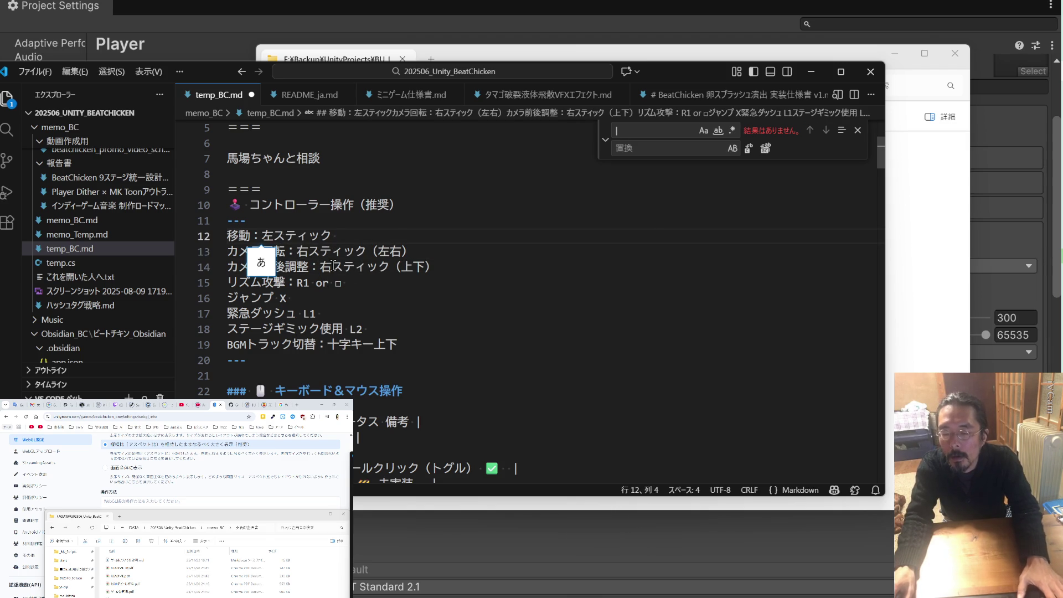
left_click(299, 251)
left_click(320, 266)
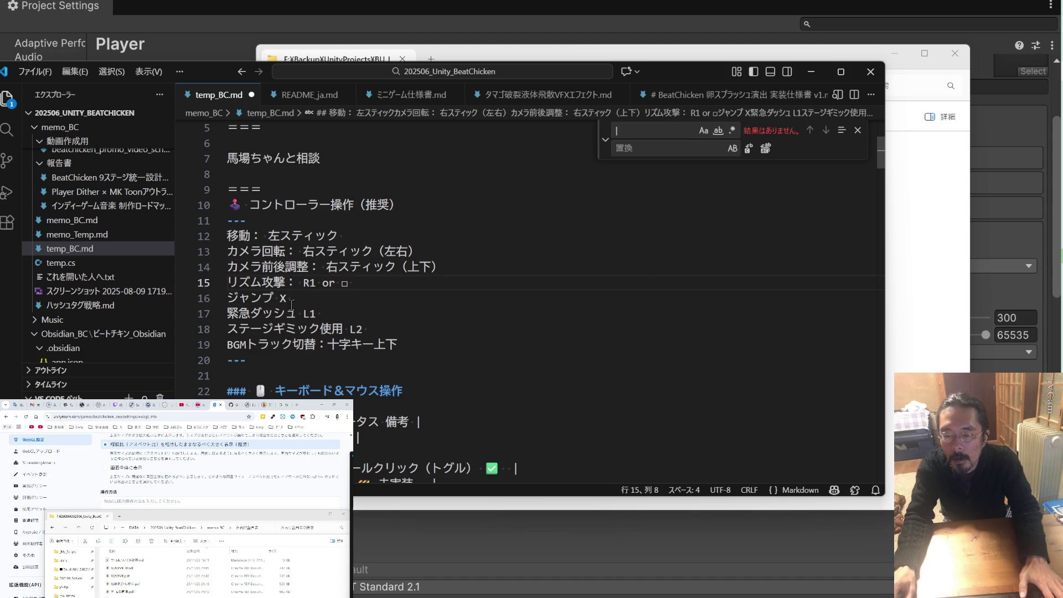
double_click(270, 235)
left_click(252, 235)
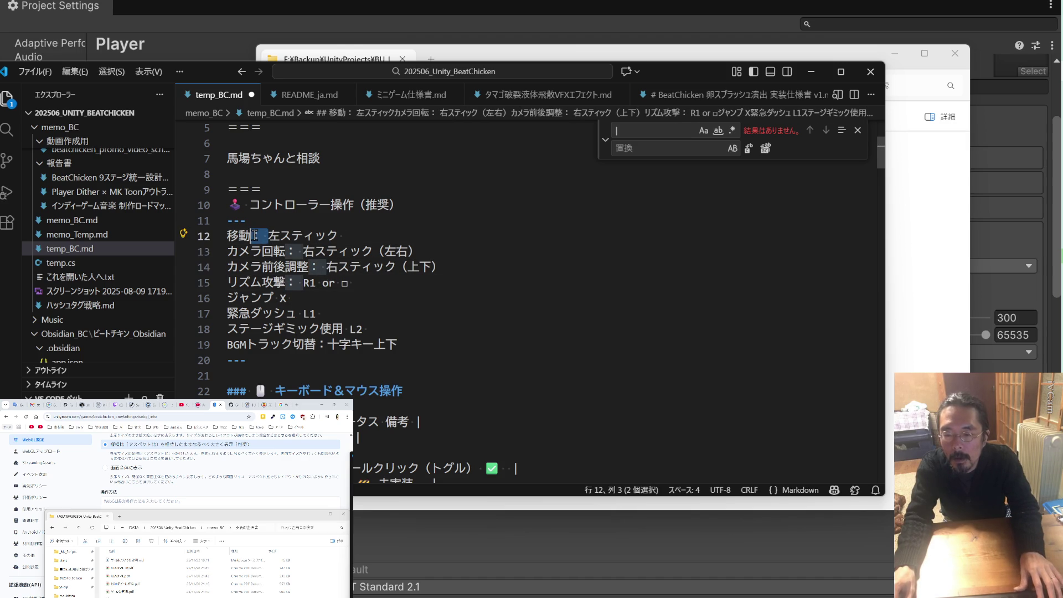
double_click(262, 236)
Apply the ' : ' separator to the camera, リズム攻撃, ジャンプ and 緊急ダッシュ lines
mouse_move(300, 252)
left_mouse_down()
mouse_move(287, 252)
mouse_move(310, 267)
mouse_move(288, 283)
left_mouse_up()
key("ctrl+v")
left_click(310, 267)
key("ctrl+v")
key("ctrl+v")
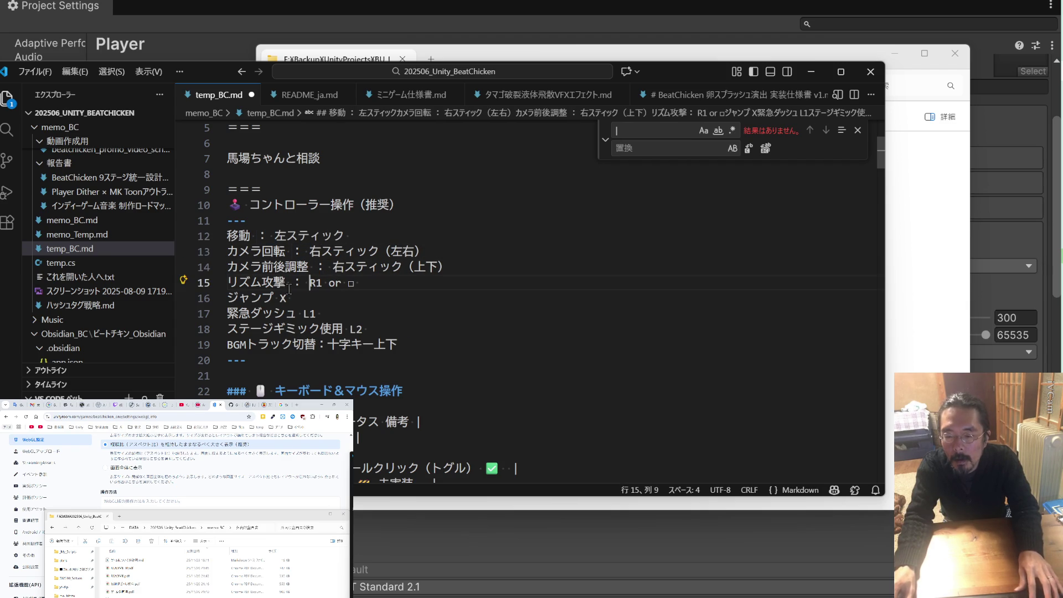
key("ctrl+v")
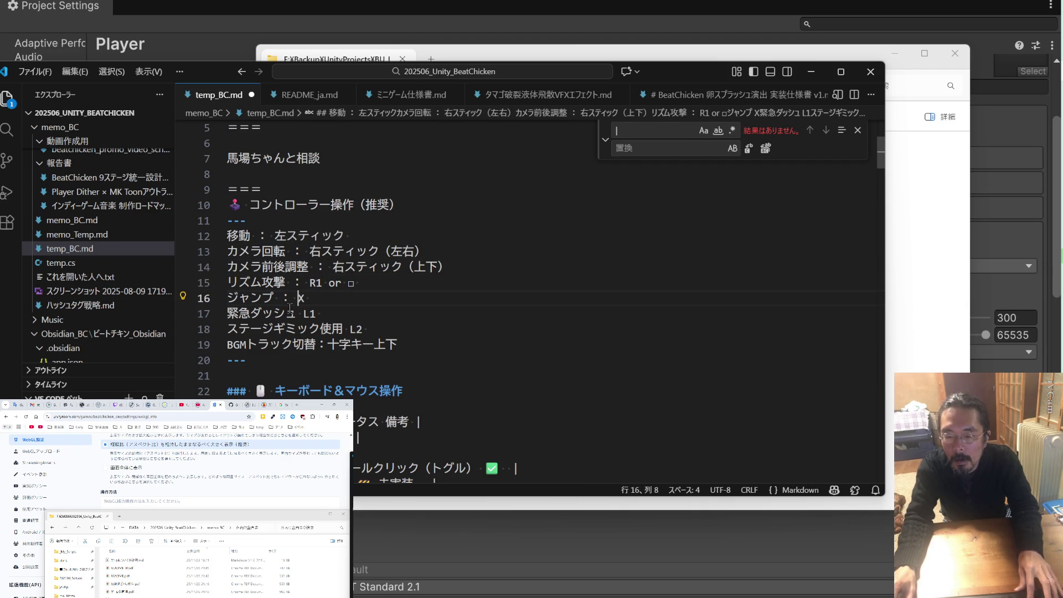
left_click(320, 313)
key("ctrl+v")
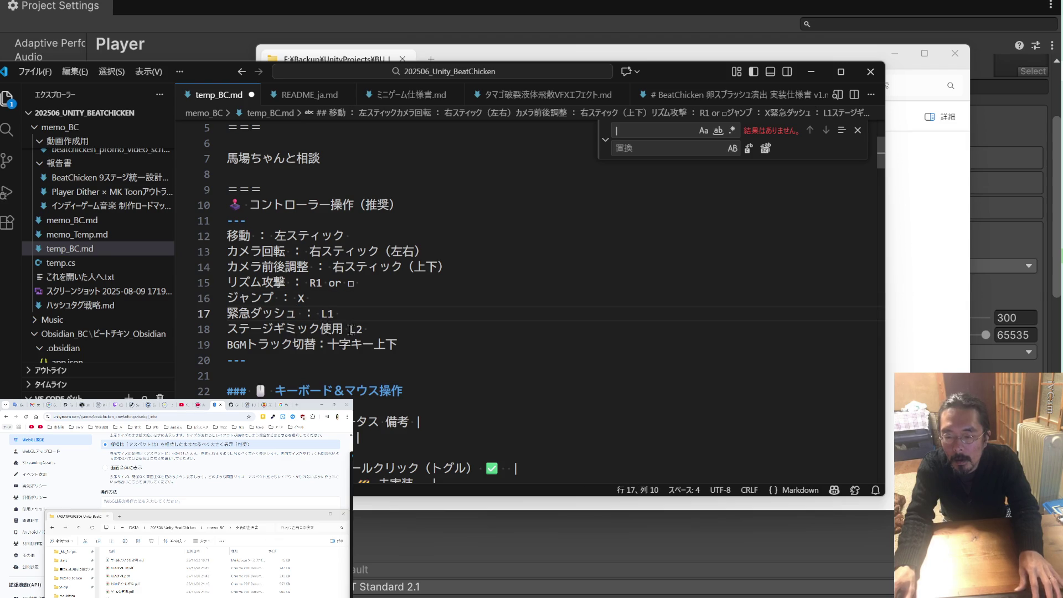
key("ctrl+v")
Rename ステージギミック使用 to 話す and give the BGM line a ' : ' separator
double_click(340, 329)
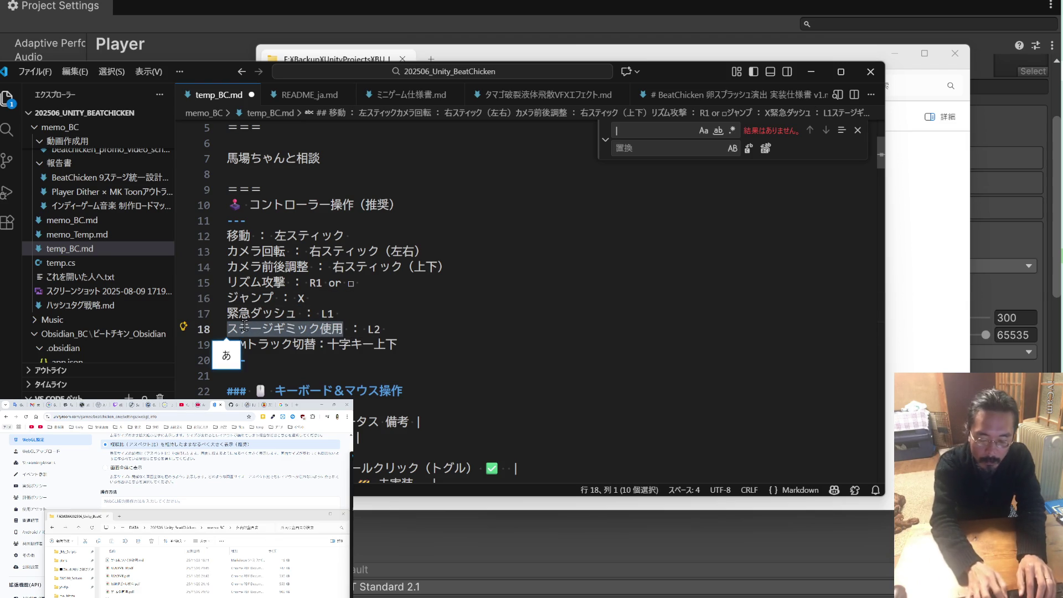
type("はなす")
key("space")
key("Return")
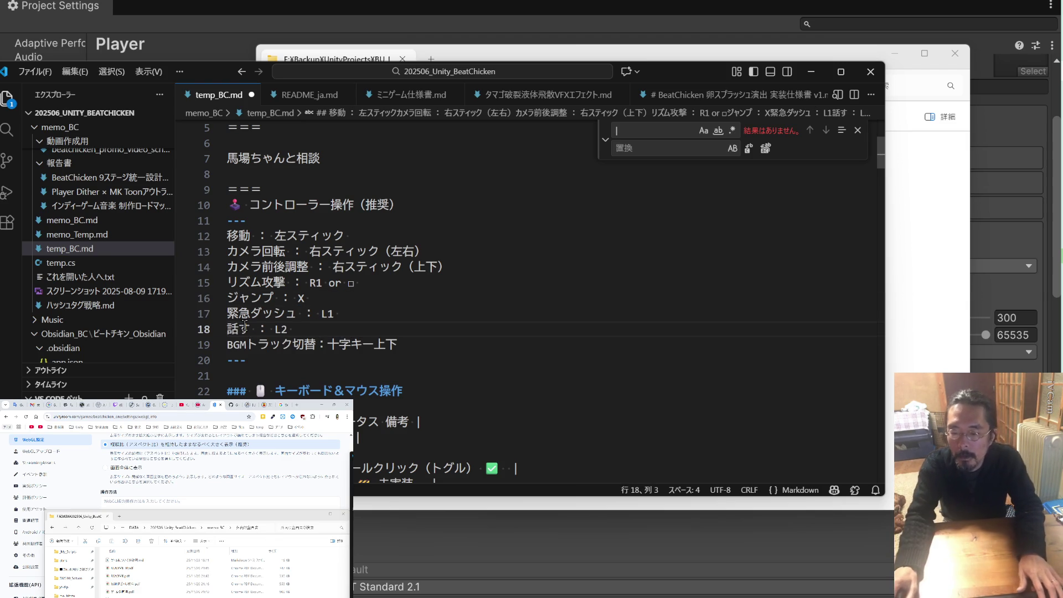
double_click(330, 344)
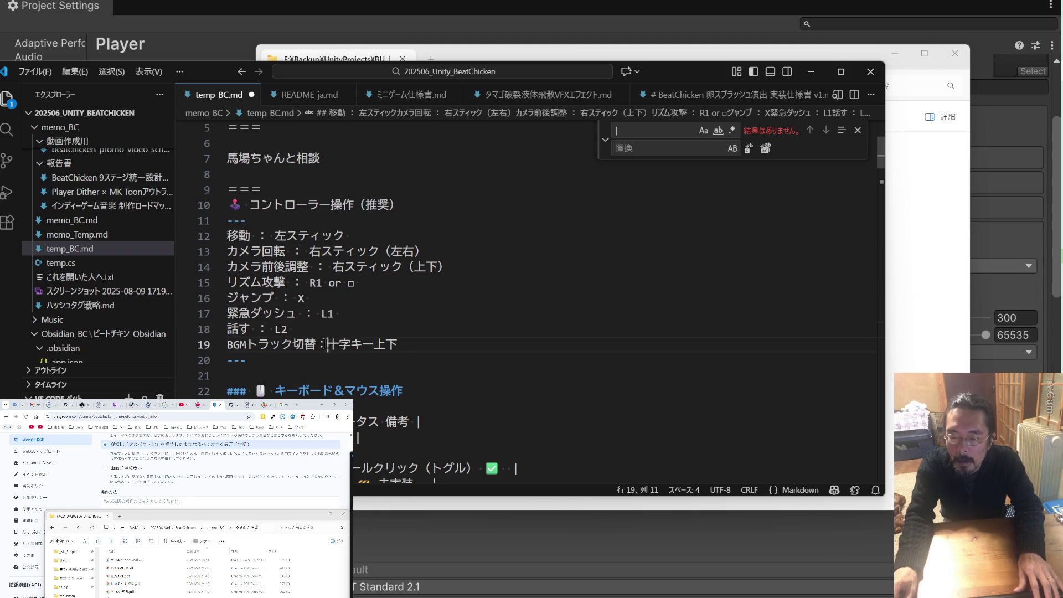
key("ctrl+v")
Move the 話す : L2 line below カメラ前後調整 and delete the leftover blank line
left_click_drag(311, 331, 225, 330)
key("BackSpace")
left_click(380, 237)
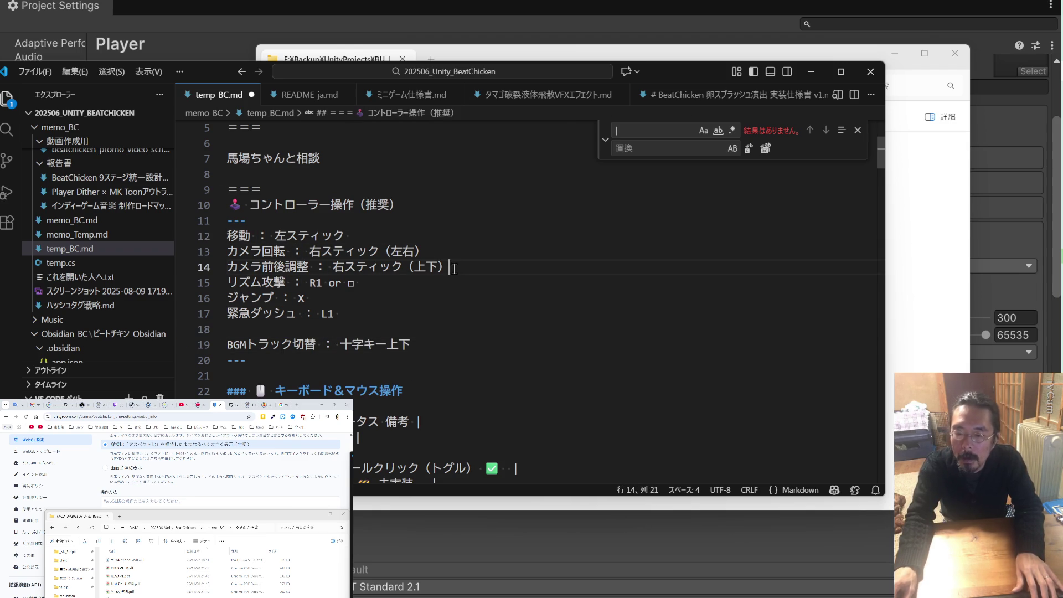
key("Return")
key("ctrl+v")
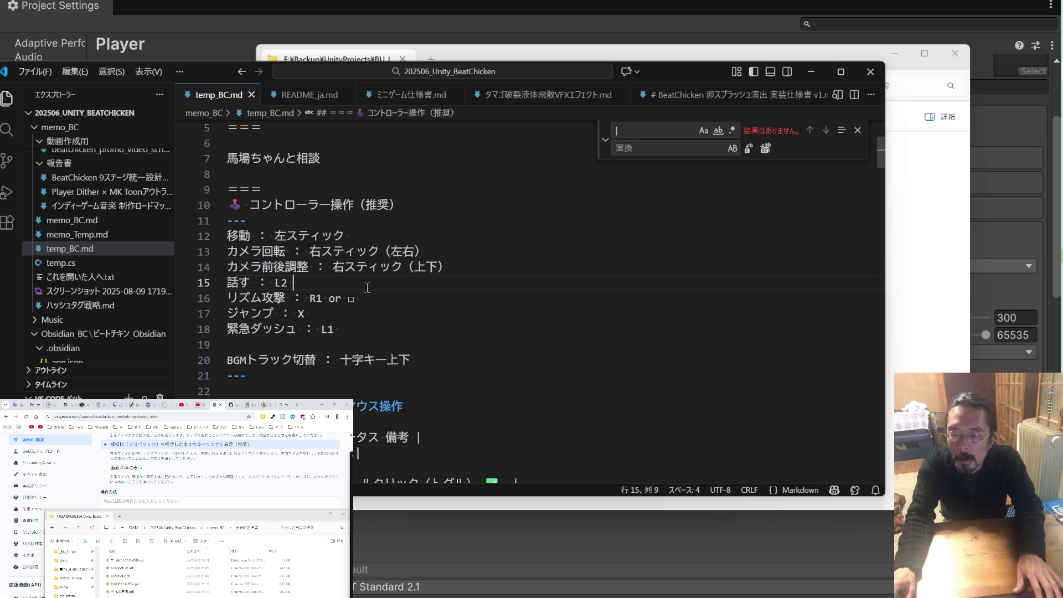
left_click(359, 331)
key("Delete")
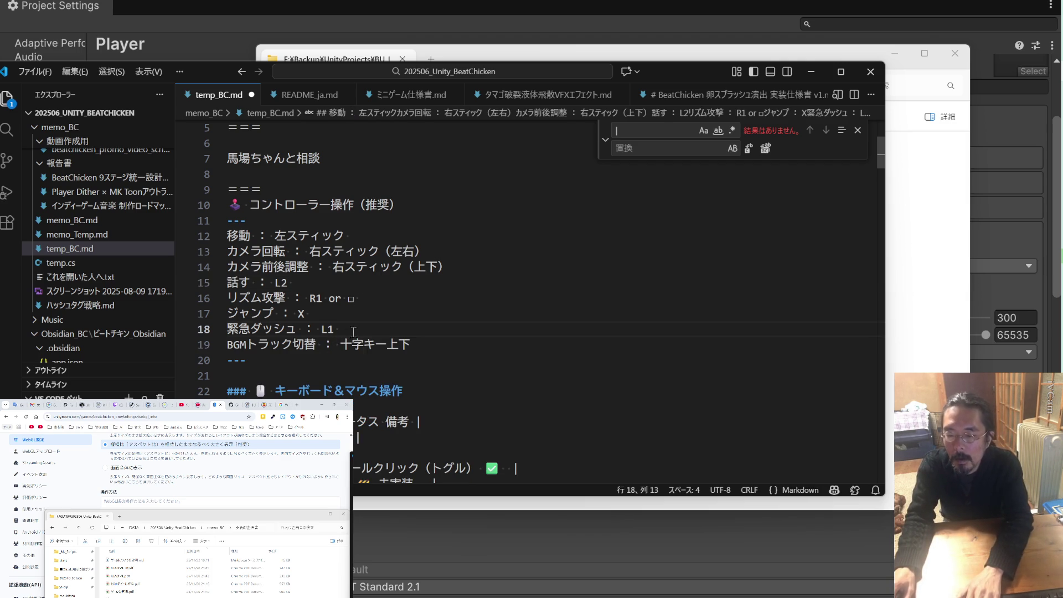
Select the controller list, including both --- dividers
scroll(354, 331, "down", 2)
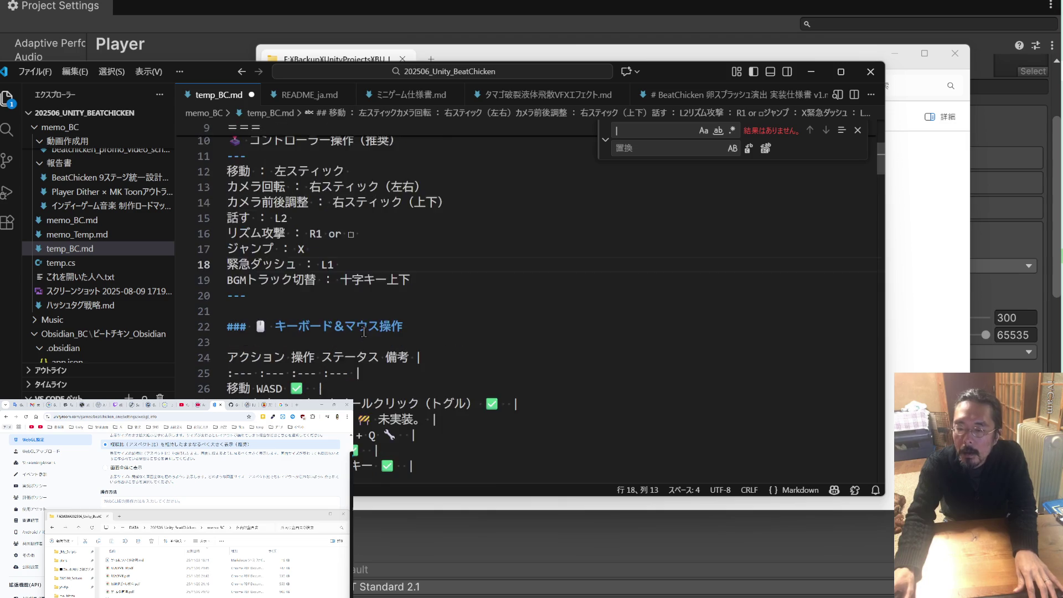
scroll(364, 331, "up", 1)
mouse_move(427, 315)
left_mouse_down()
mouse_move(227, 227)
mouse_move(221, 211)
left_mouse_up()
mouse_move(245, 327)
left_mouse_down()
mouse_move(254, 312)
mouse_move(225, 196)
left_mouse_up()
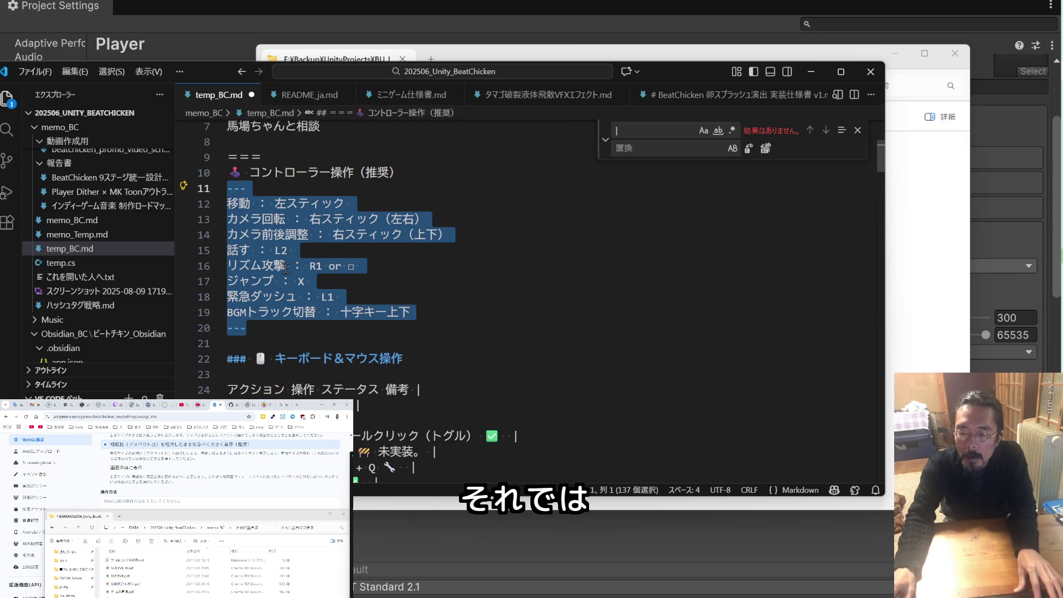
Try pasting the controller list over the keyboard & mouse table, then undo it
scroll(225, 197, "down", 5)
left_click_drag(367, 445, 227, 242)
left_click(367, 445)
mouse_move(367, 446)
left_mouse_down()
mouse_move(224, 274)
mouse_move(216, 197)
left_mouse_up()
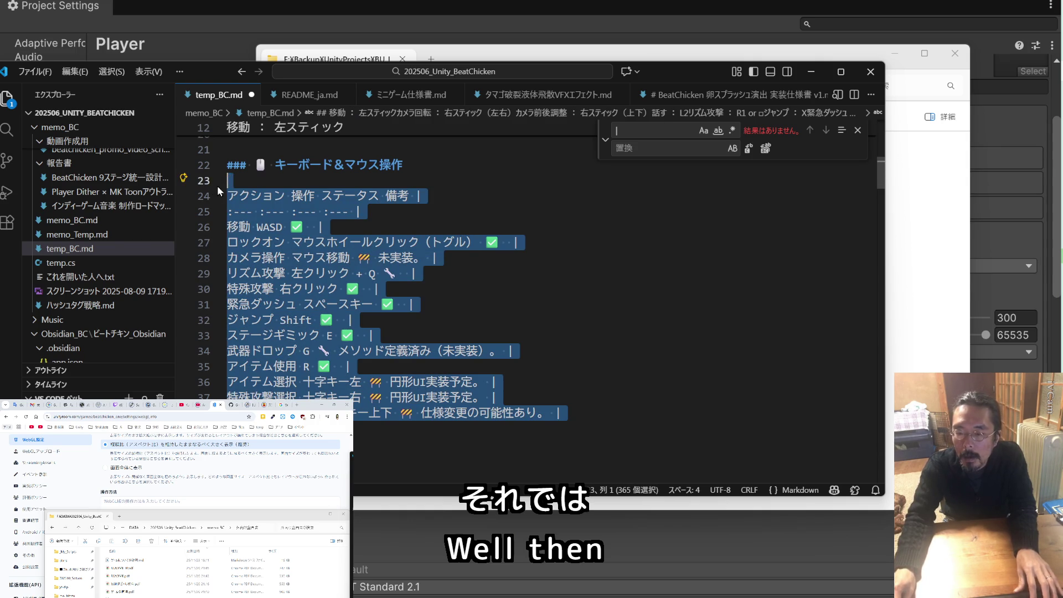
type("--- 移動 ： 左スティック カメラ回転 ： 右スティック（左右） カメラ前後調整 ： 右スティック（上下） 話す ： L2 リズム攻撃 ： R1 or □ ジャンプ ： X 緊急ダッシュ ： L1 BGMトラック切替 ： 十字キー上下 ---")
scroll(300, 296, "up", 5)
scroll(301, 296, "down", 2)
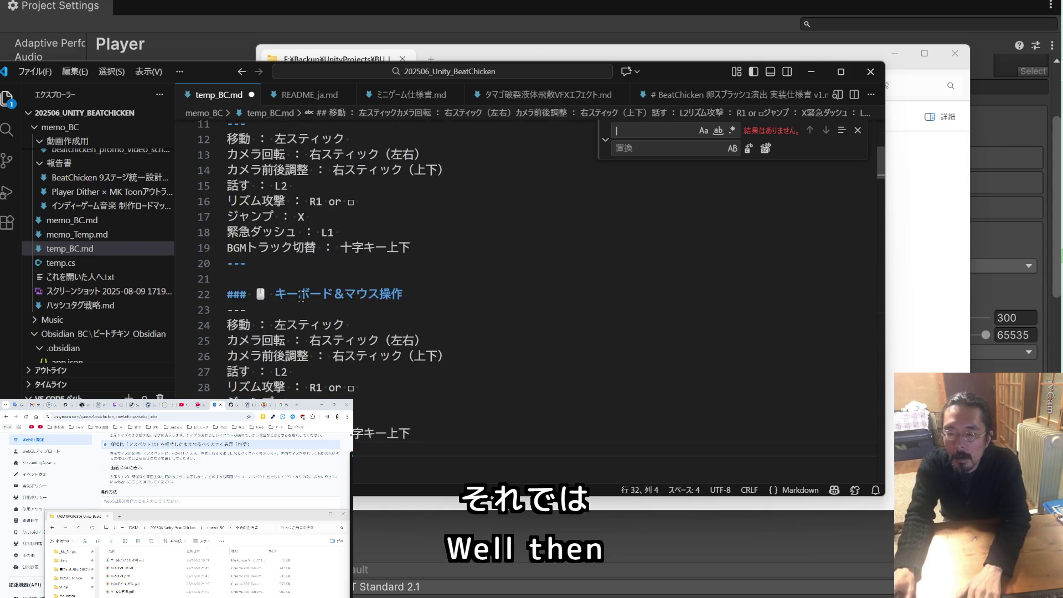
scroll(301, 296, "up", 2)
left_click_drag(256, 358, 227, 358)
key("BackSpace")
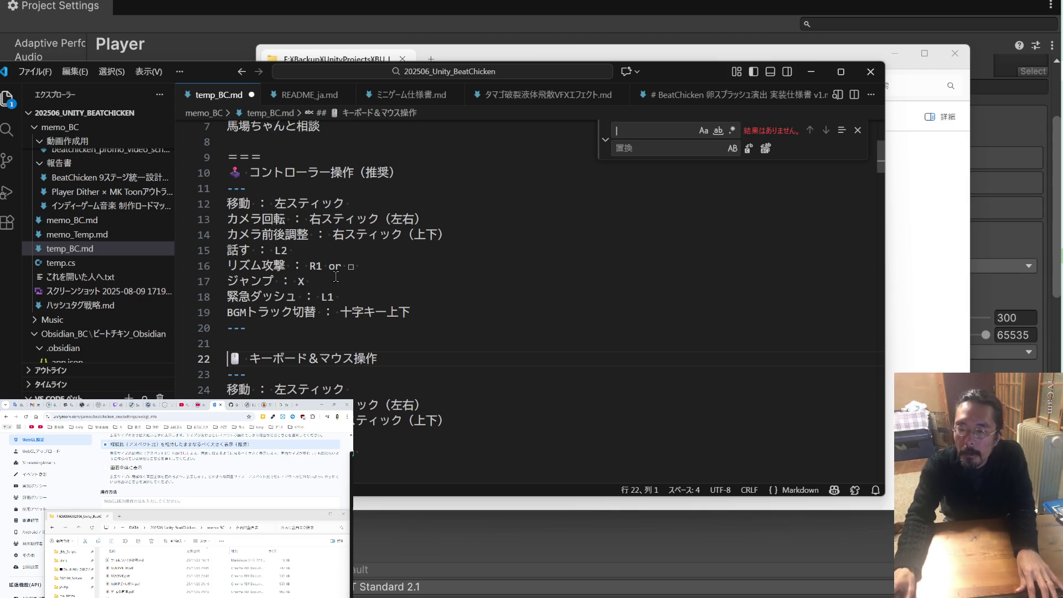
scroll(326, 327, "down", 1)
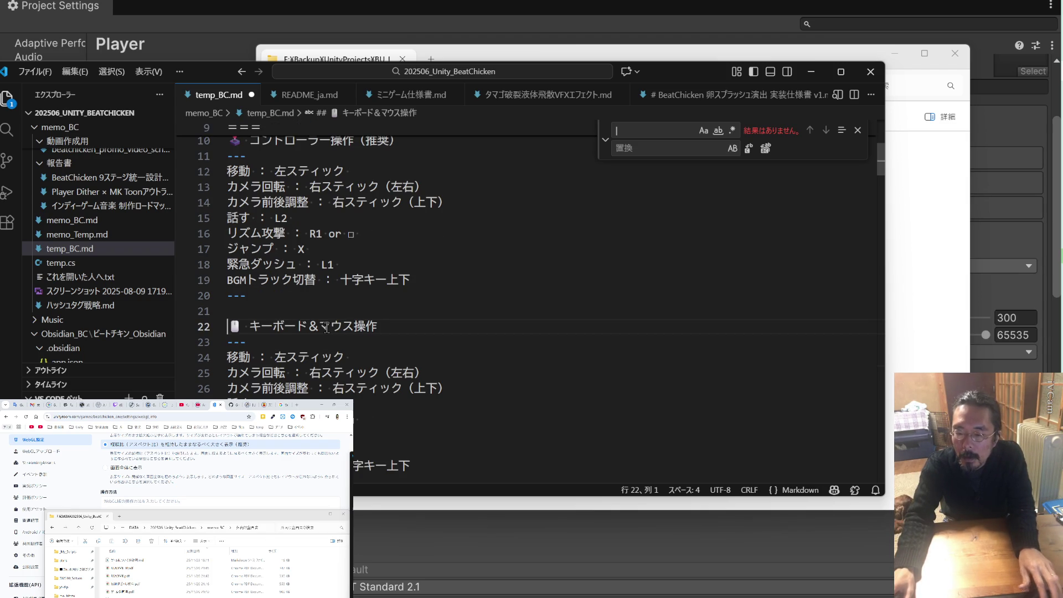
key("ctrl+z")
key("ctrl+z")
Paste the controller list under the キーボード＆マウス操作 heading and strip its ###
left_click(314, 339)
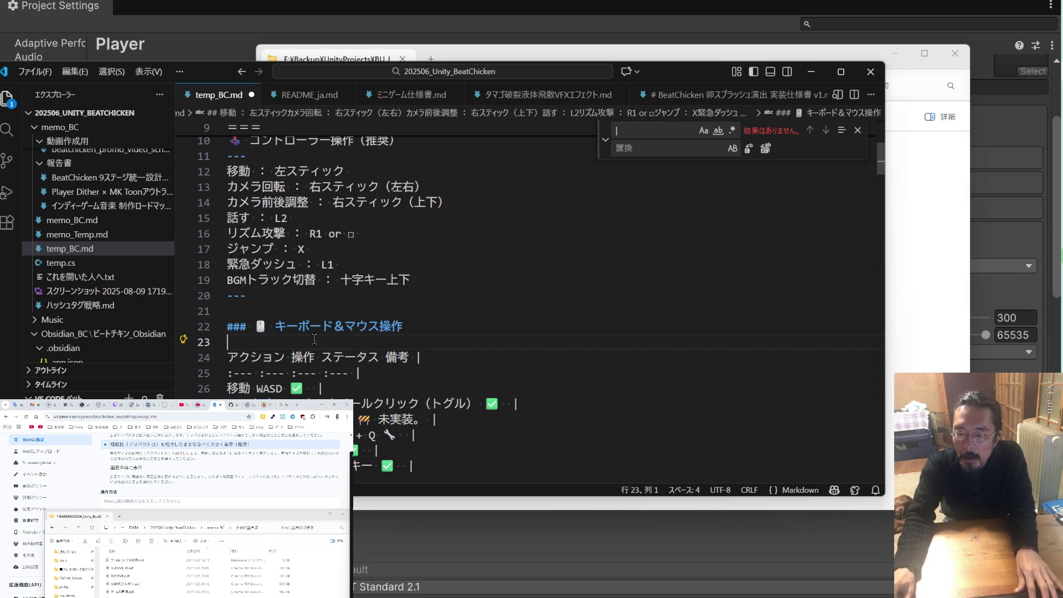
type("--- 移動 ： 左スティック カメラ回転 ： 右スティック（左右） カメラ前後調整 ： 右スティック（上下） 話す ： L2 リズム攻撃 ： R1 or □ ジャンプ ： X 緊急ダッシュ ： L1 BGMトラック切替 ： 十字キー上下 ---")
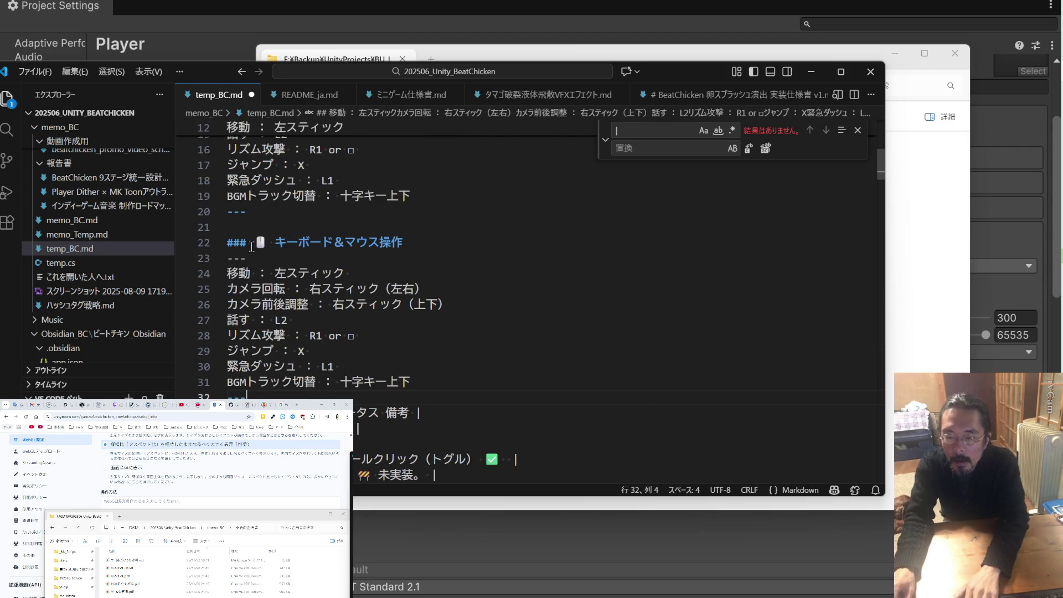
key("BackSpace")
key("BackSpace")
key("BackSpace")
scroll(299, 333, "down", 2)
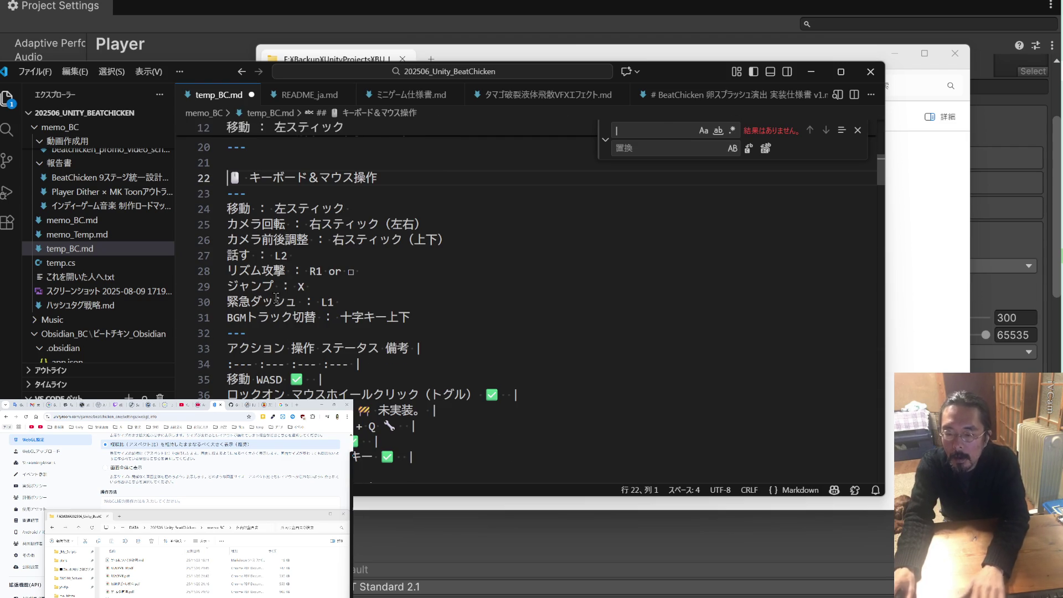
Replace 左スティック with WASD on the copied 移動 line
left_click_drag(282, 379, 256, 379)
key("ctrl+c")
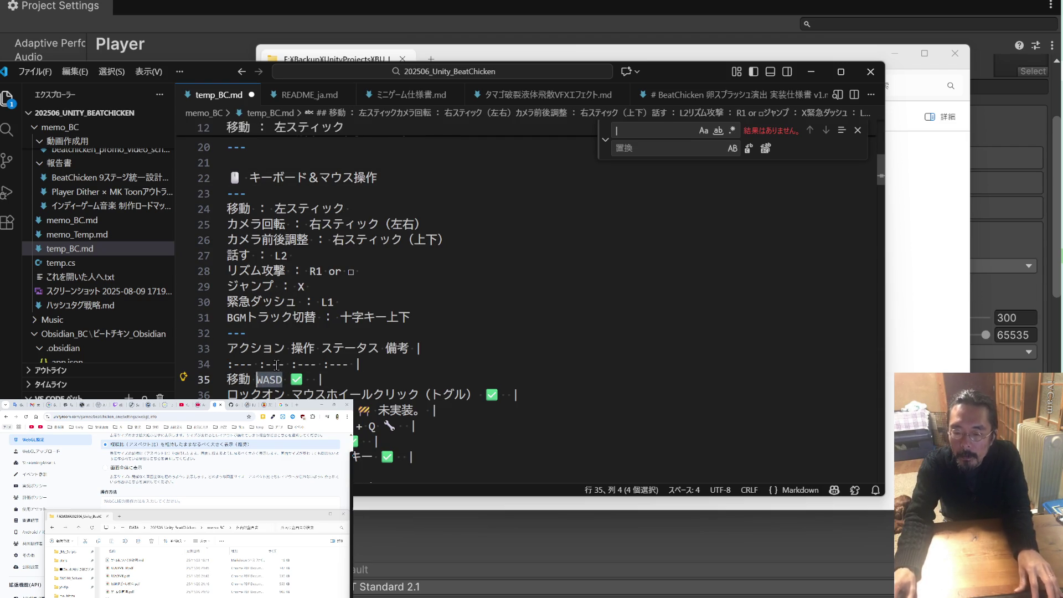
left_click_drag(347, 209, 275, 209)
key("ctrl+v")
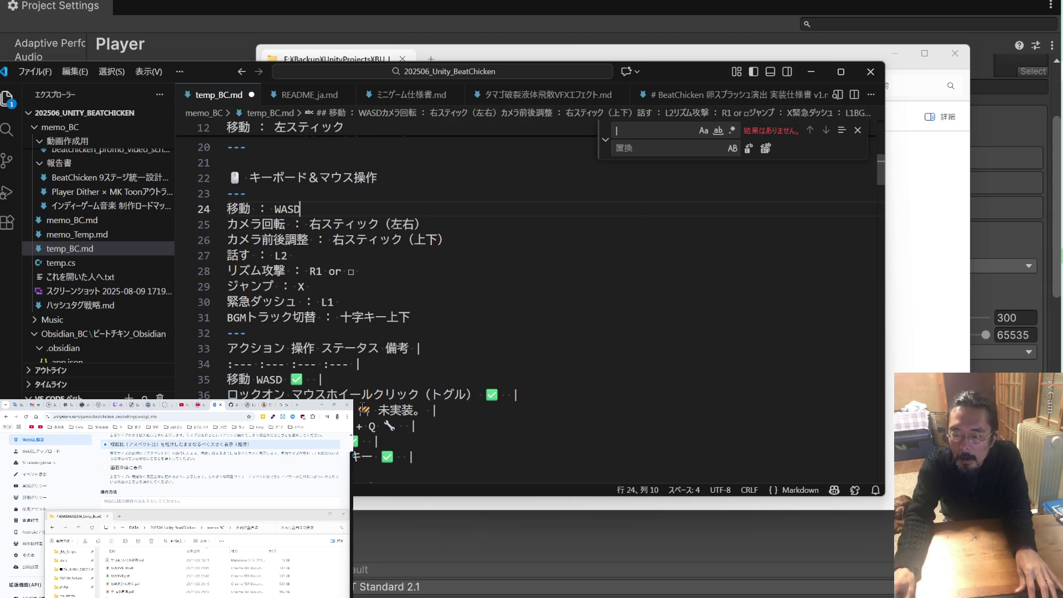
double_click(277, 411)
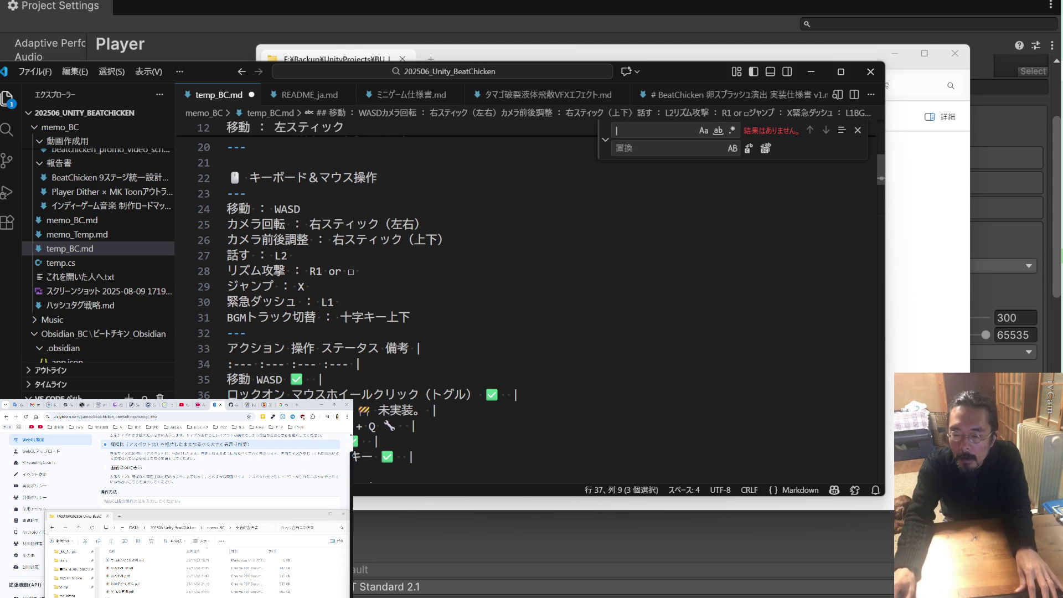
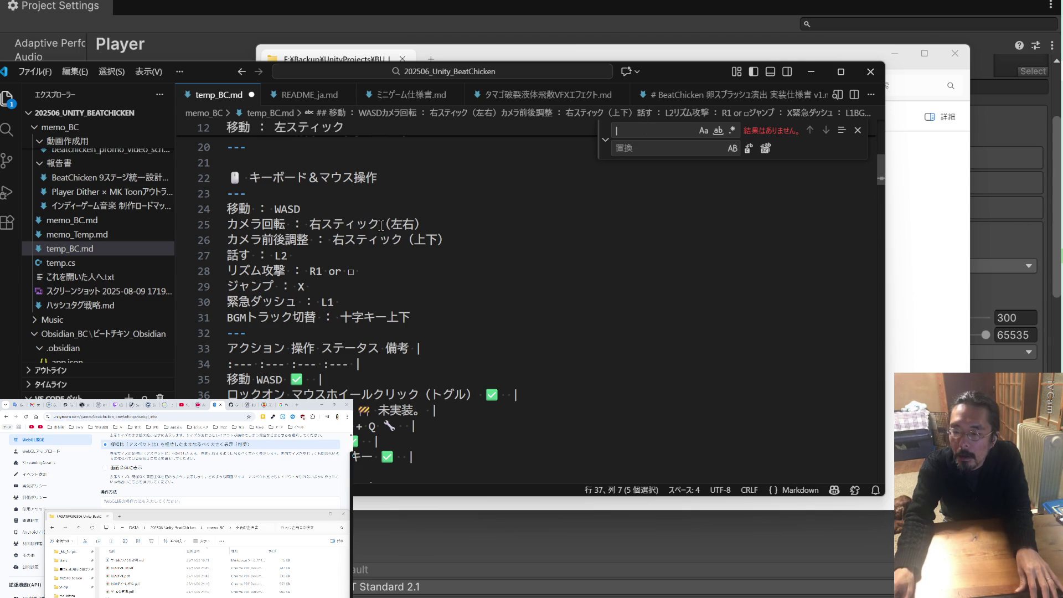
Replace the right-stick binding on the camera line with 'Alt + マウス'
left_click_drag(380, 223, 310, 224)
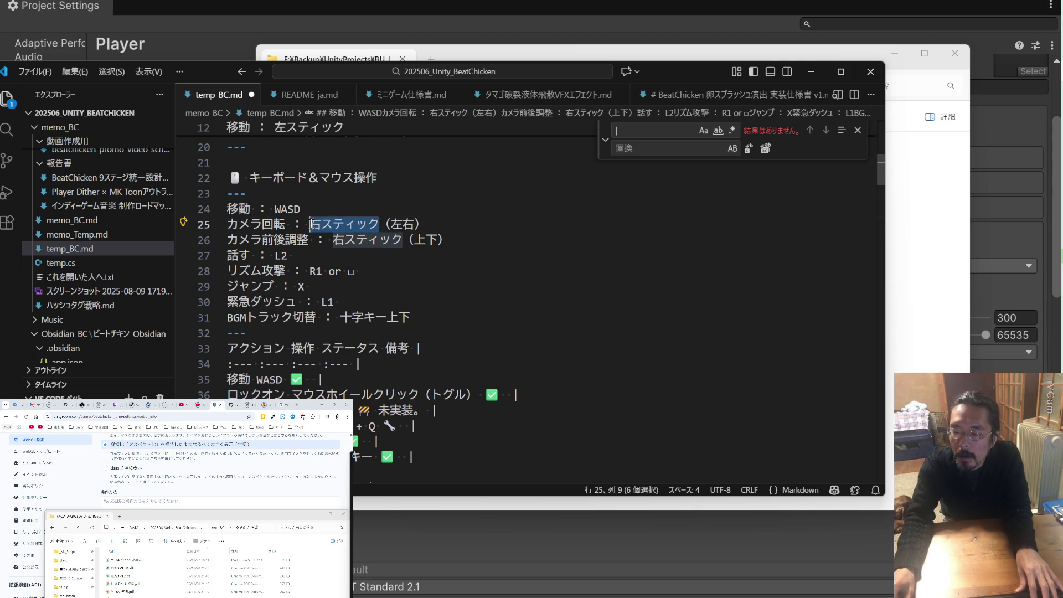
type("マウス移動")
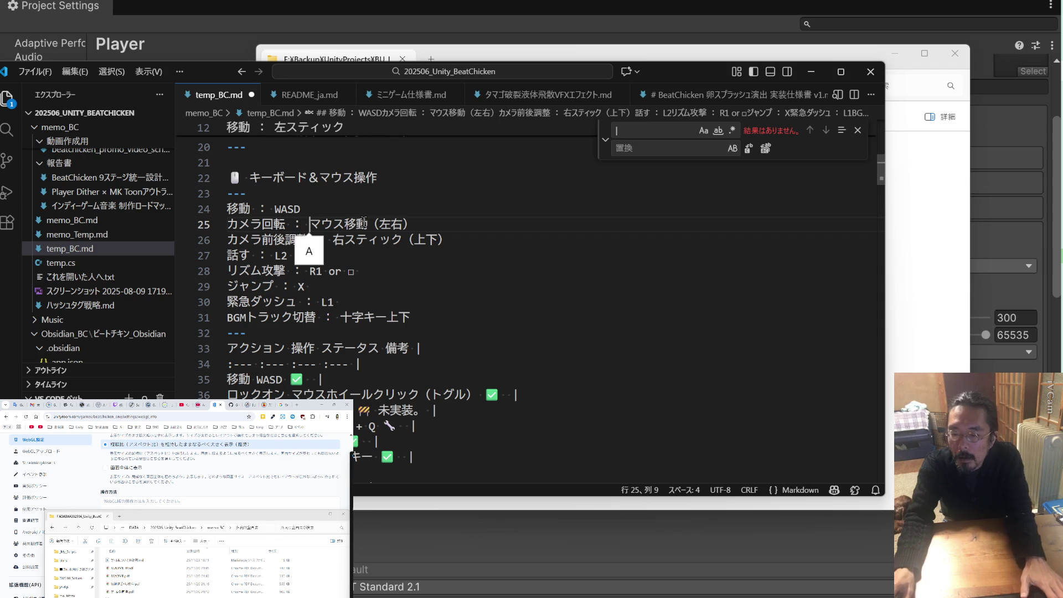
type("A")
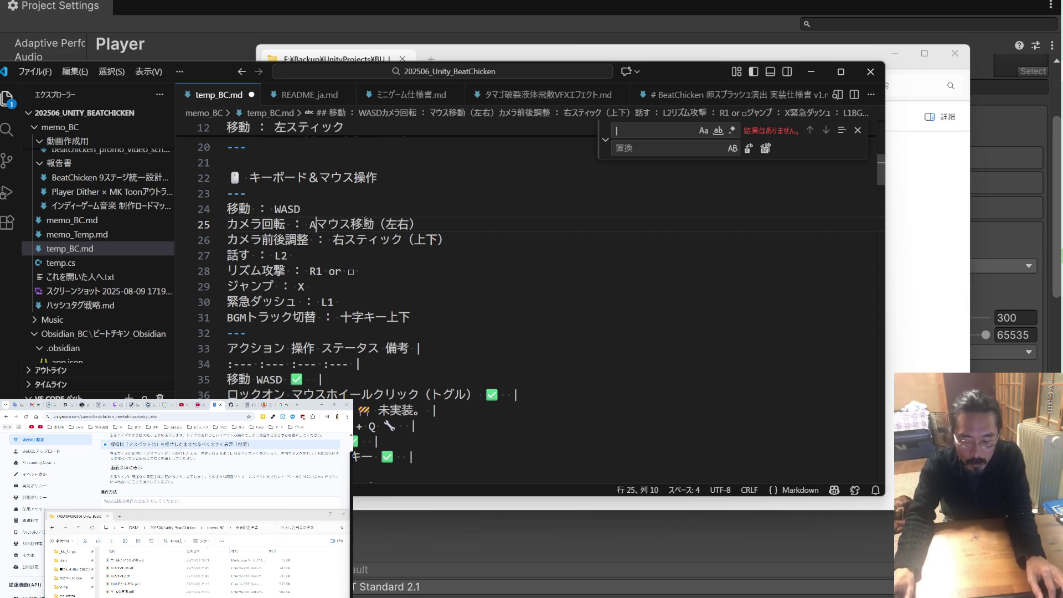
type("it+")
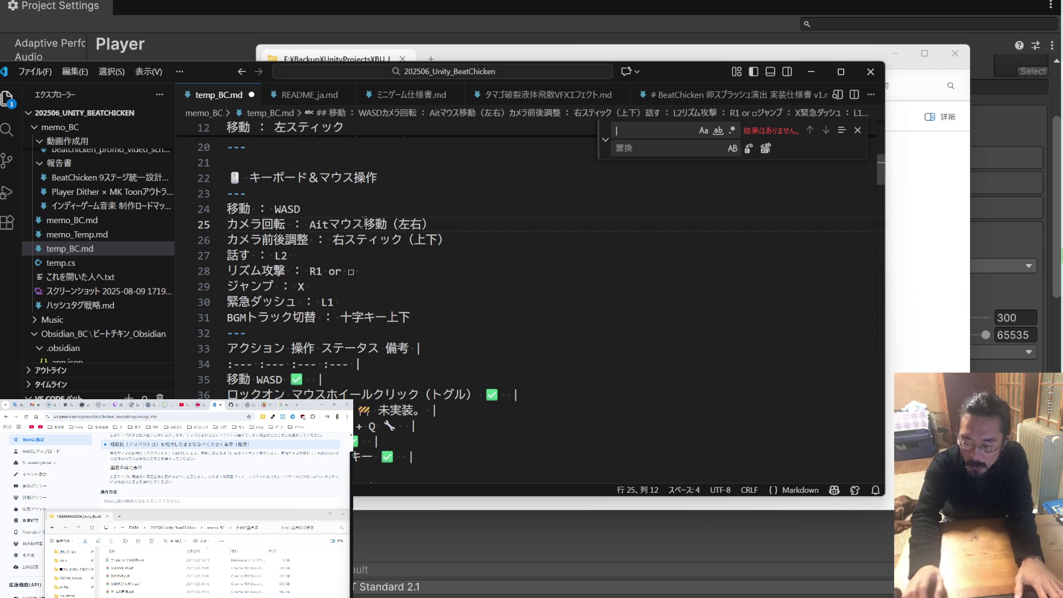
key("Left")
key("Left")
key("BackSpace")
type("l")
key("Right")
key("Right")
key("Right")
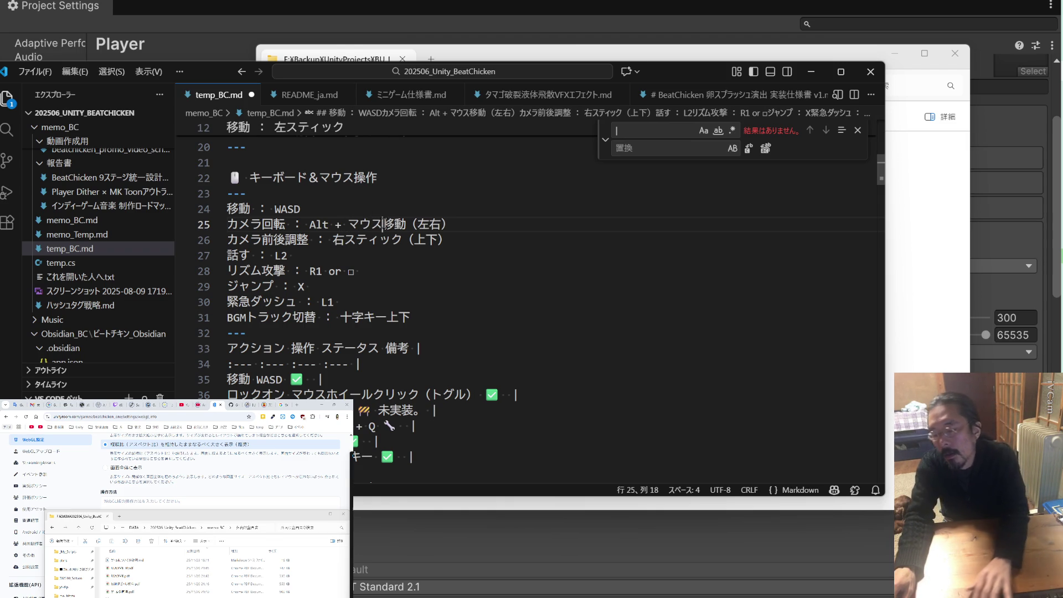
key("Delete")
key("Delete")
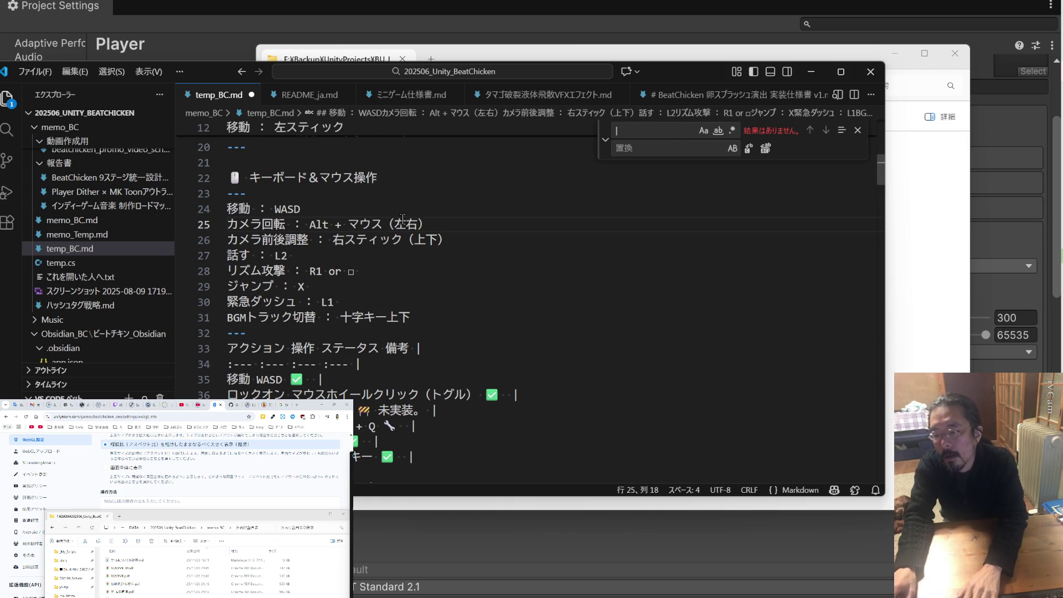
left_click_drag(462, 241, 358, 242)
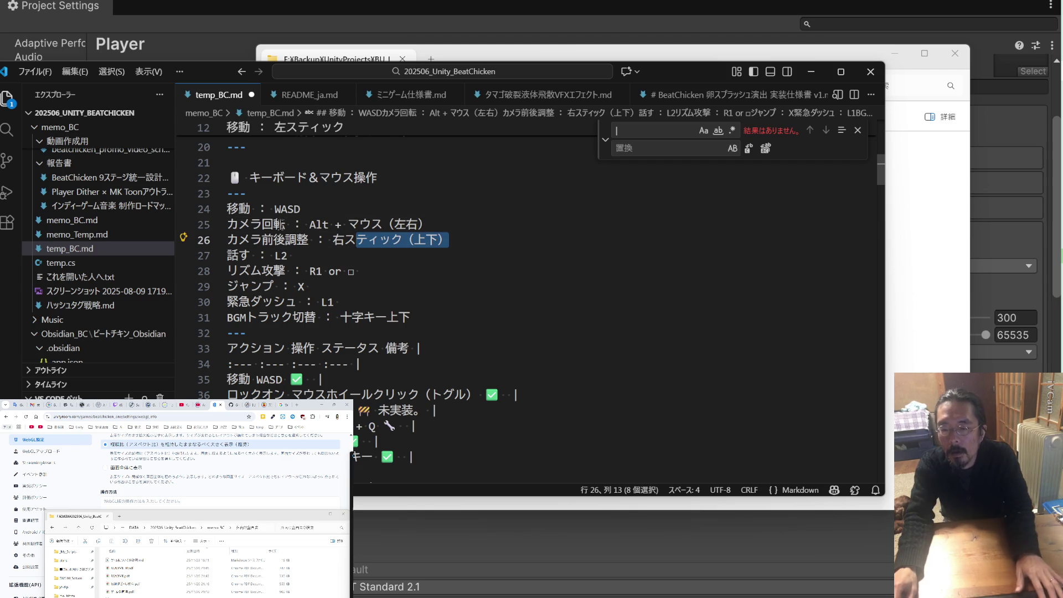
Rename カメラ回転 to カメラ移動 on line 25
left_click_drag(281, 225, 269, 224)
type("いどう")
key("space")
key("Return")
Delete the カメラ前後調整 line and strip （左右） from the camera binding
left_click(453, 246)
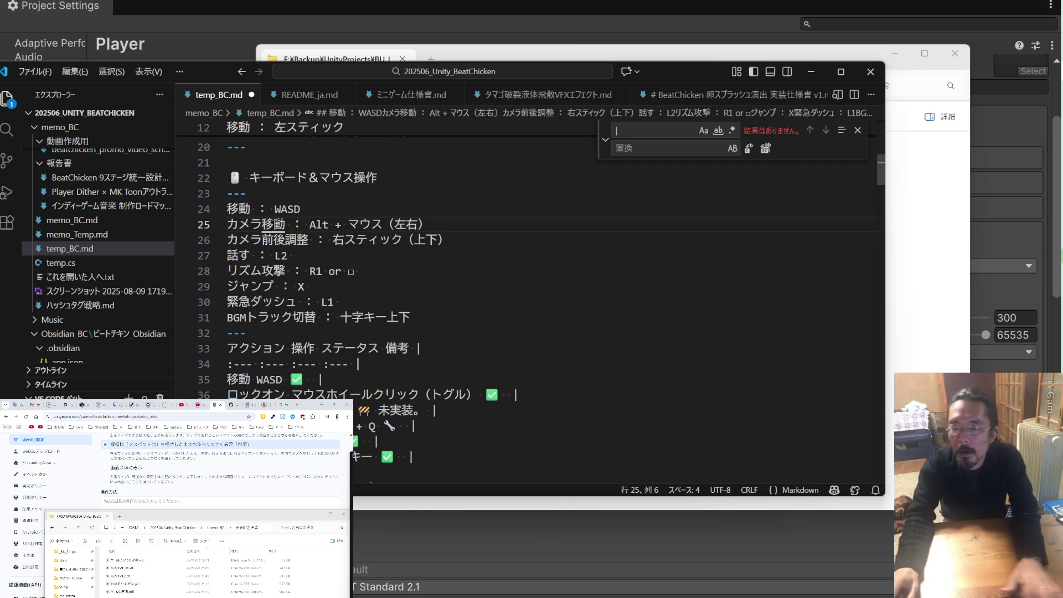
left_click(453, 243)
left_click_drag(465, 239, 227, 240)
key("BackSpace")
key("BackSpace")
key("shift+Left")
key("shift+Left")
key("shift+Left")
key("BackSpace")
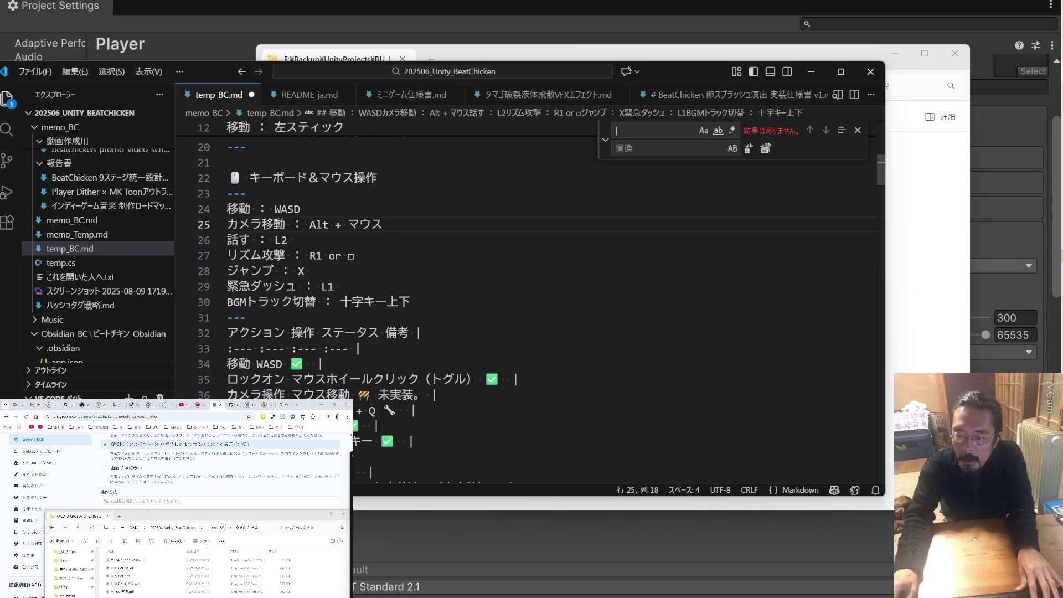
scroll(373, 419, "down", 1)
Set the talk key to E and rhythm attack to '左クリック or Q'
double_click(370, 440)
double_click(281, 209)
type("E")
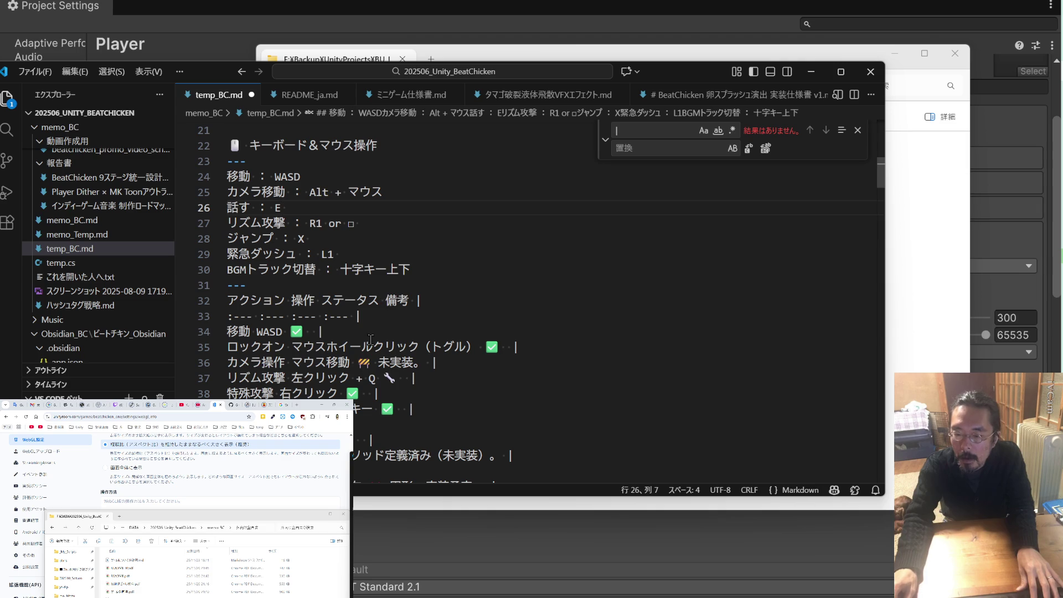
left_click_drag(347, 378, 291, 377)
key("ctrl+c")
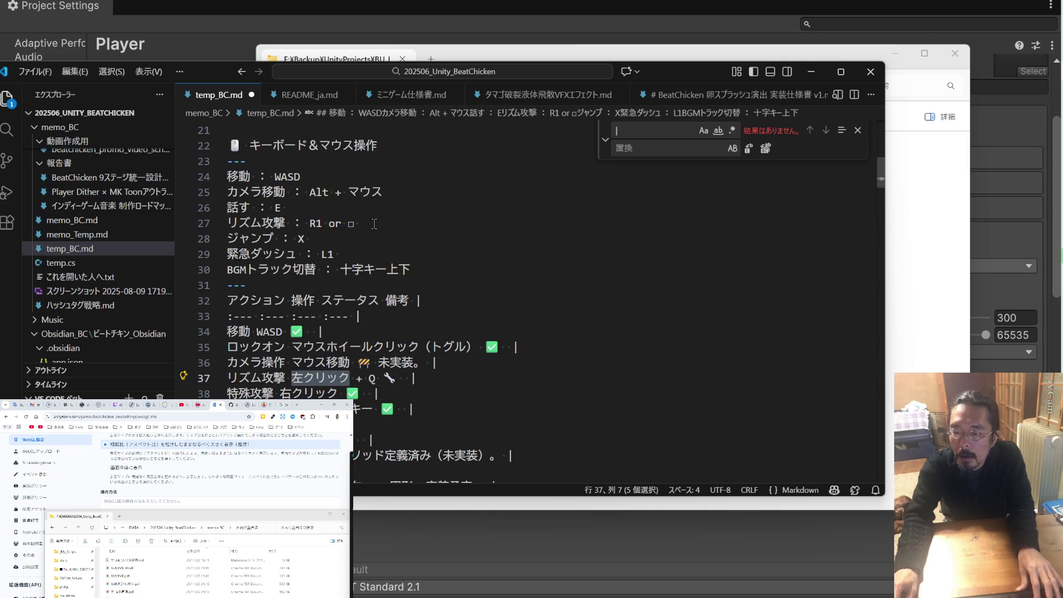
left_click_drag(359, 223, 308, 224)
key("ctrl+v")
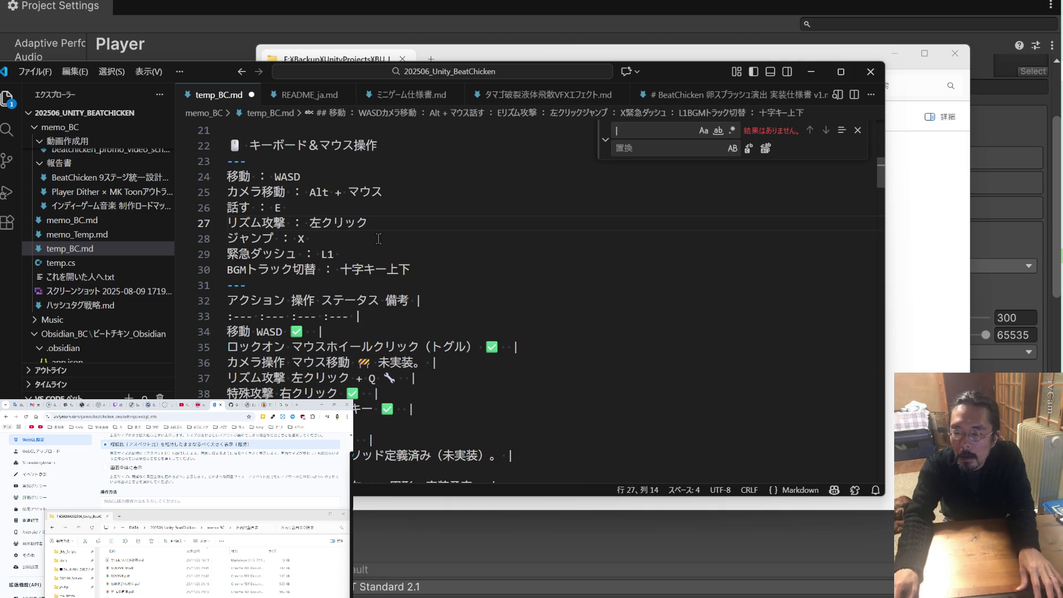
left_click_drag(378, 379, 370, 379)
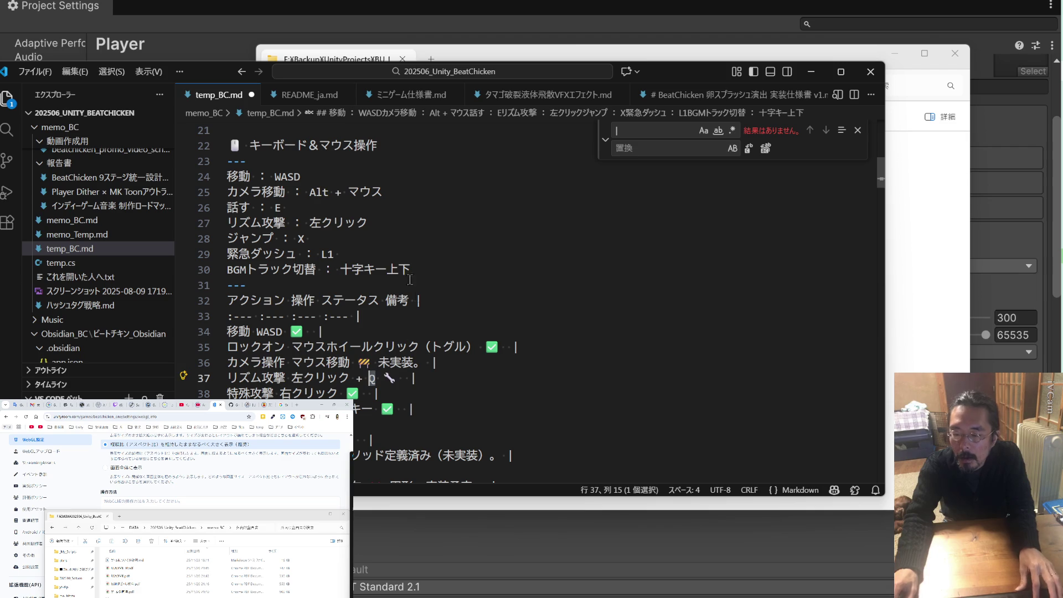
double_click(338, 223)
left_click(399, 227)
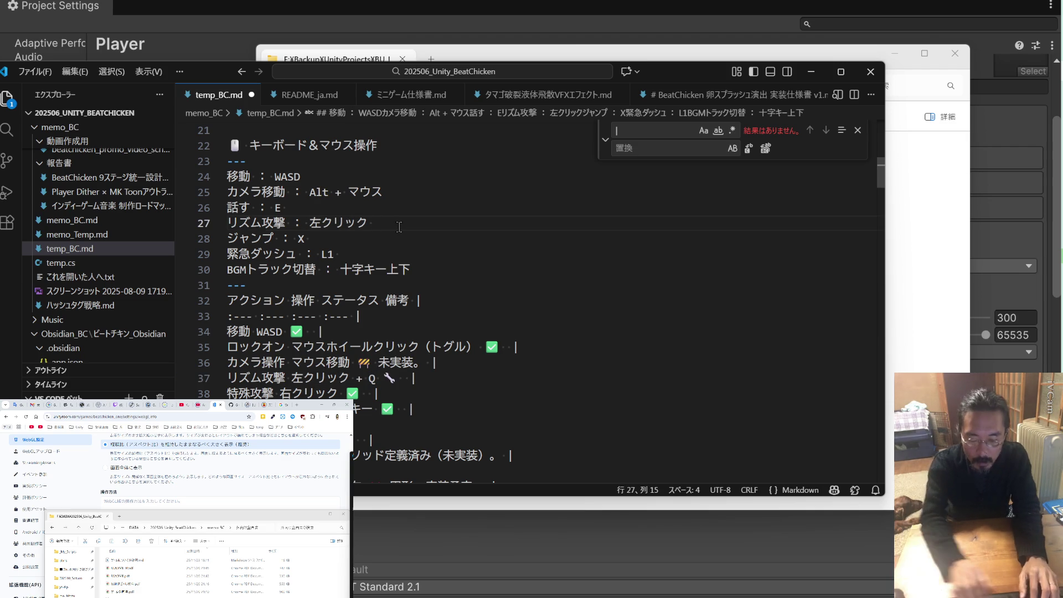
type("or Q")
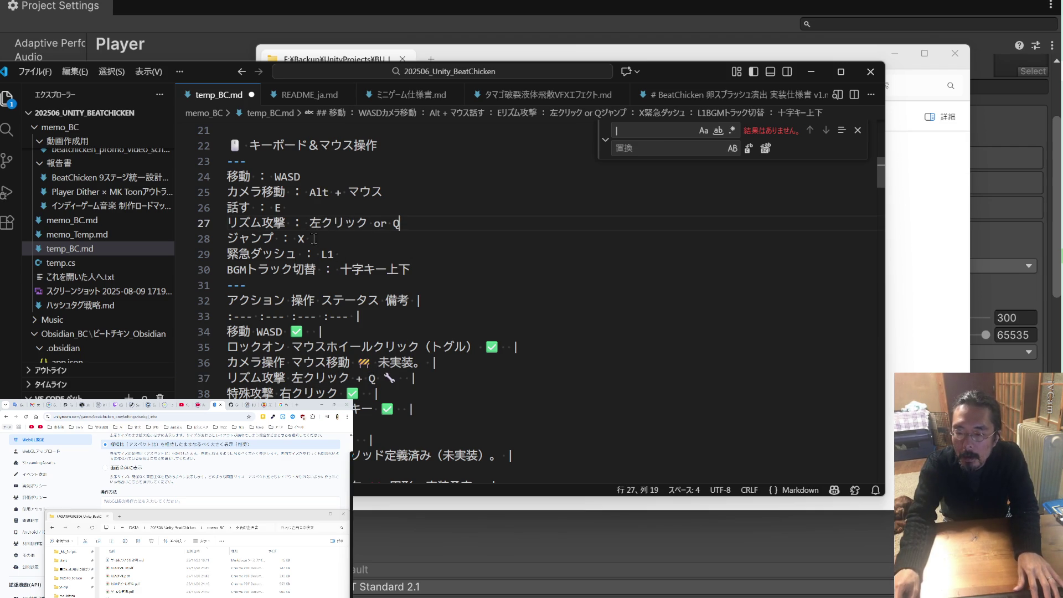
Set jump to スペースキー and emergency dash to Shift
double_click(369, 409)
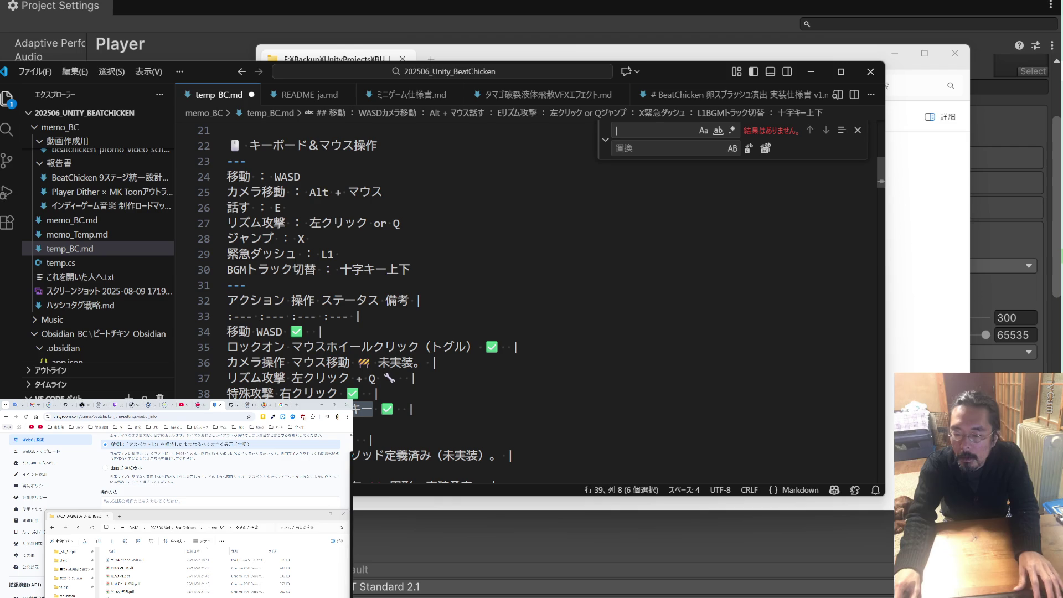
double_click(301, 239)
type("スペースキー")
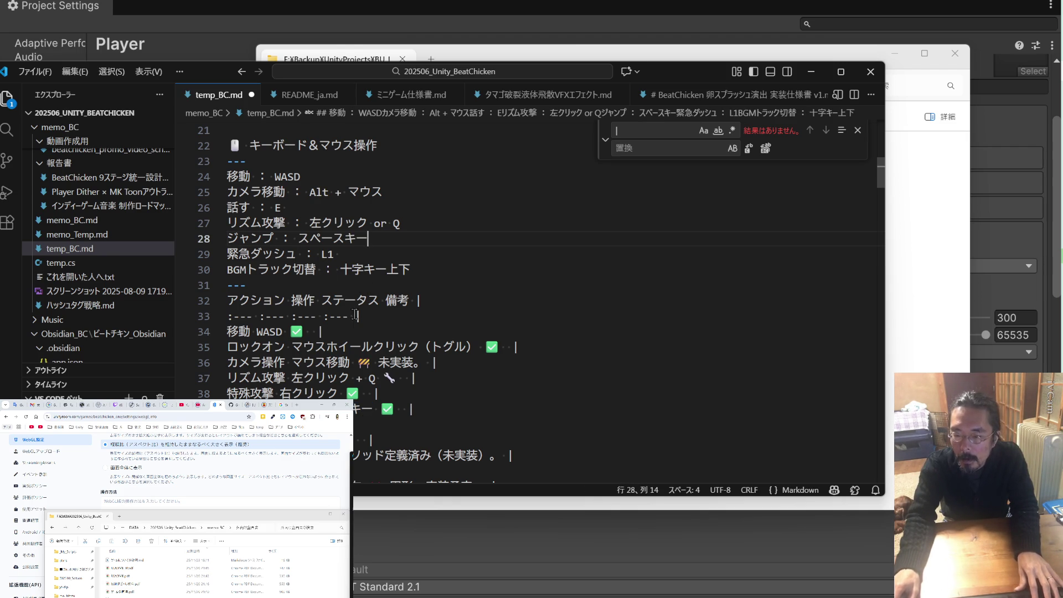
double_click(281, 424)
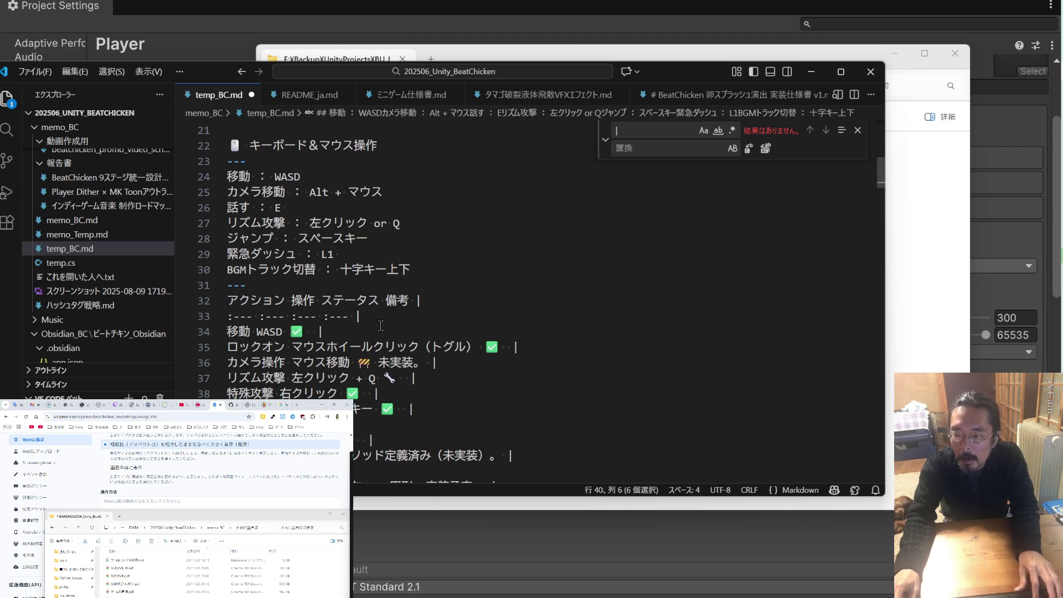
left_click_drag(340, 253, 329, 253)
type("Shift")
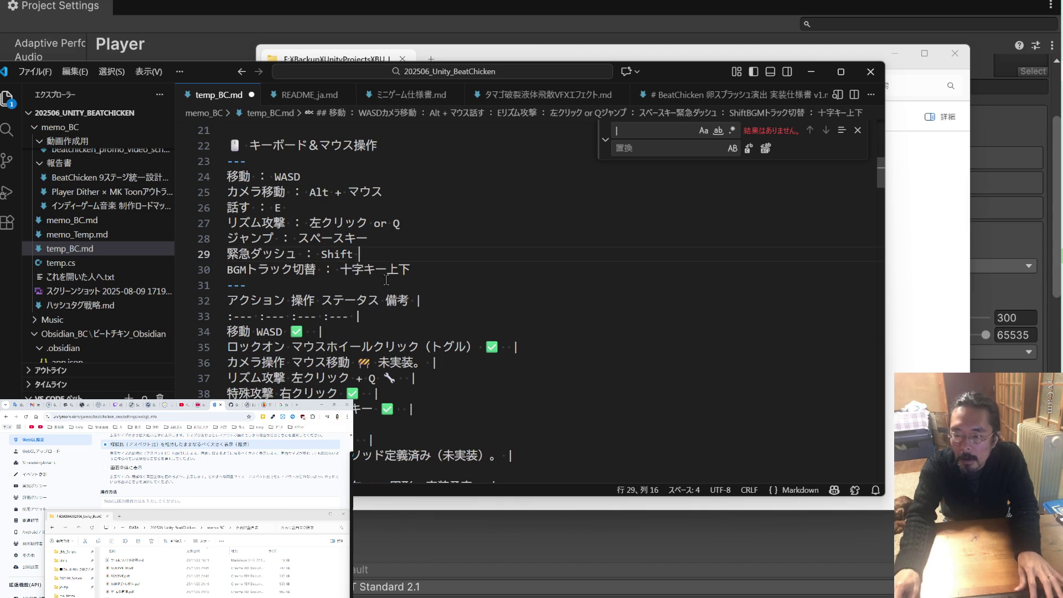
scroll(364, 374, "down", 2)
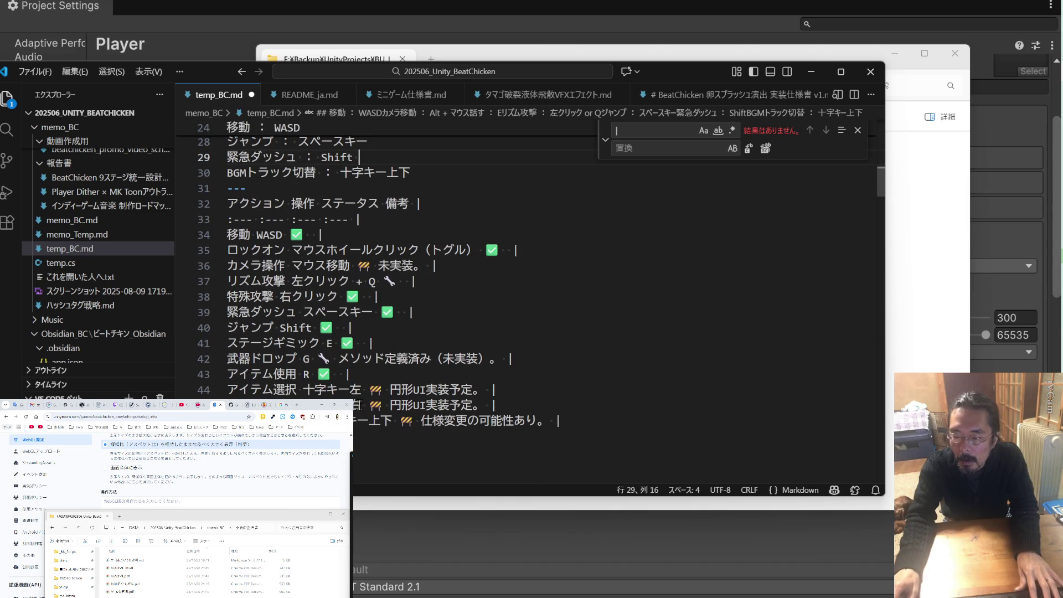
Change the BGM track-switch binding to 矢印キー上下 and save temp_BC.md
double_click(382, 420)
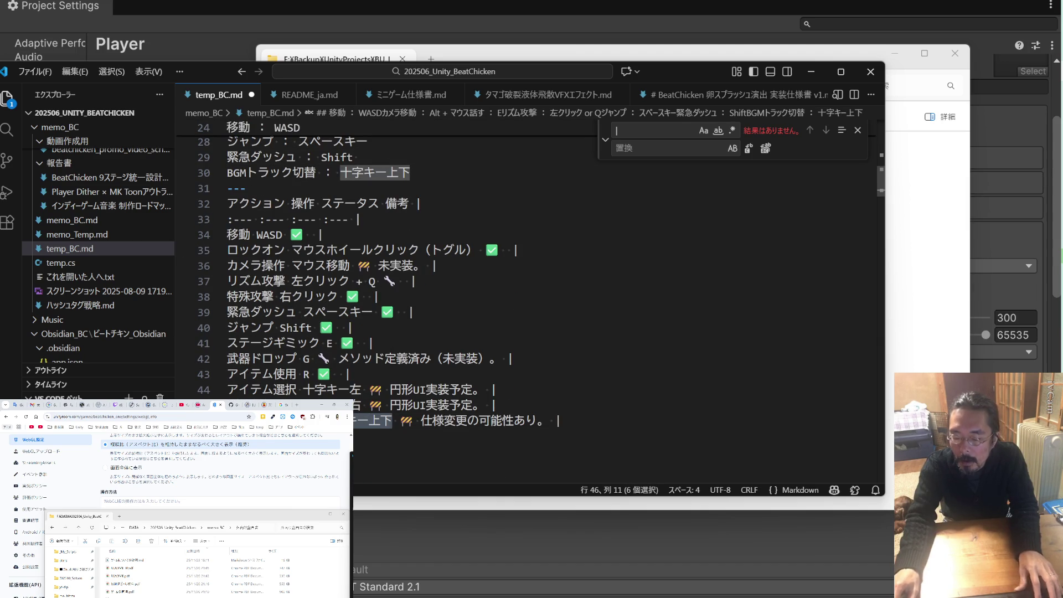
scroll(371, 375, "up", 2)
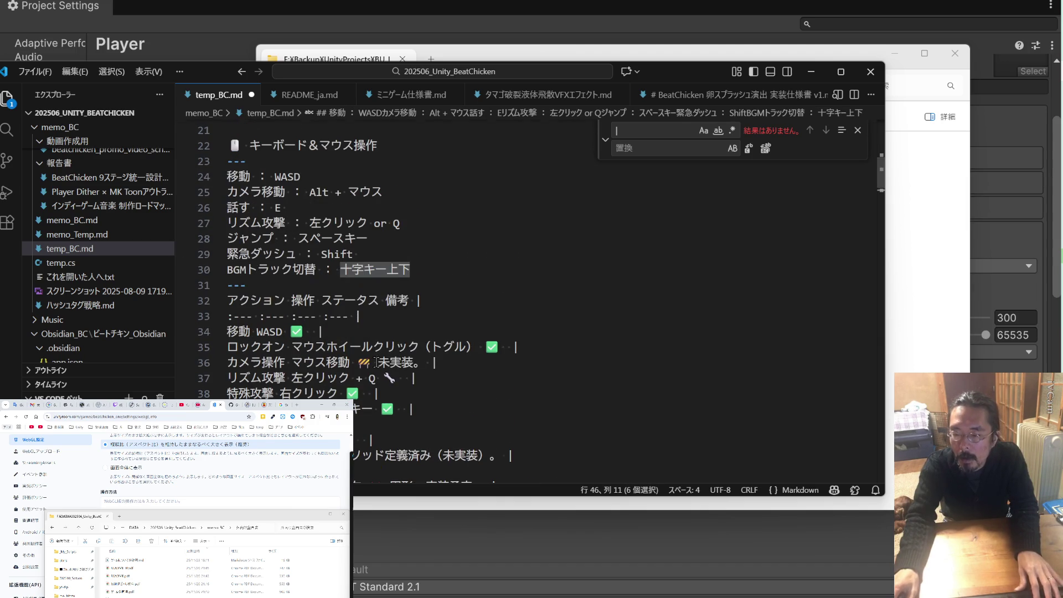
left_click(413, 268)
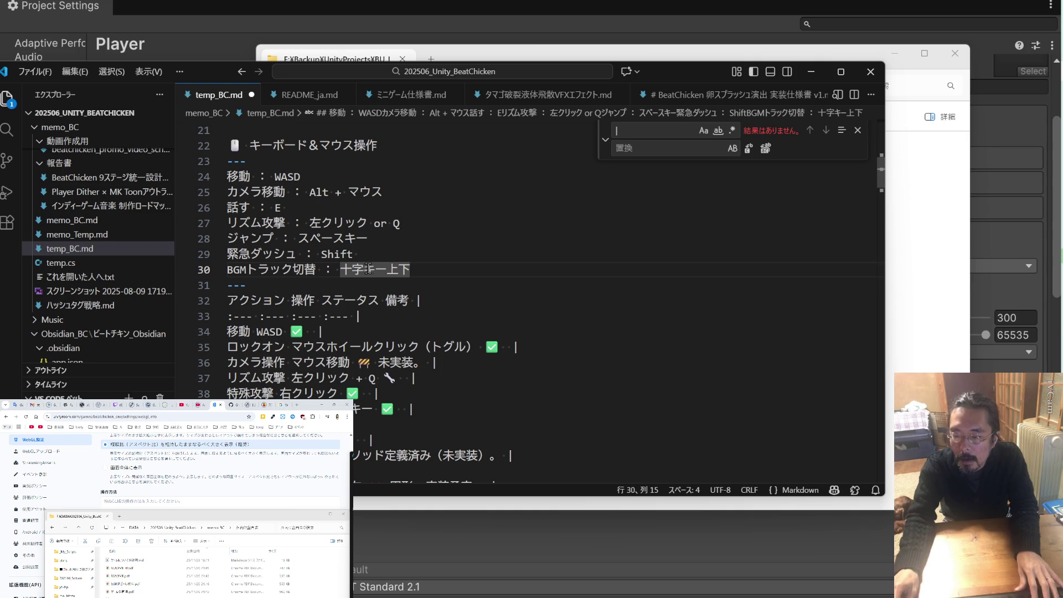
key("BackSpace")
key("BackSpace")
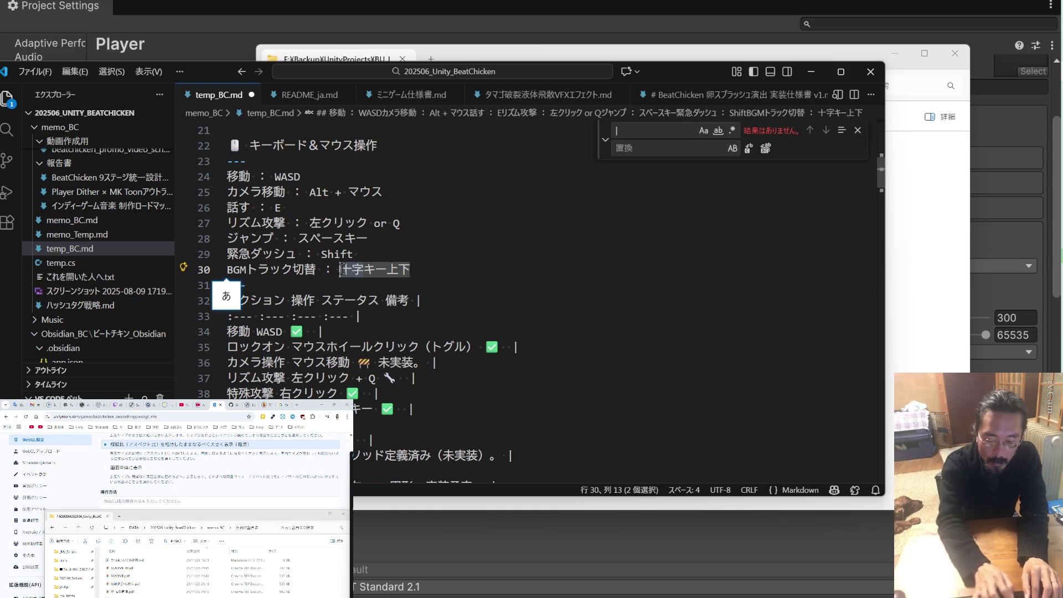
type("やじ")
key("BackSpace")
key("BackSpace")
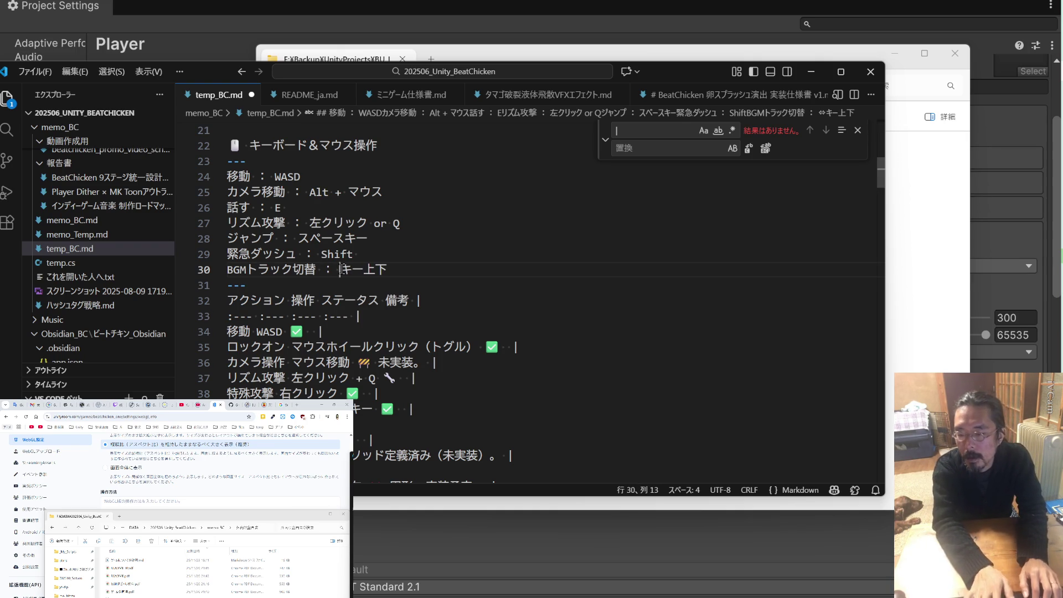
type("yajirushi")
key("space")
key("space")
key("space")
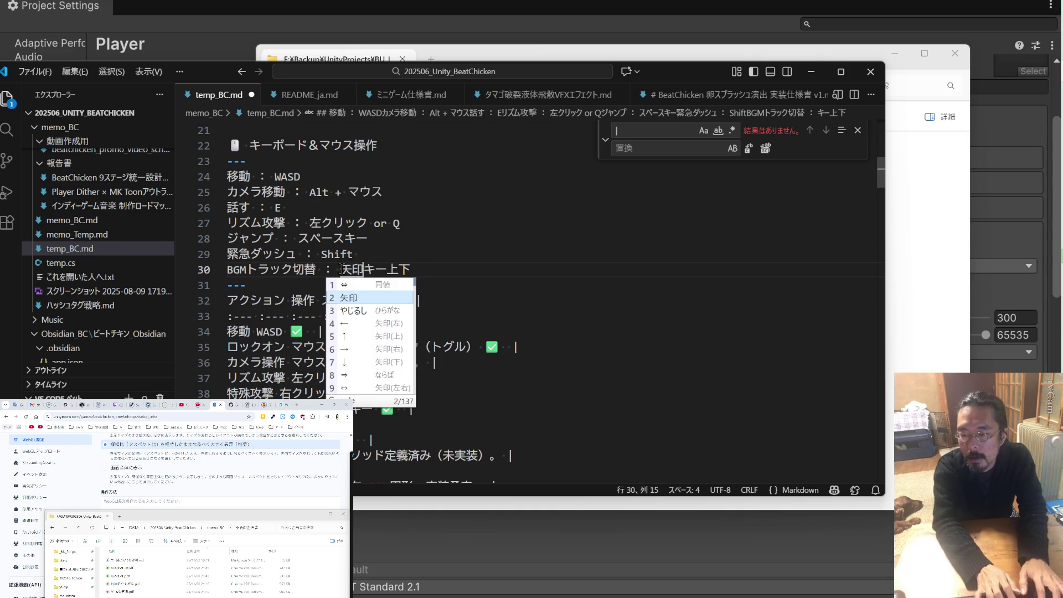
key("Up")
key("Return")
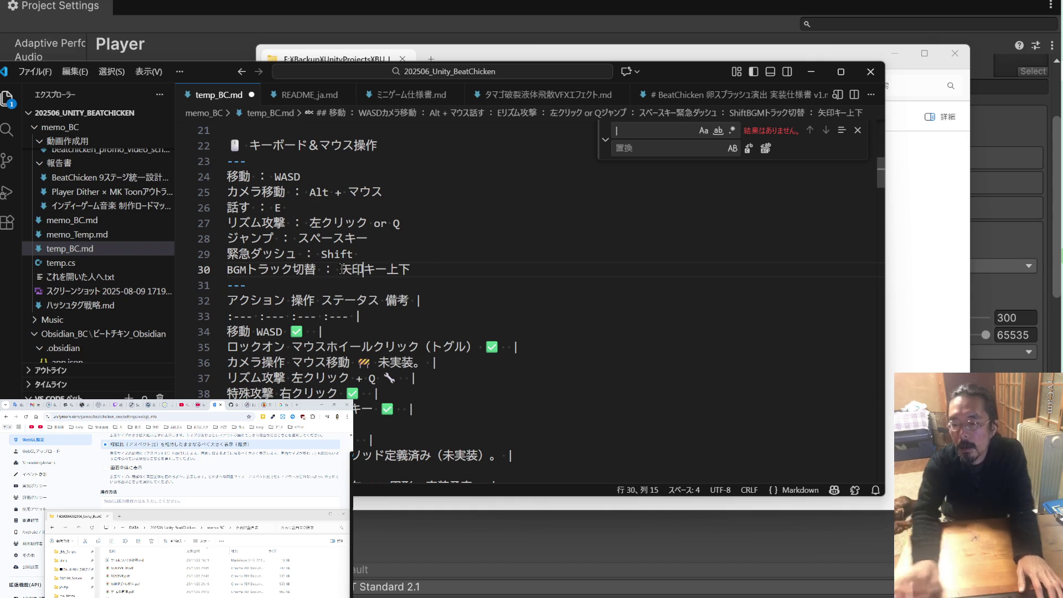
double_click(357, 272)
key("ctrl+s")
Select the old action-status table below the keyboard list
scroll(375, 443, "down", 2)
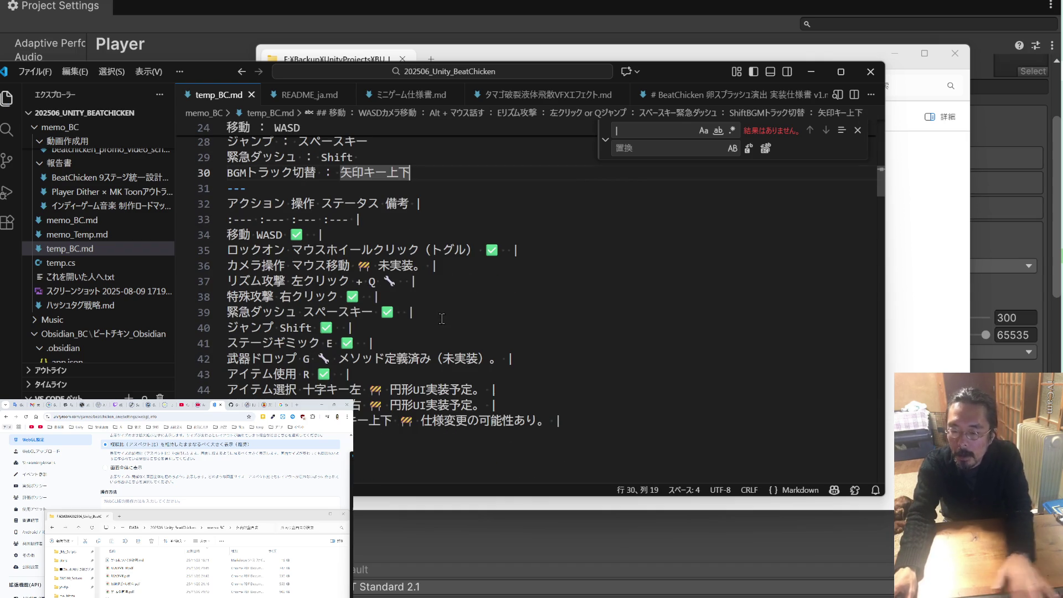
left_click(356, 445)
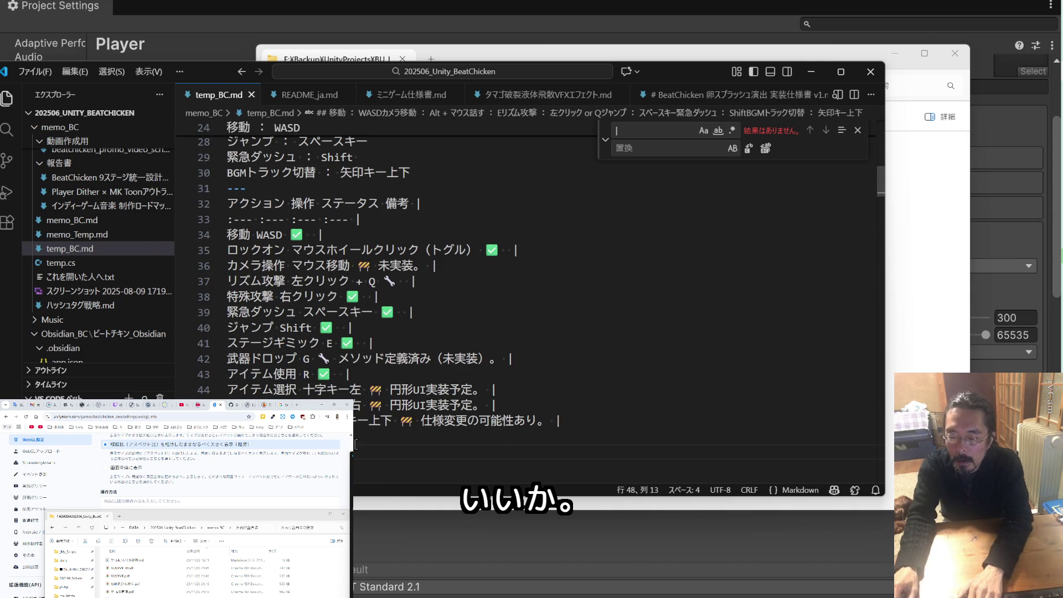
mouse_move(356, 449)
left_mouse_down()
mouse_move(233, 360)
mouse_move(191, 202)
left_mouse_up()
key("BackSpace")
key("Return")
scroll(303, 320, "up", 4)
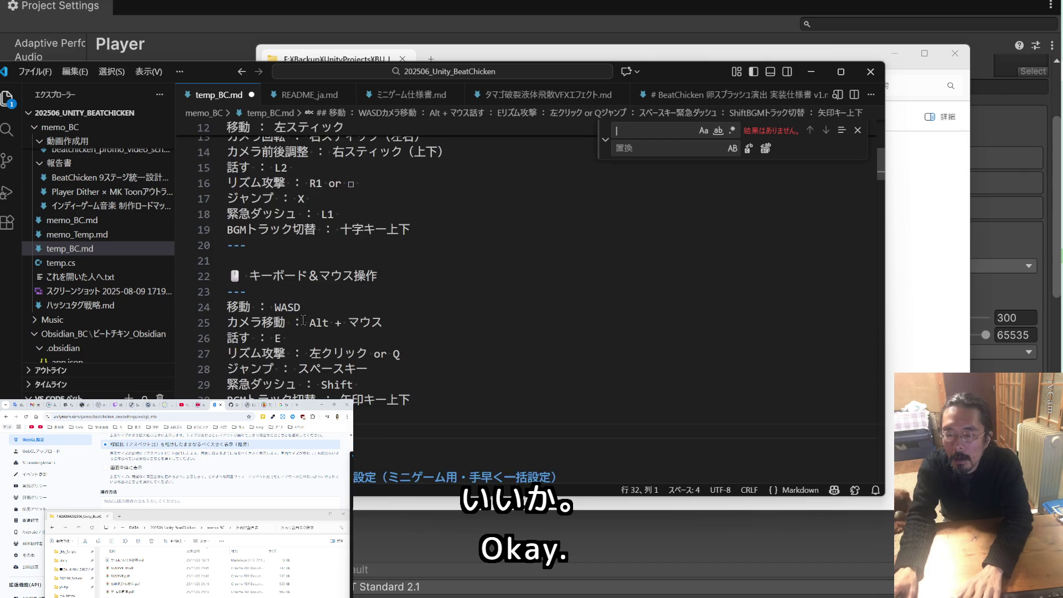
scroll(304, 320, "up", 4)
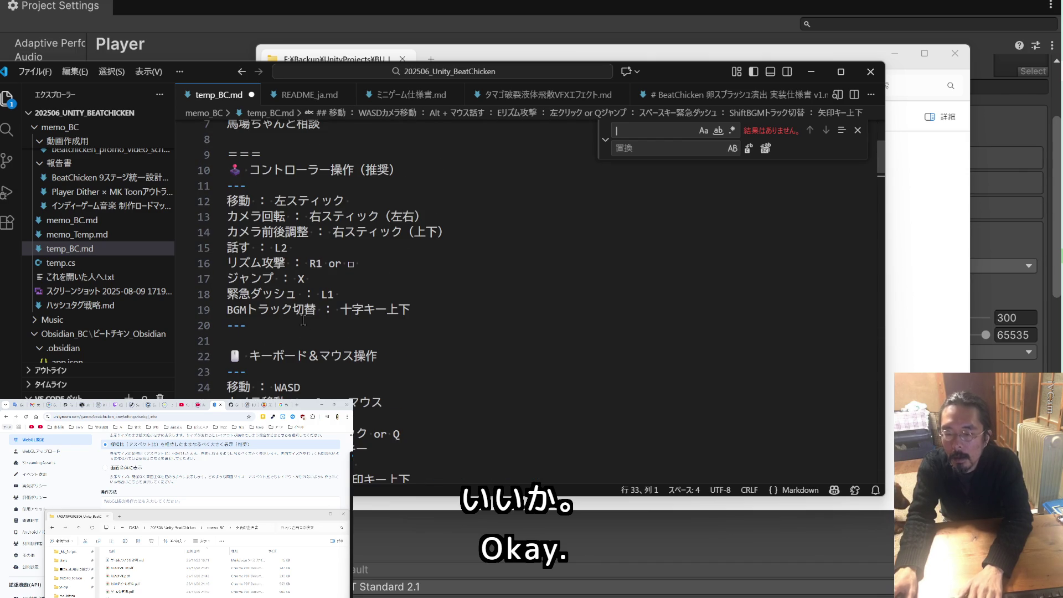
scroll(303, 320, "down", 2)
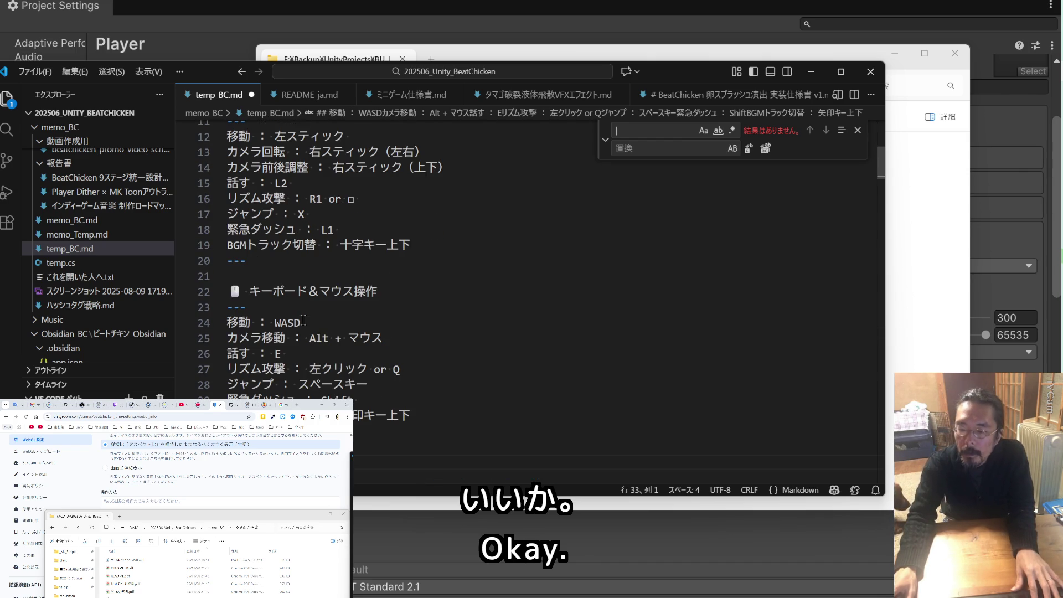
scroll(317, 325, "up", 1)
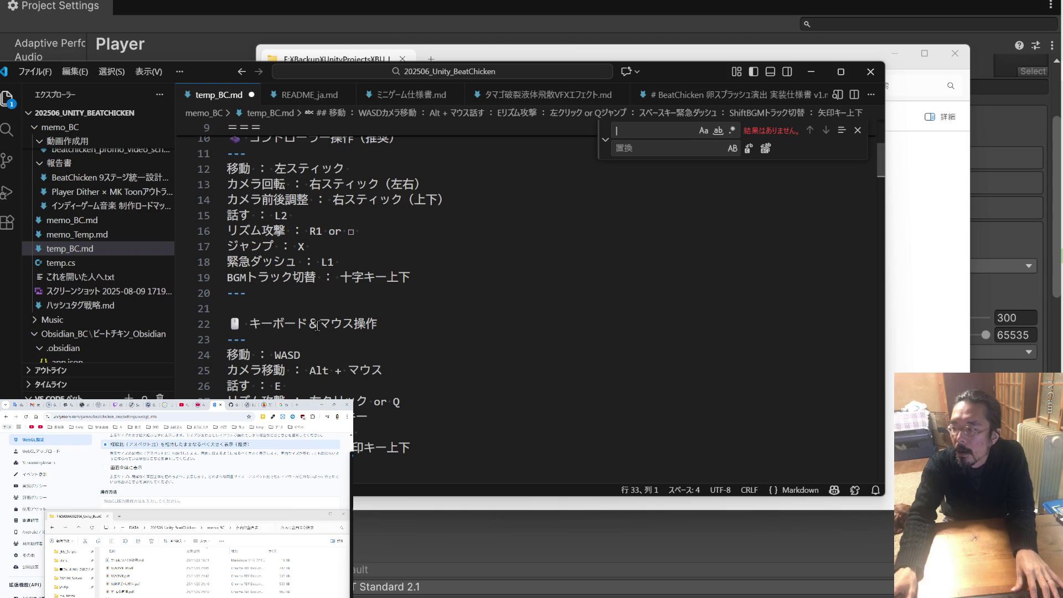
Paste the copied control lists into the 操作方法 field on the WebGL settings page and save
key("shift+Up")
key("shift+Up")
key("shift+Up")
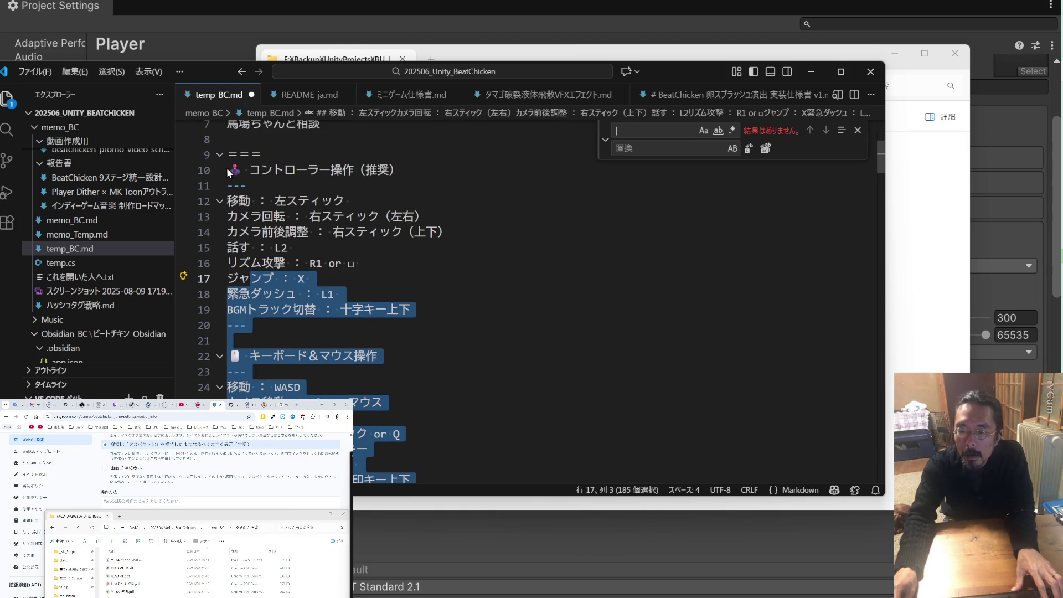
left_click(226, 169, "shift")
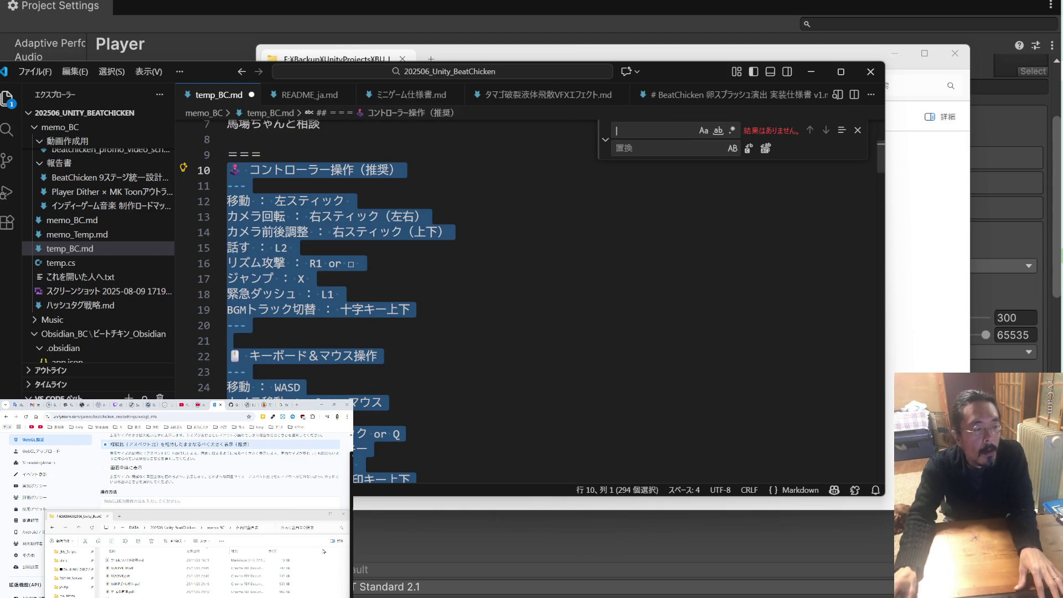
left_click(127, 507)
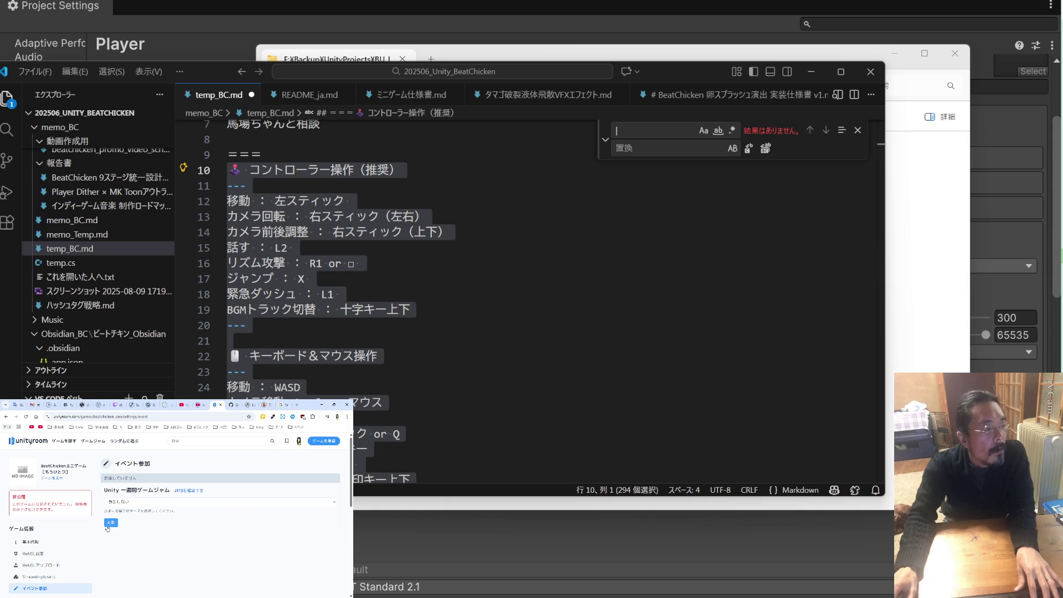
left_click(103, 549)
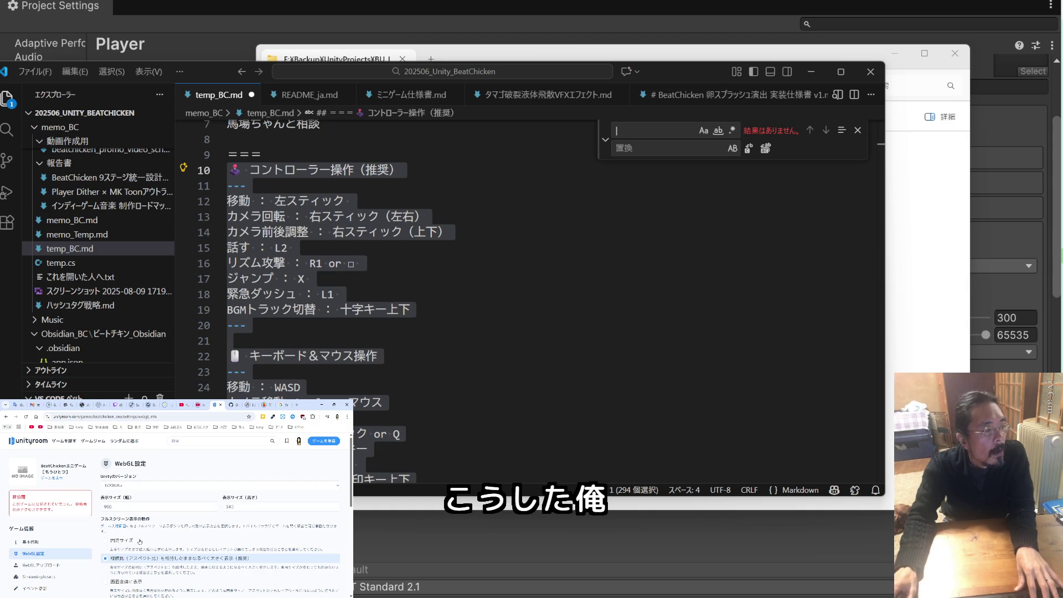
scroll(146, 540, "down", 4)
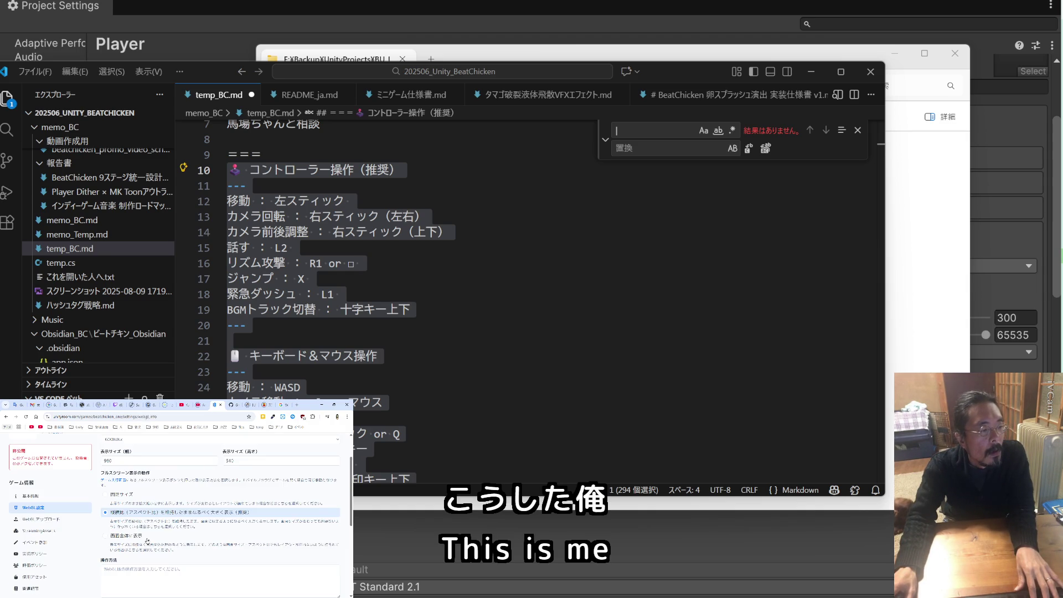
left_click(148, 523)
key("ctrl+v")
scroll(166, 547, "up", 2)
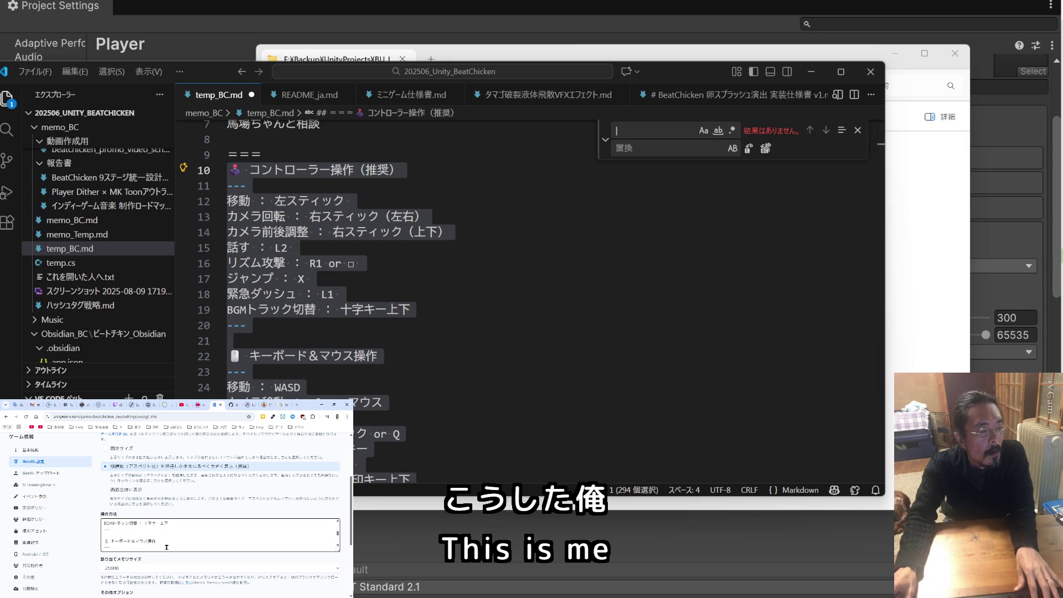
scroll(166, 547, "down", 4)
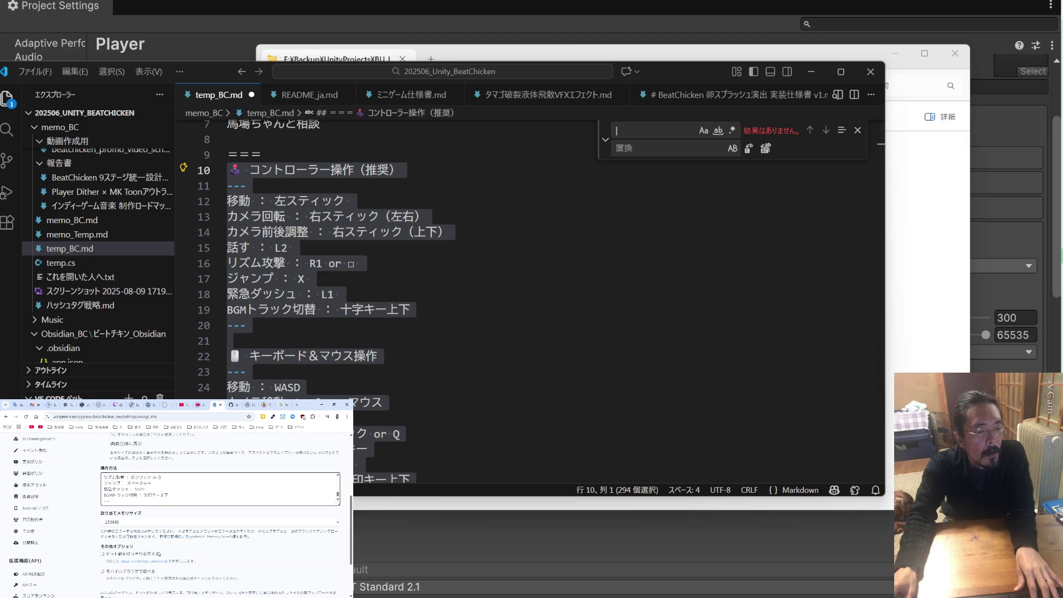
scroll(159, 553, "down", 2)
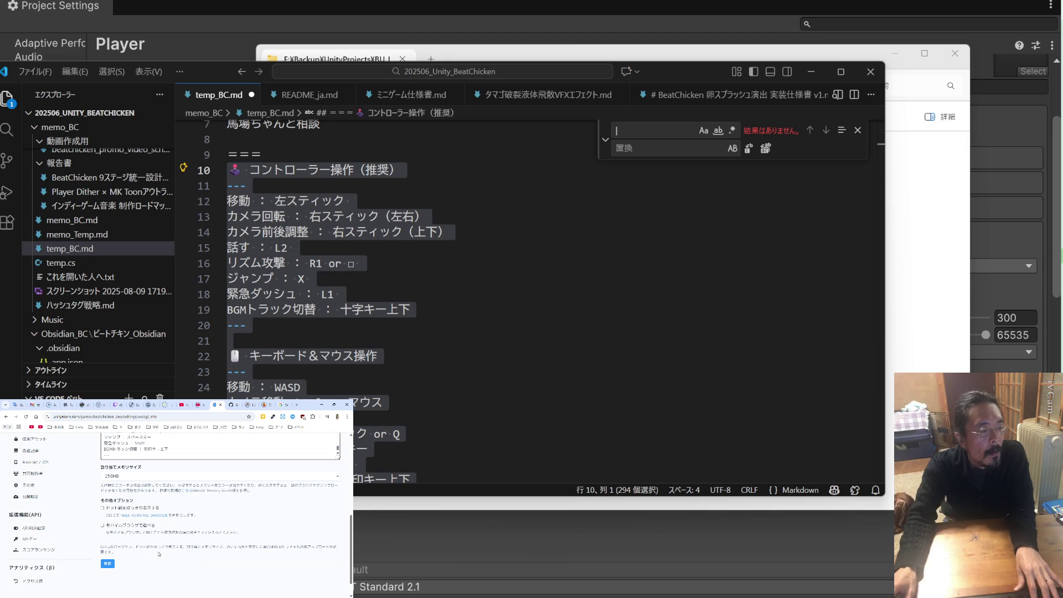
left_click(108, 563)
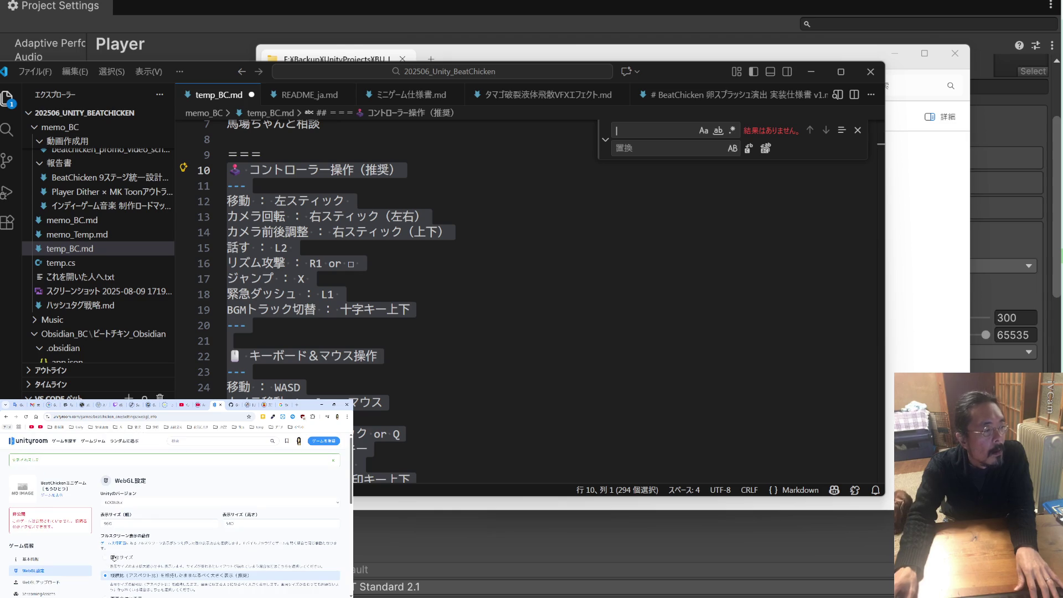
Enter the game in the もうひとつ game jam and save the entry
scroll(111, 556, "down", 2)
left_click(44, 536)
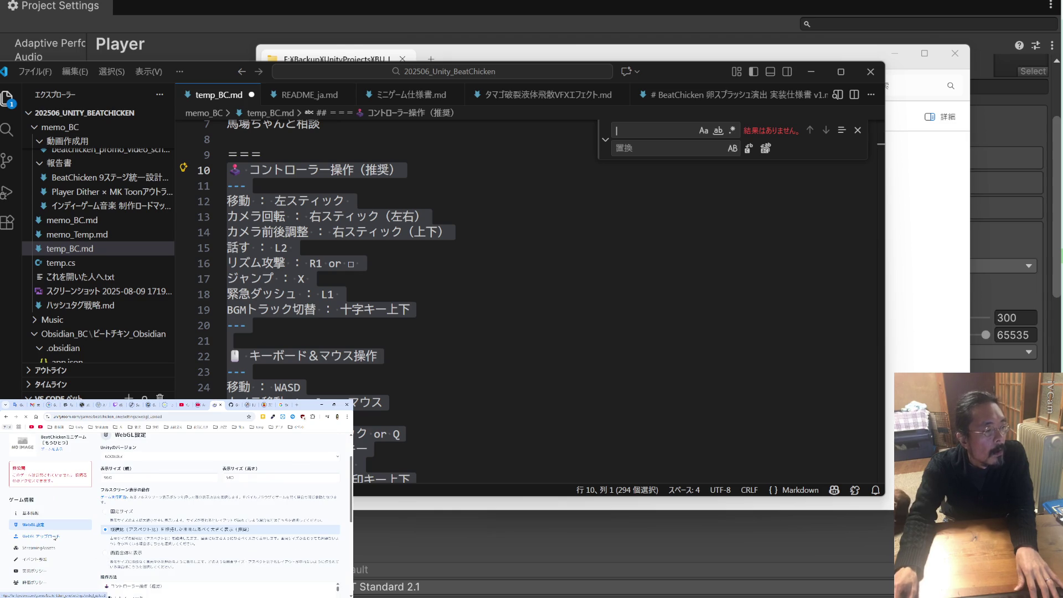
left_click(46, 510)
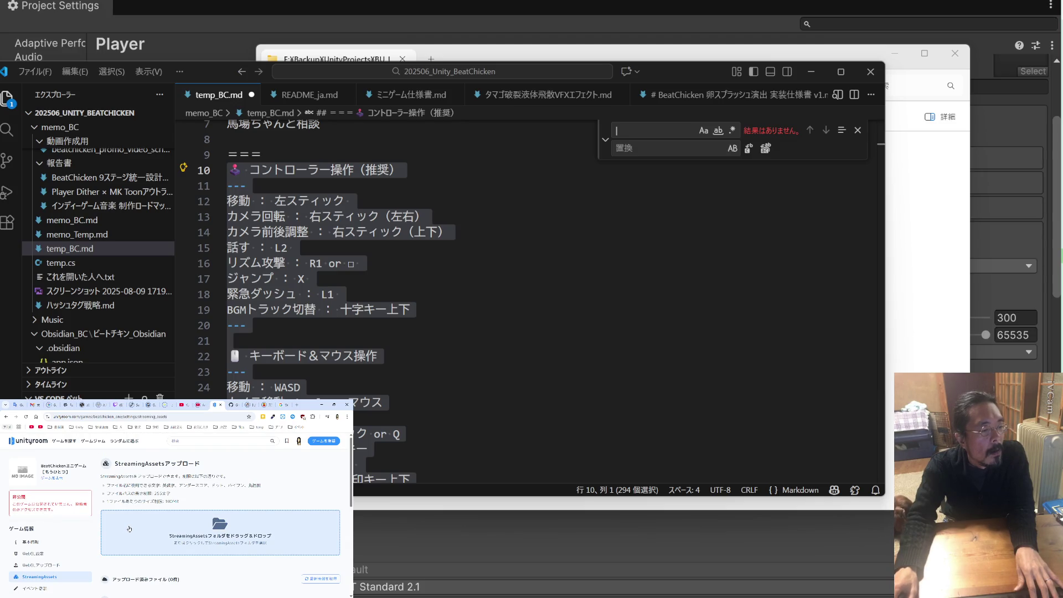
scroll(129, 528, "down", 4)
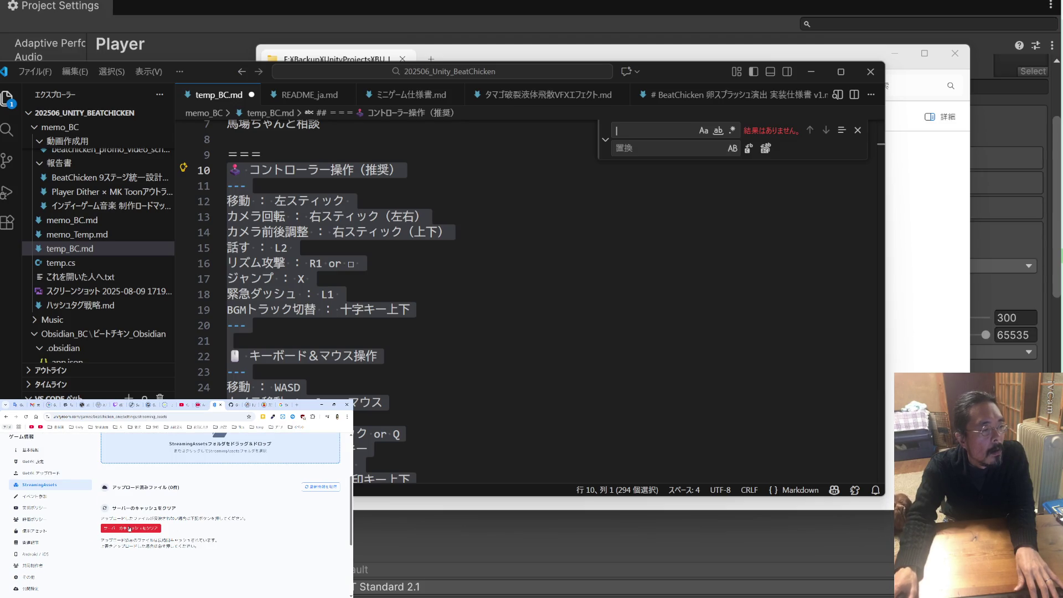
left_click(45, 497)
left_click(124, 504)
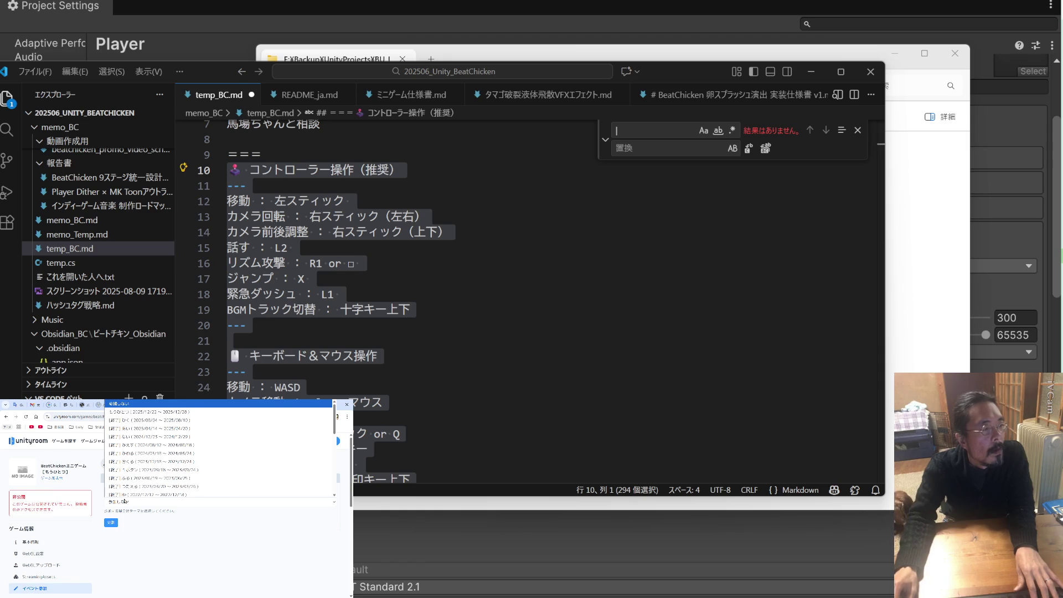
left_click(133, 411)
left_click(113, 521)
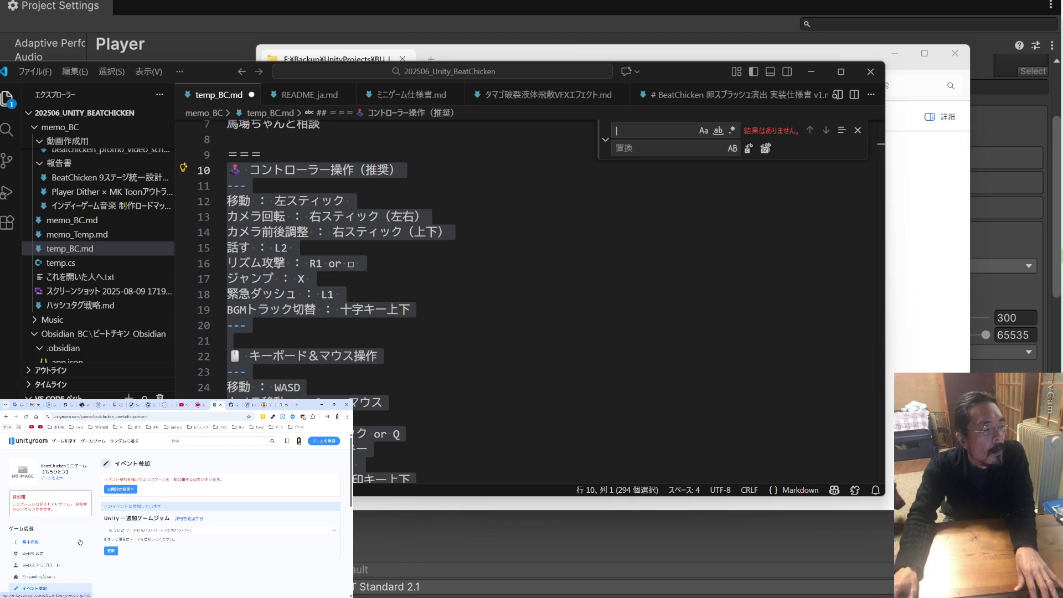
Set the streaming policy to 実況OK and save it
left_click(121, 490)
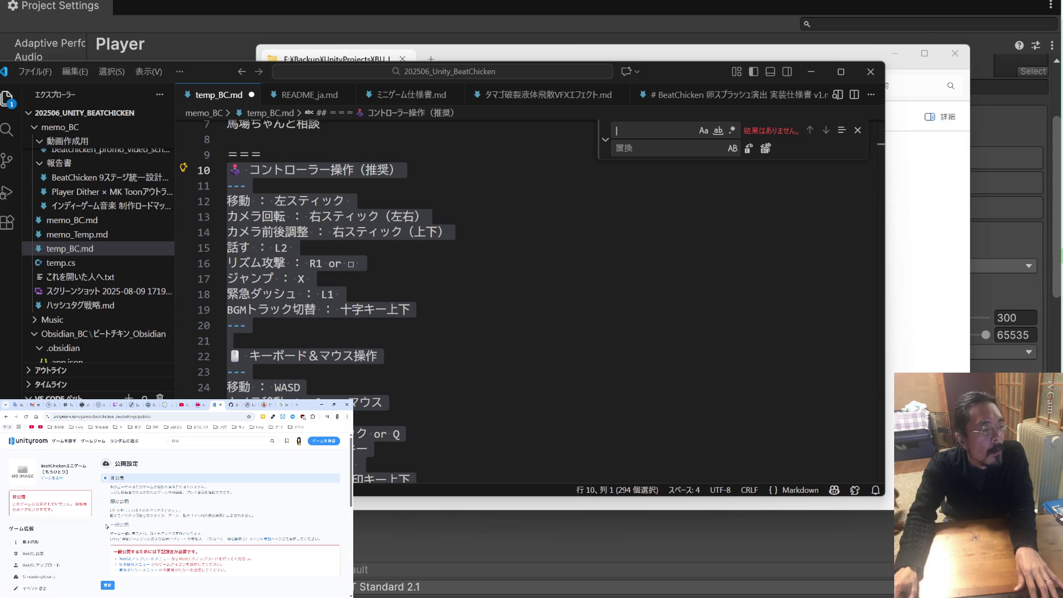
scroll(107, 527, "down", 5)
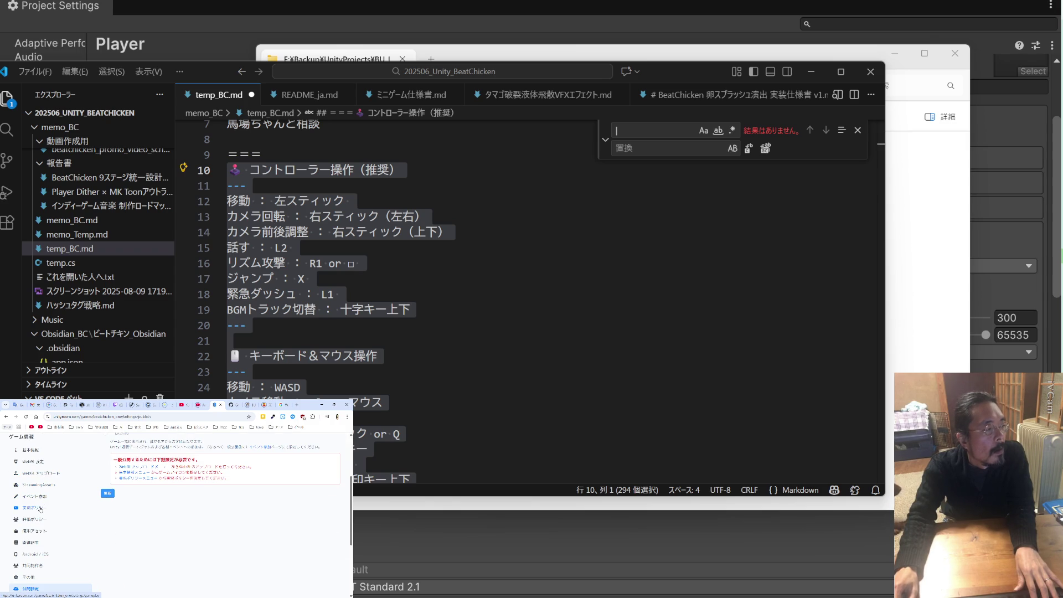
left_click(41, 509)
left_click(104, 489)
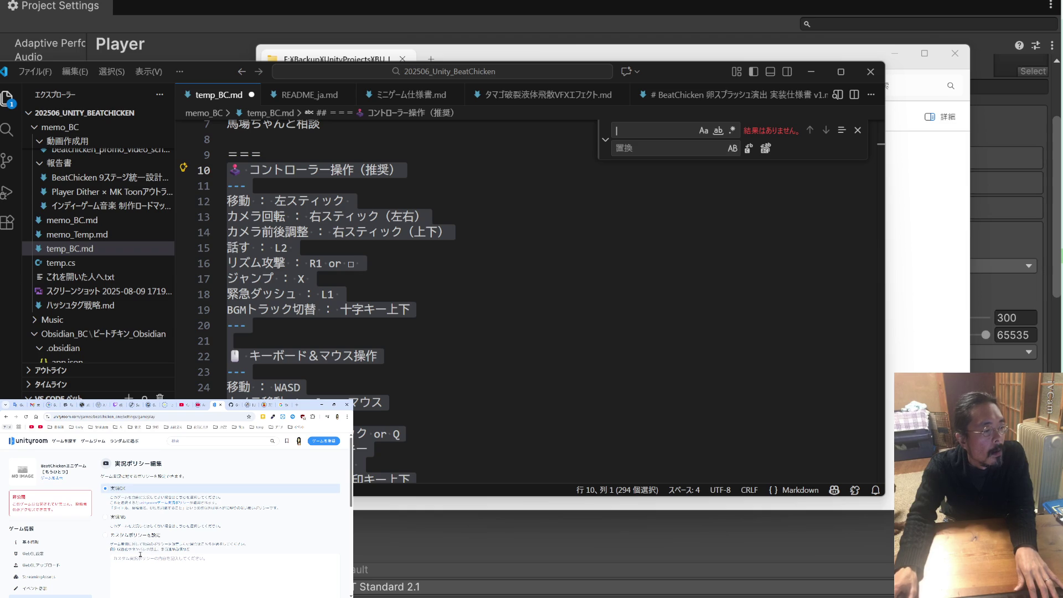
scroll(140, 554, "down", 3)
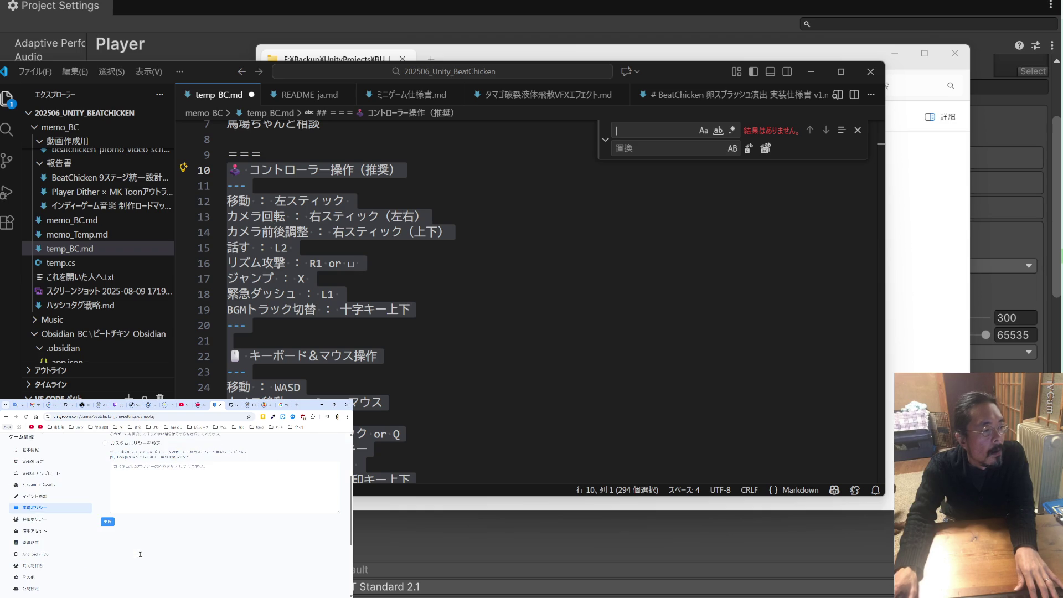
left_click(108, 521)
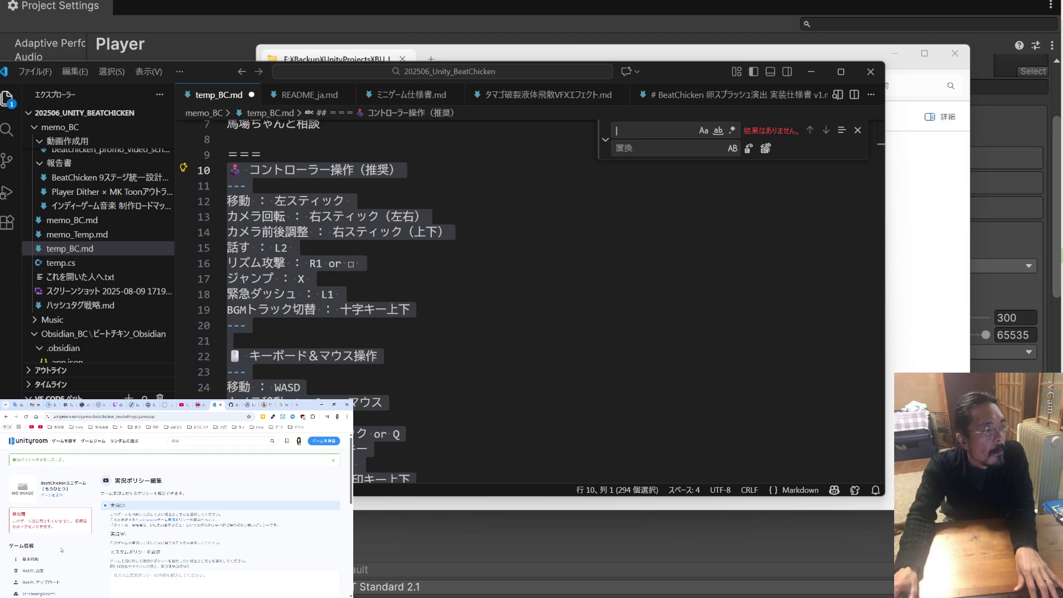
Save the rating policy, then visit the used-assets and related-articles pages
scroll(61, 549, "down", 3)
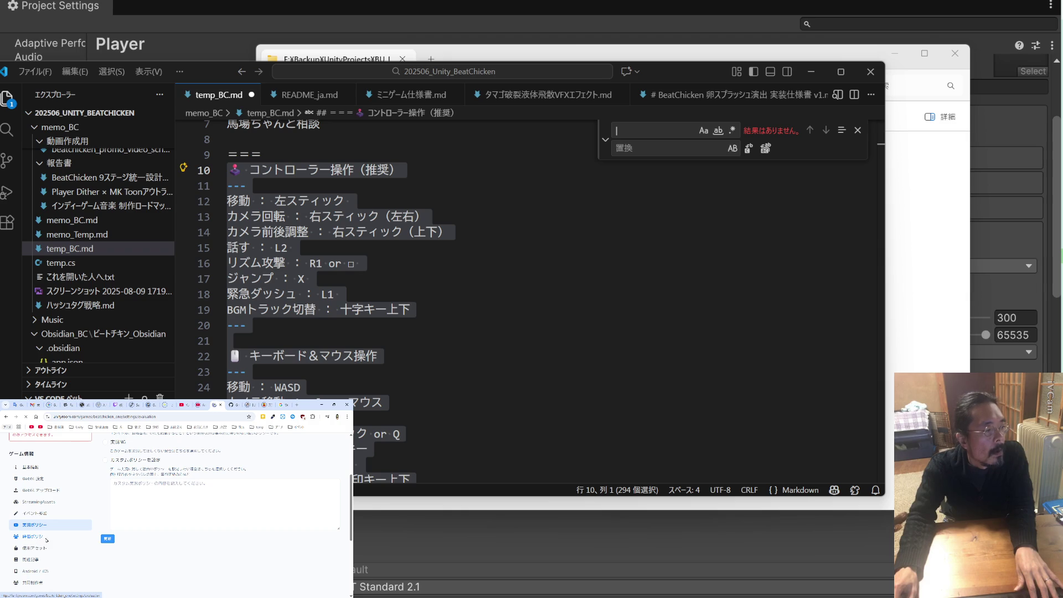
left_click(43, 540)
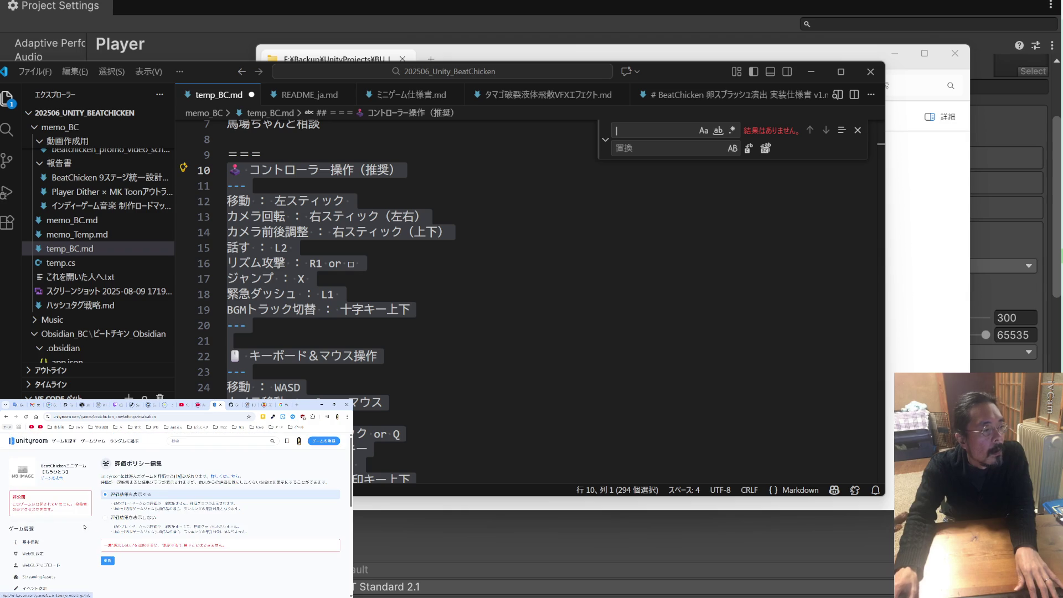
left_click(107, 561)
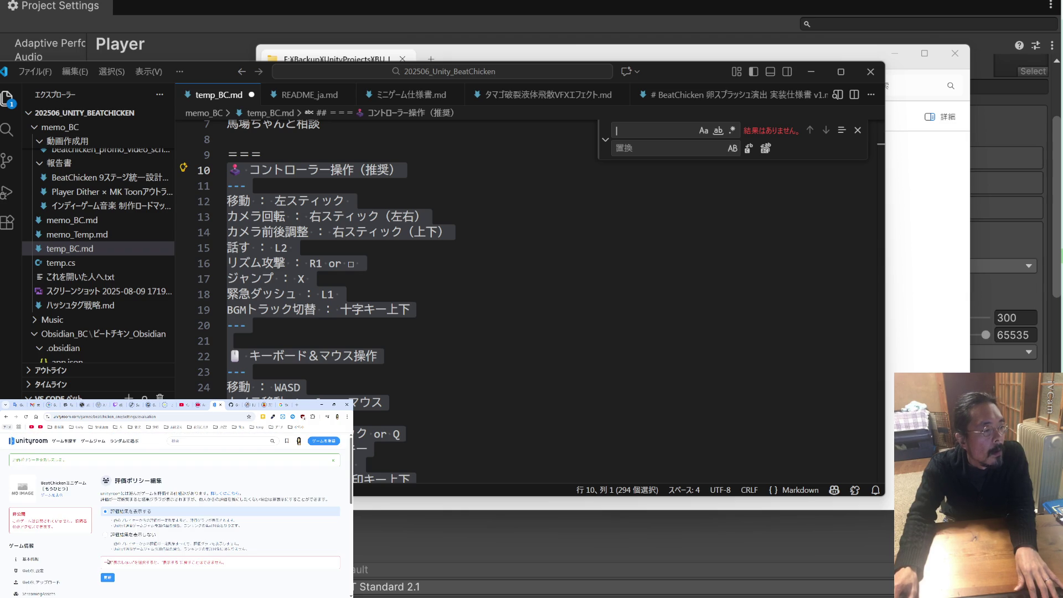
scroll(57, 559, "down", 3)
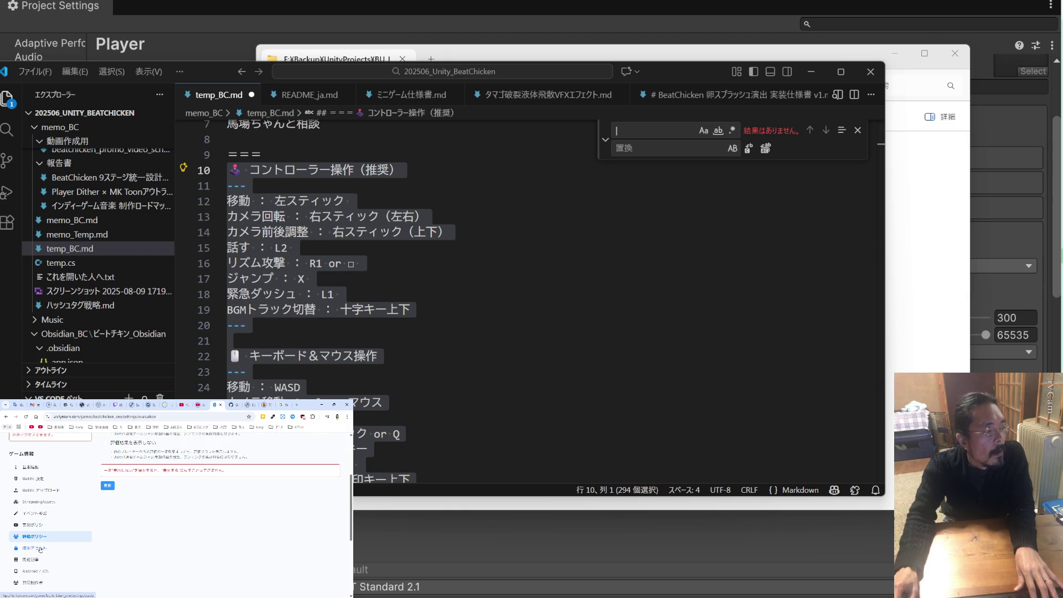
left_click(40, 548)
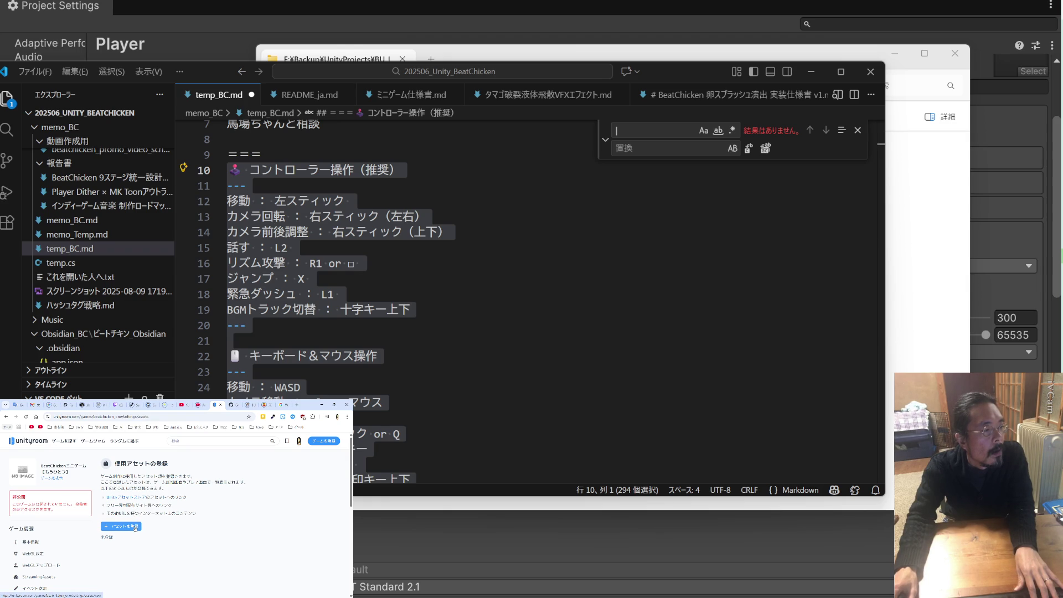
scroll(83, 529, "down", 3)
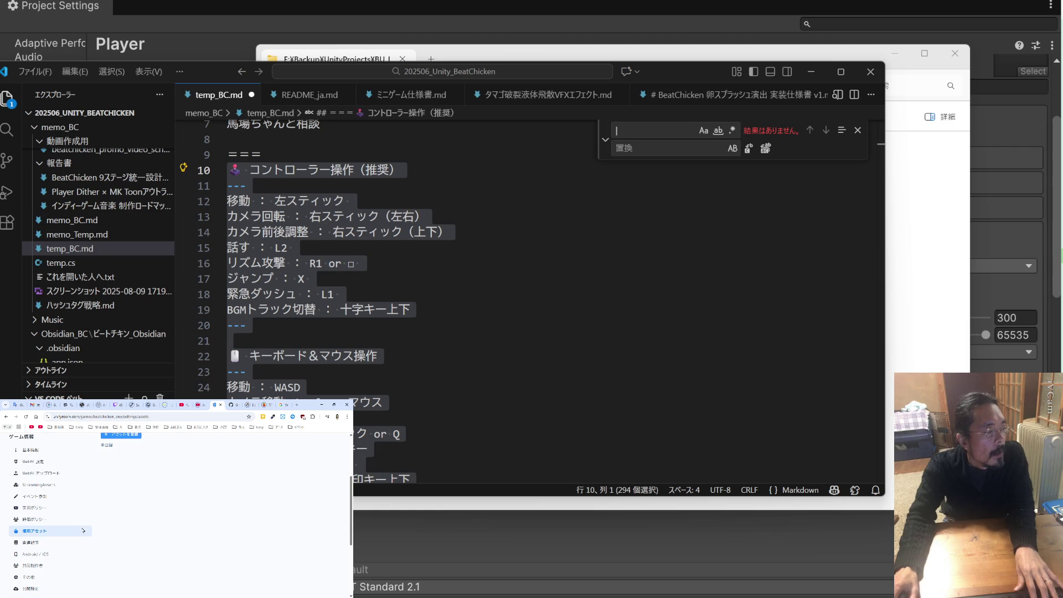
left_click(43, 543)
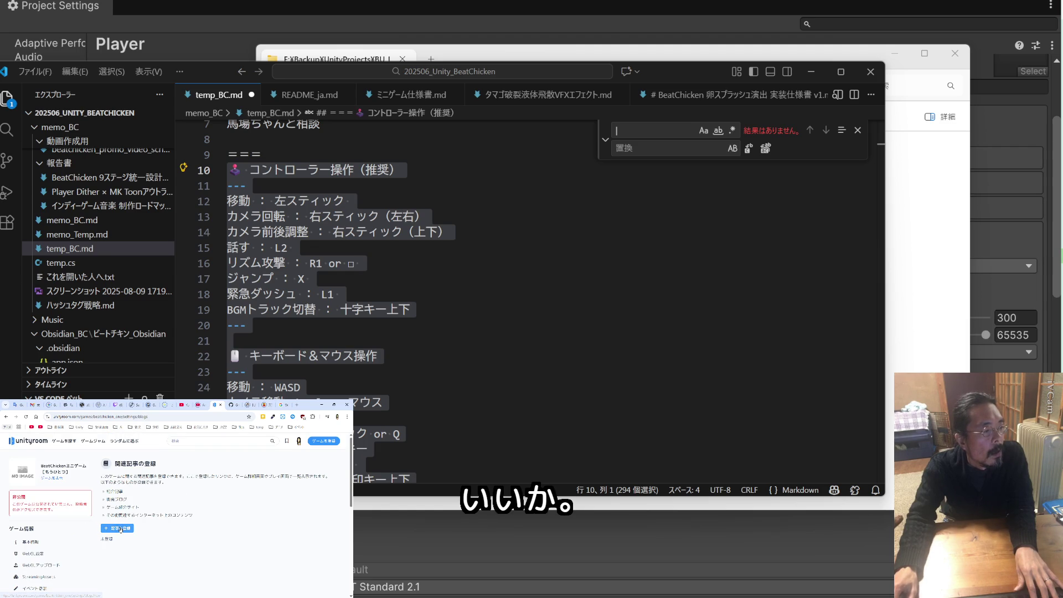
Begin a new related article and dismiss the title suggestions
left_click(121, 529)
left_click(139, 485)
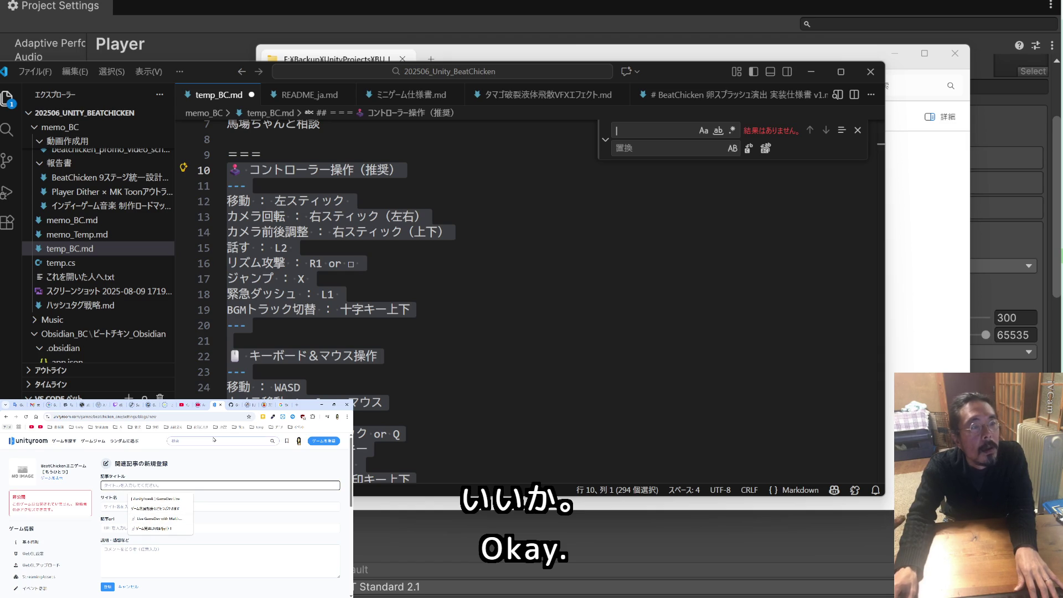
left_click(214, 408)
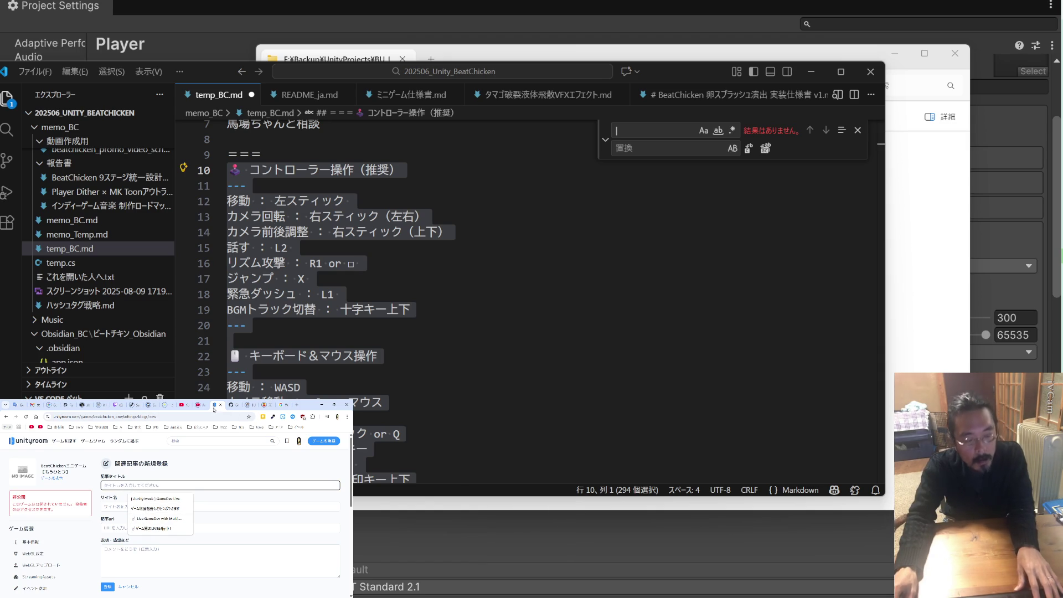
Open the ノコギリは引く瞬間がコツ game page from the posted games list
left_click(27, 440)
left_click(299, 441)
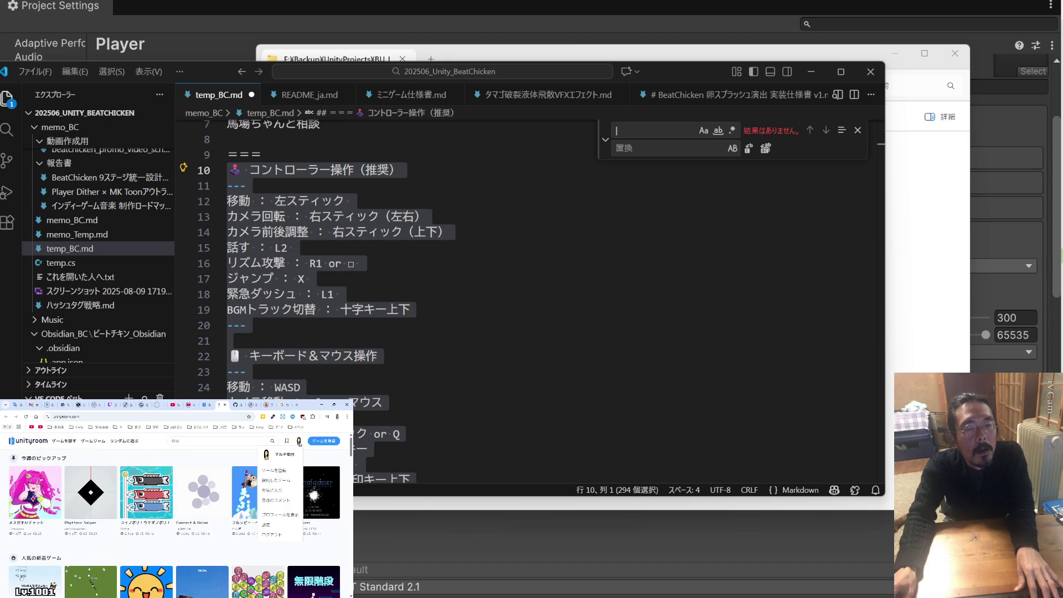
left_click(272, 474)
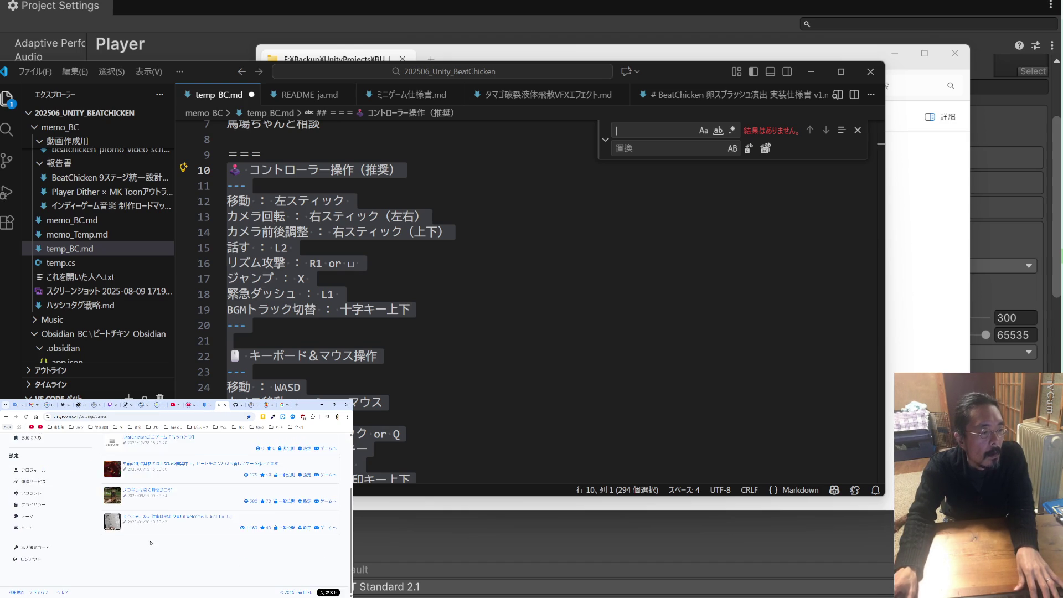
scroll(150, 541, "down", 1)
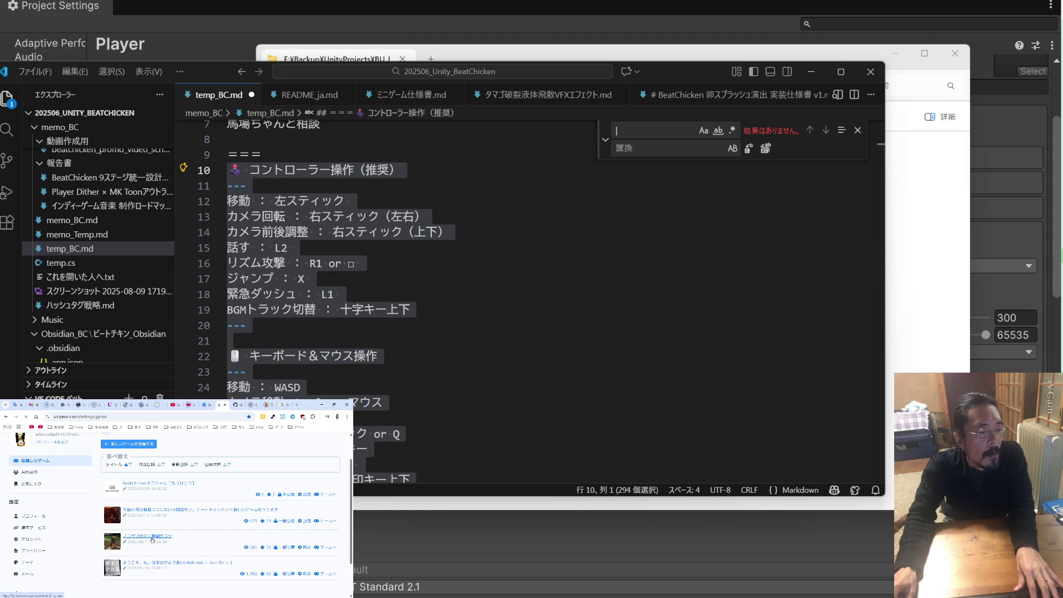
left_click(152, 538)
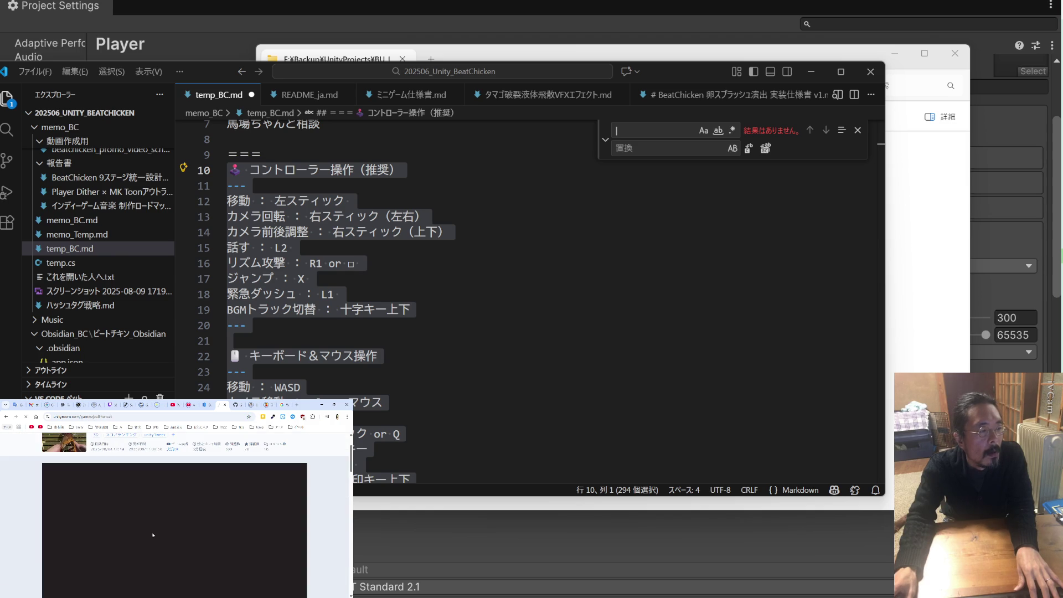
scroll(153, 535, "down", 4)
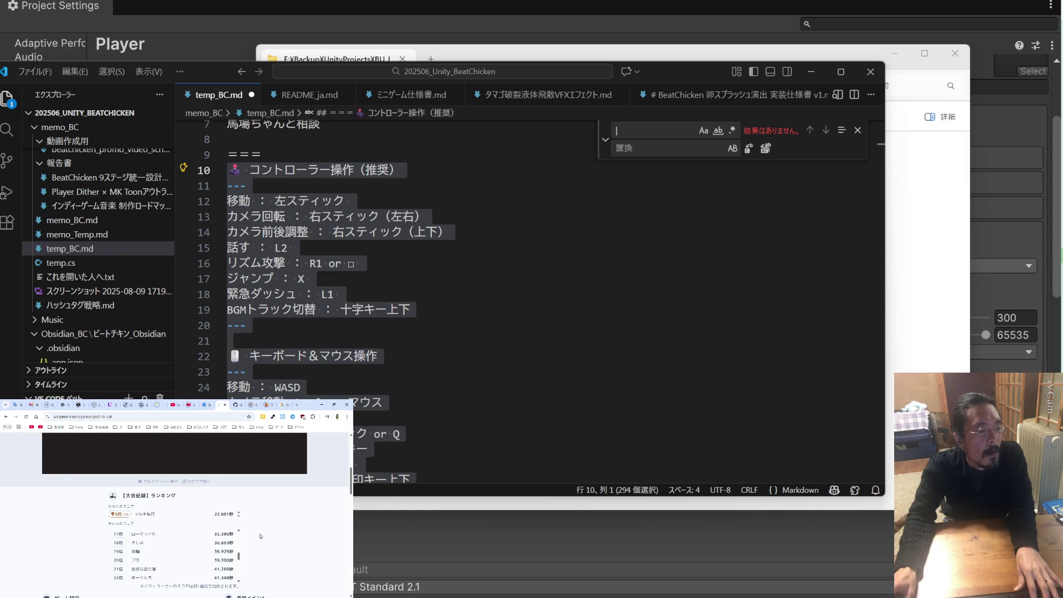
scroll(253, 537, "down", 5)
scroll(277, 515, "up", 10)
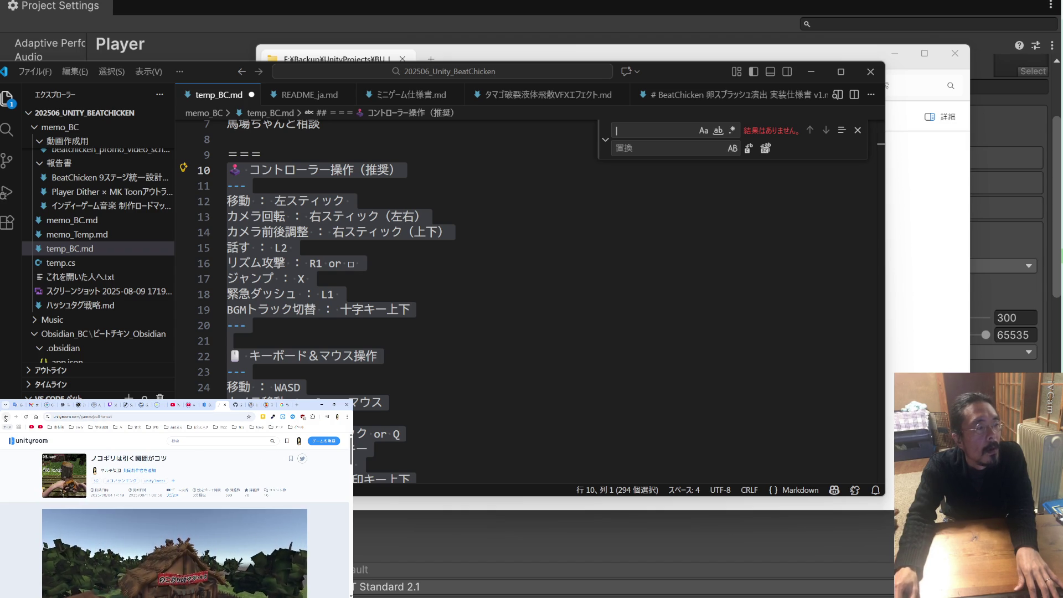
Go back to the posted games list and open that game's settings
left_click(299, 442)
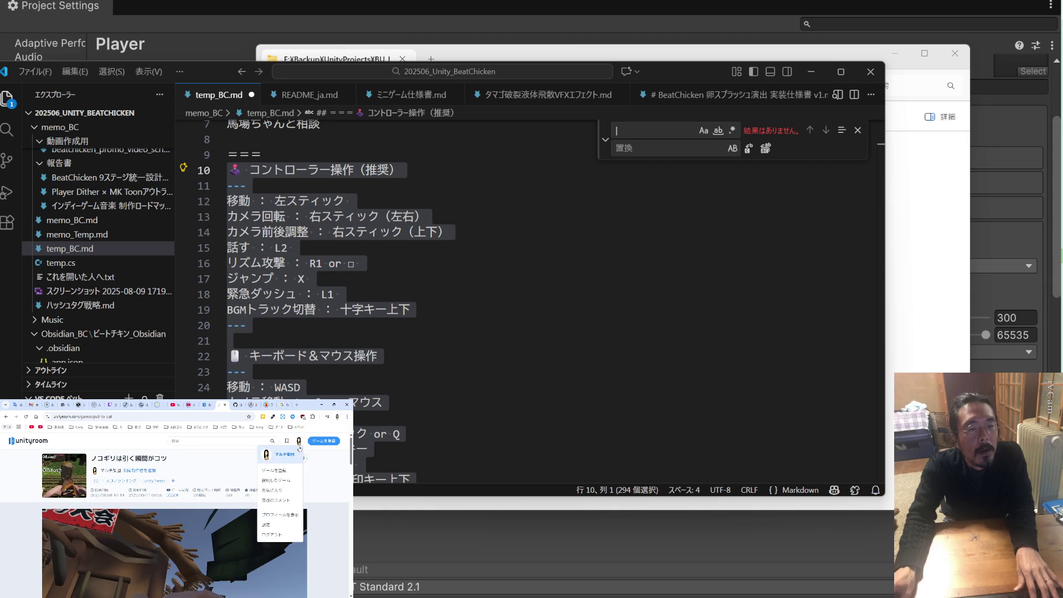
left_click(279, 480)
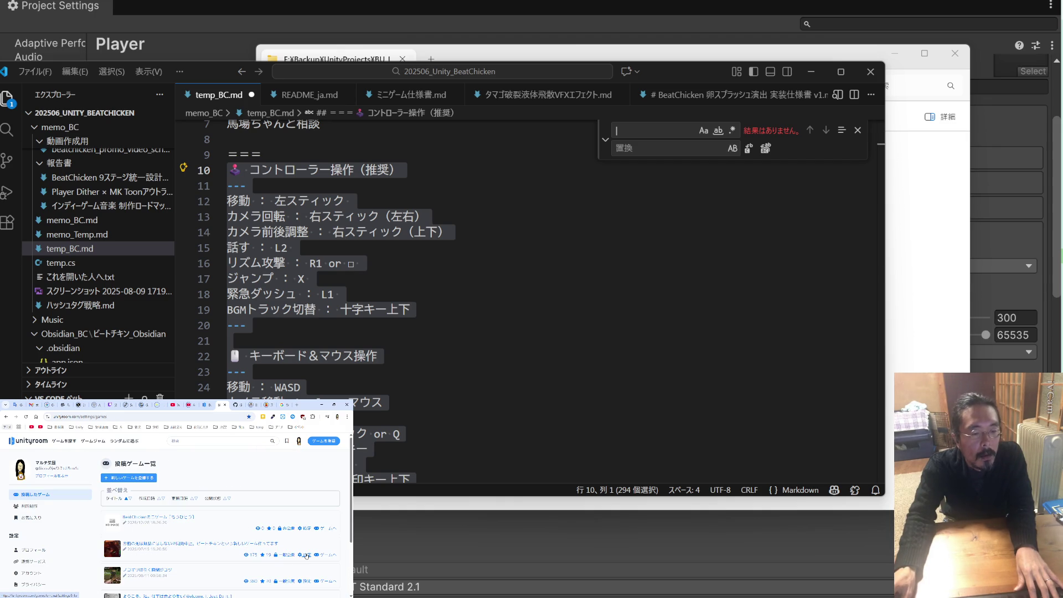
left_click(307, 582)
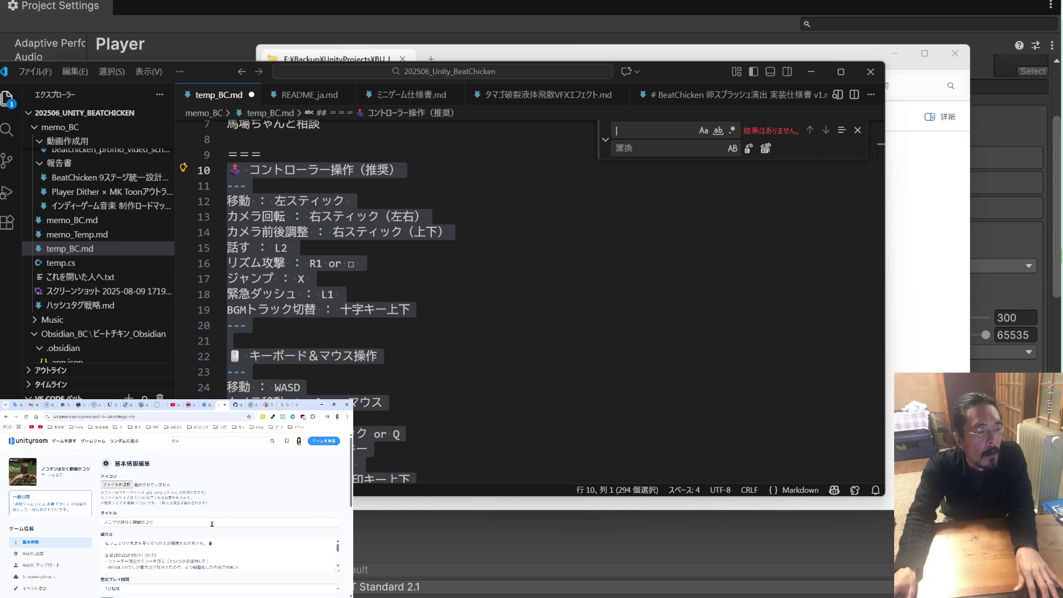
scroll(212, 523, "down", 3)
scroll(212, 526, "up", 2)
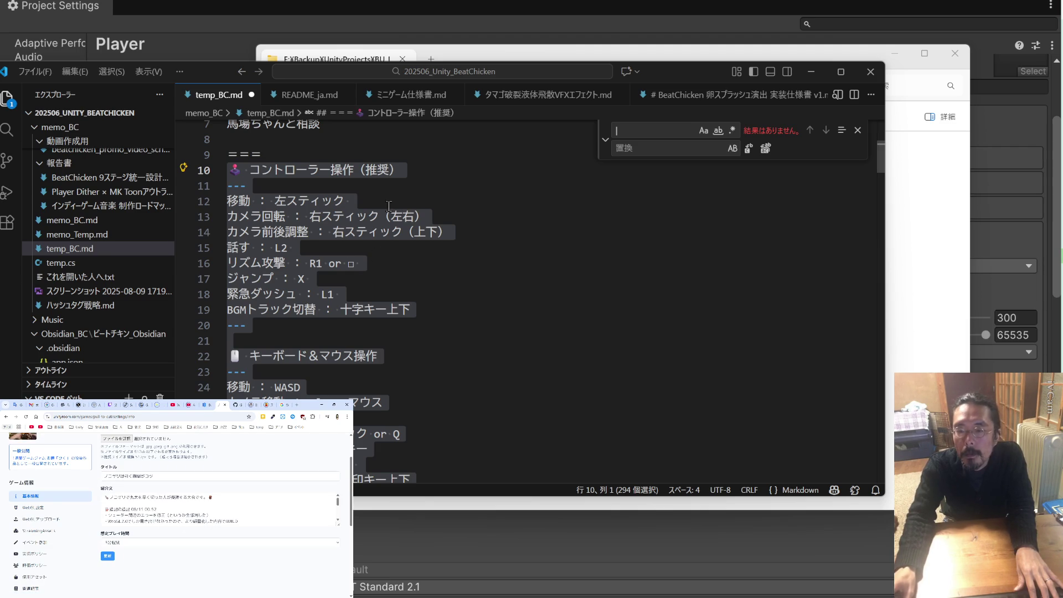
Copy the Kevin MacLeod credits from line 1 into BeatChicken's 紹介文 field
scroll(433, 222, "up", 5)
mouse_move(372, 264)
left_mouse_down()
mouse_move(228, 261)
mouse_move(225, 164)
left_mouse_up()
key("ctrl+c")
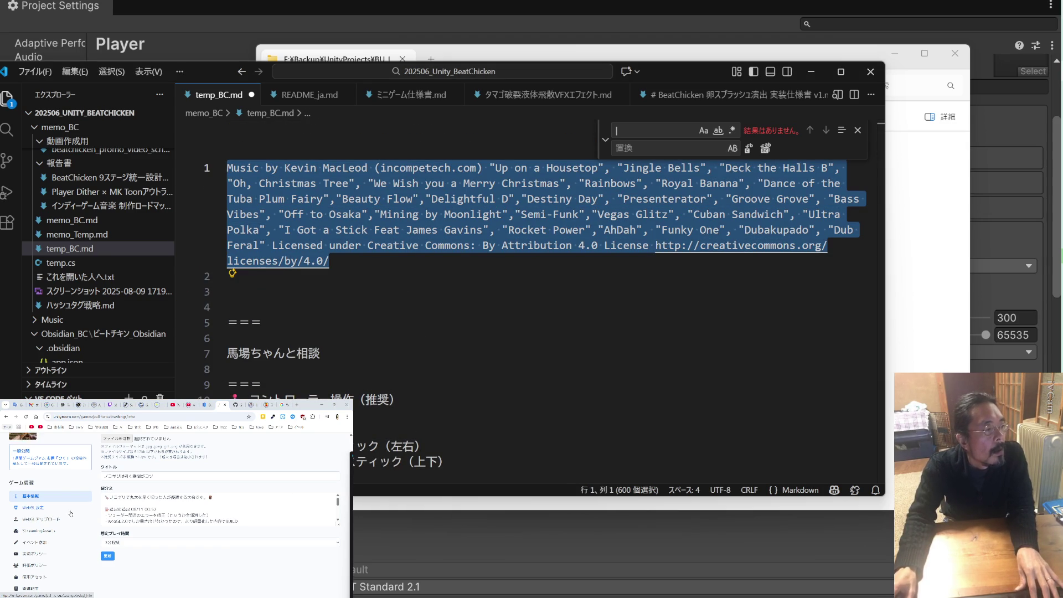
left_click(206, 407)
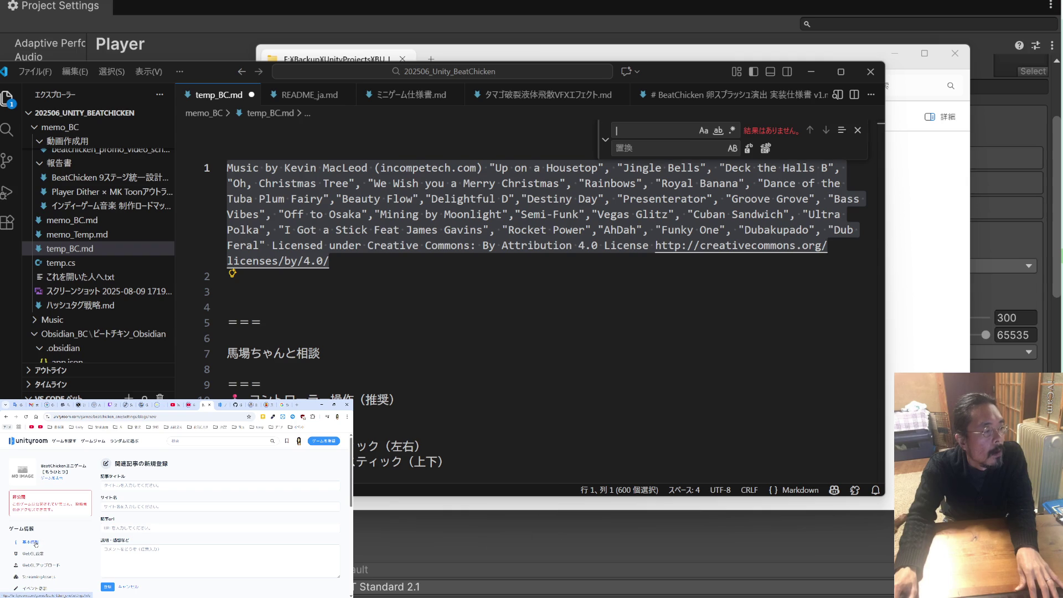
left_click(99, 540)
left_click(165, 560)
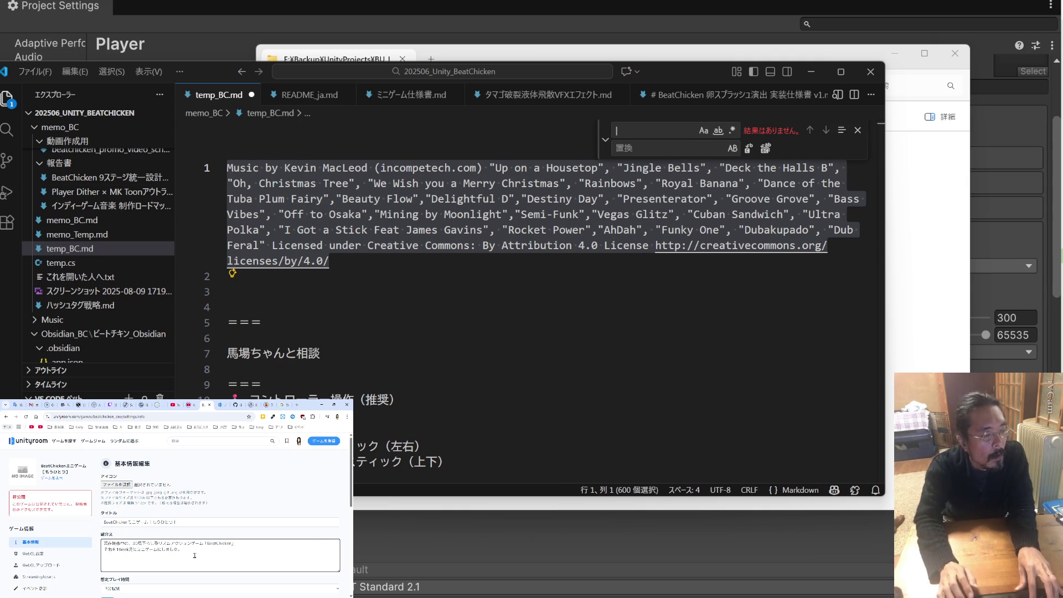
key("ctrl+v")
Separate the credits with a blank line, type 'Week', pick the expected play time, and save
scroll(191, 549, "up", 3)
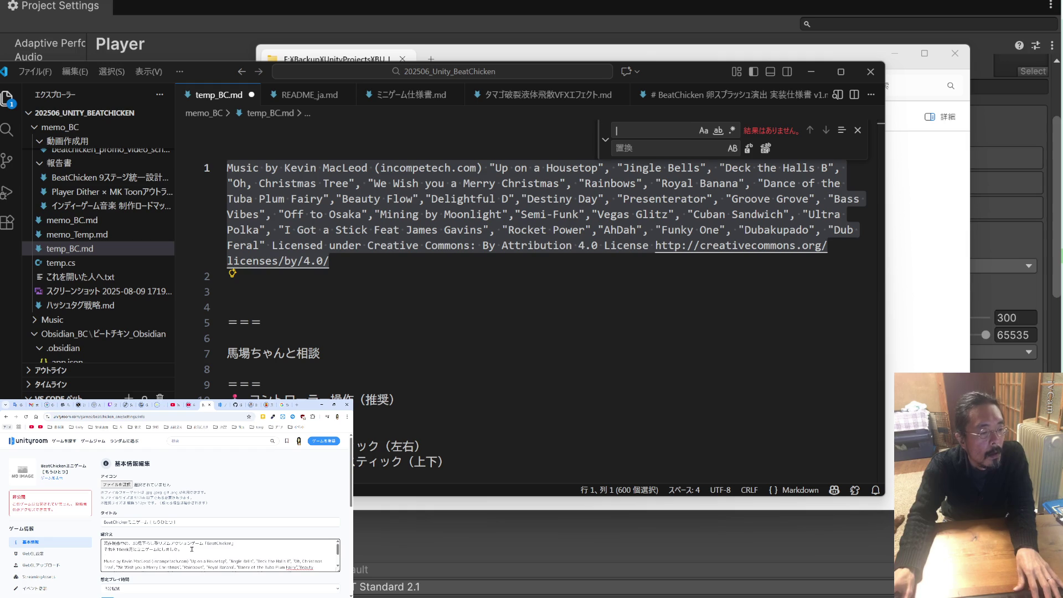
left_click(175, 546)
key("Return")
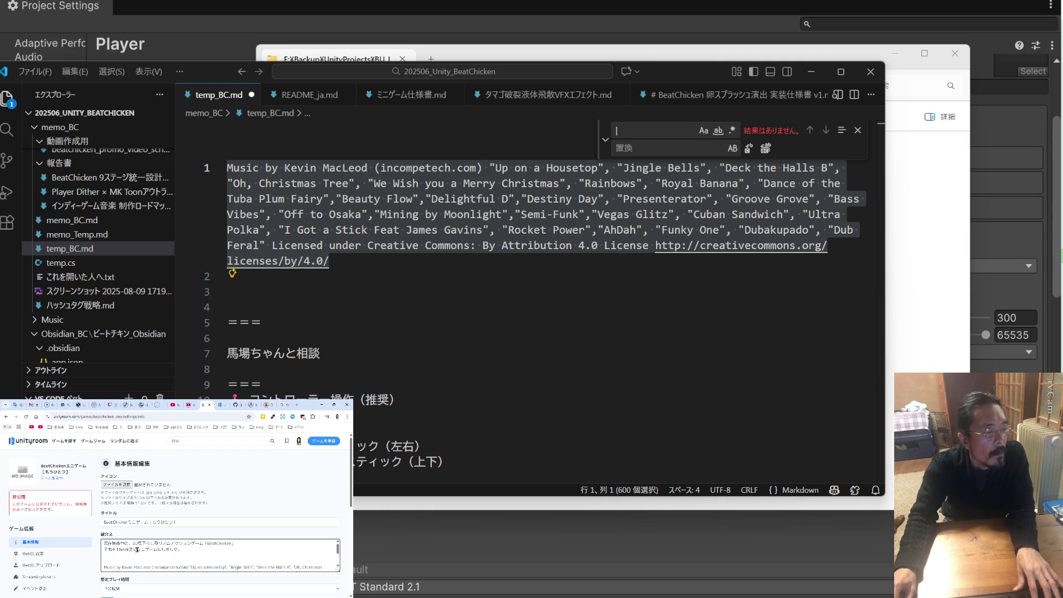
type("Week")
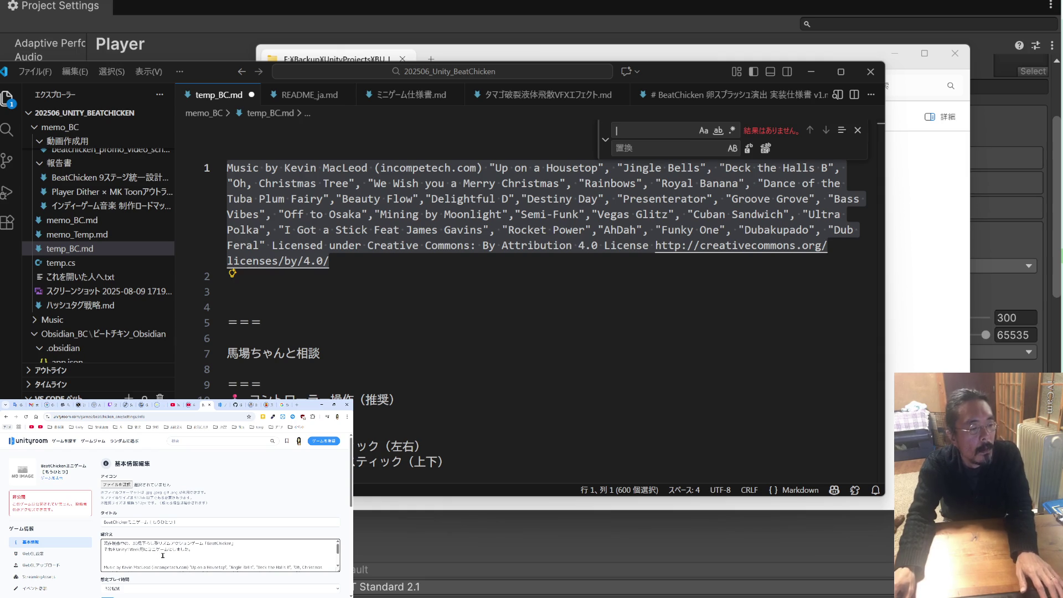
scroll(163, 556, "down", 2)
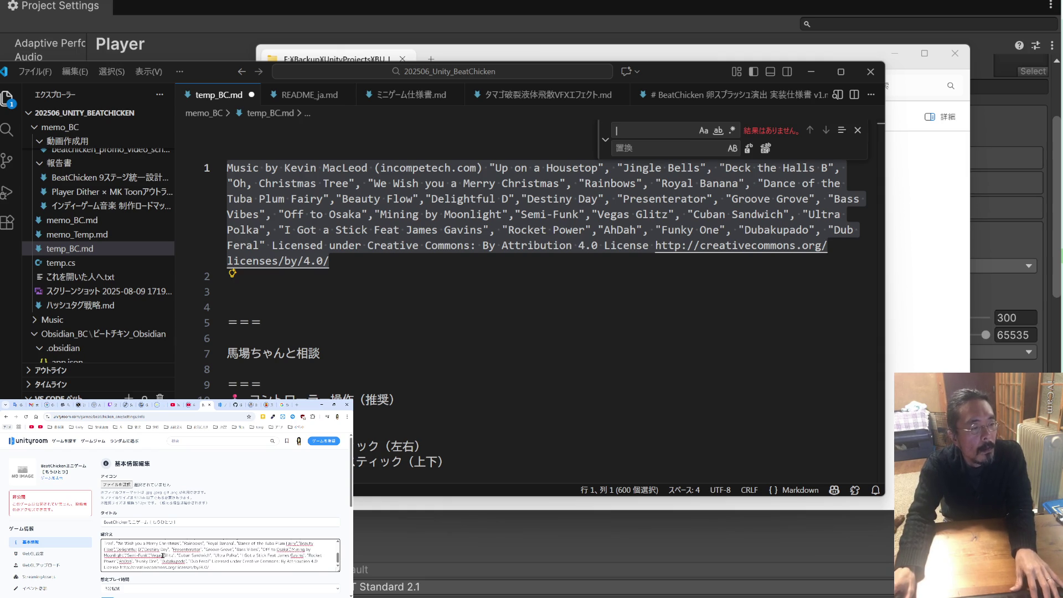
scroll(157, 551, "down", 1)
left_click(150, 543)
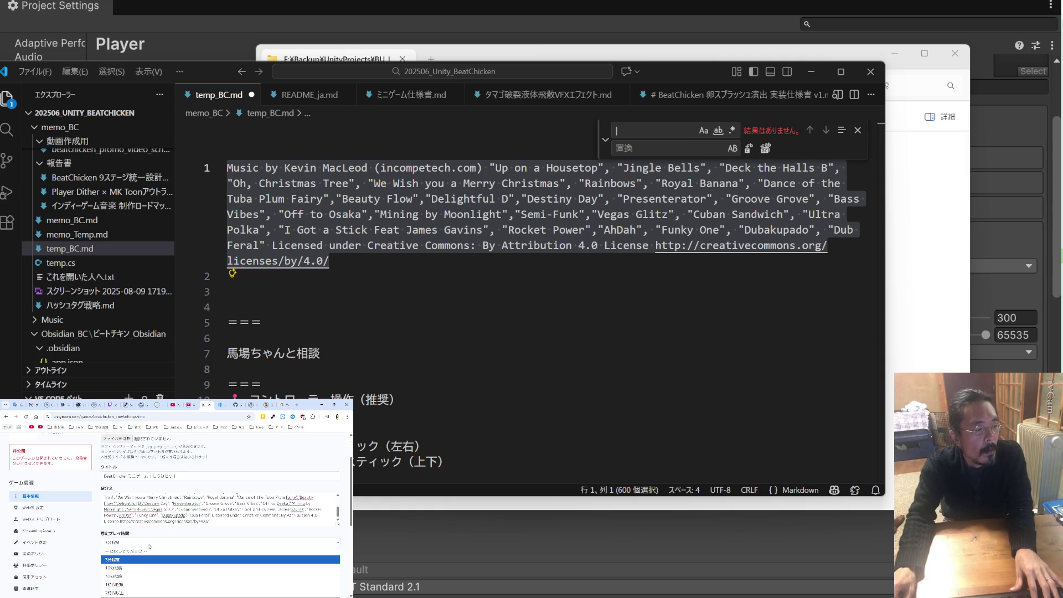
left_click(111, 559)
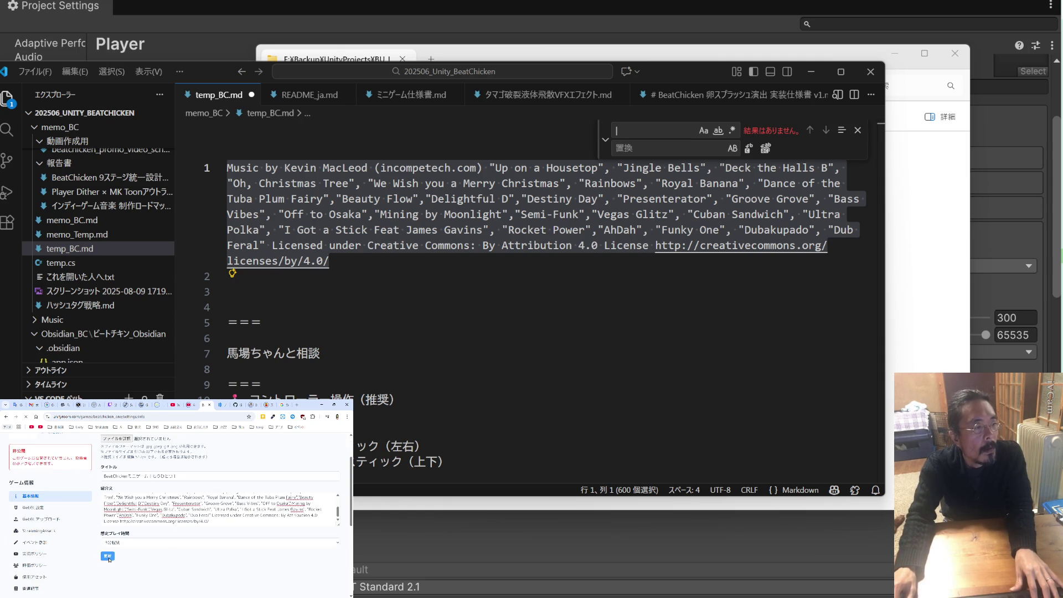
left_click(108, 557)
scroll(110, 552, "down", 2)
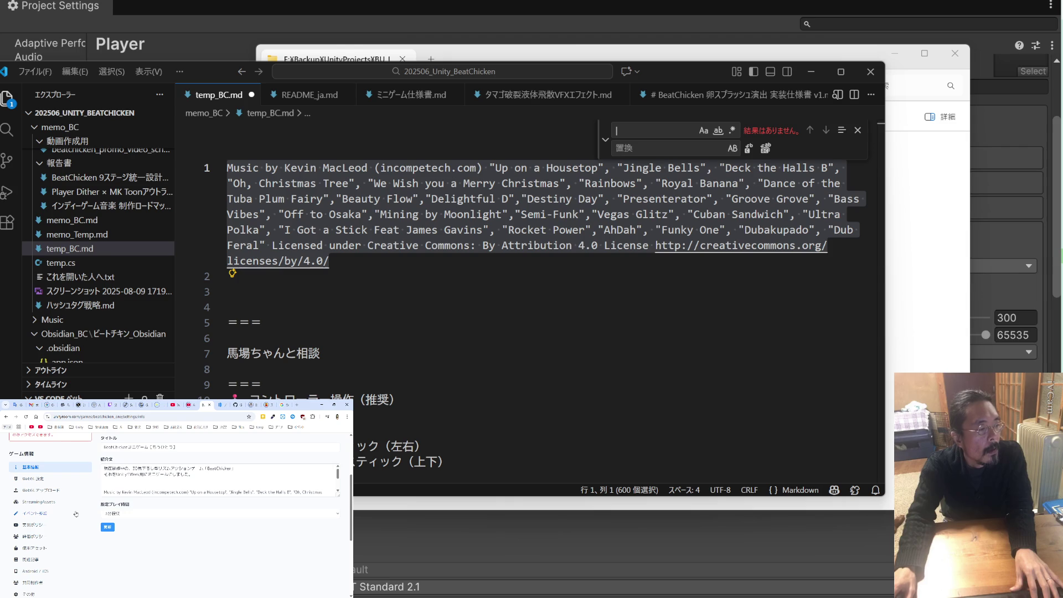
scroll(109, 526, "up", 1)
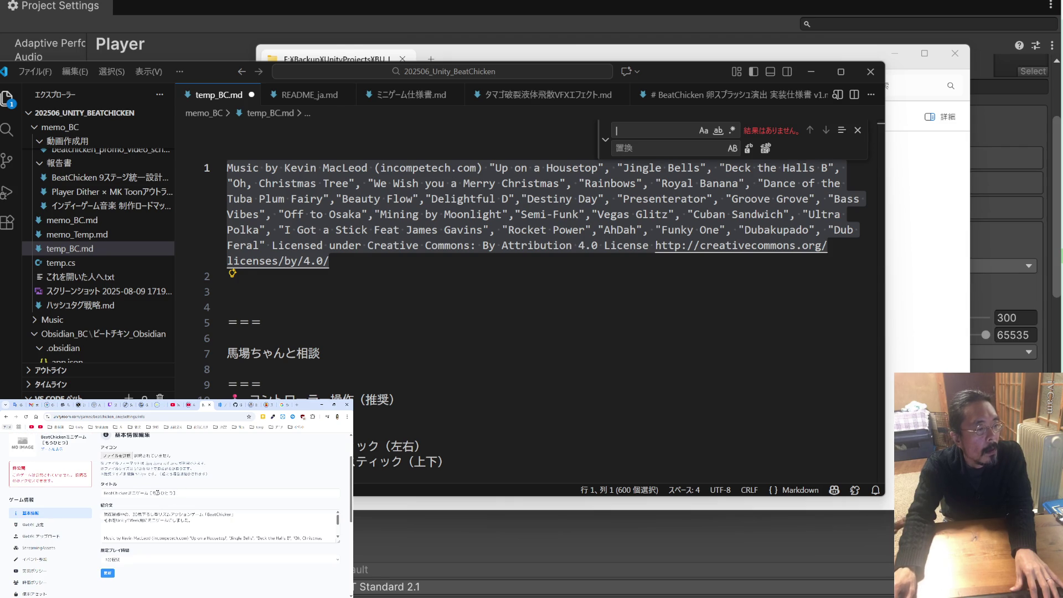
left_click(104, 492)
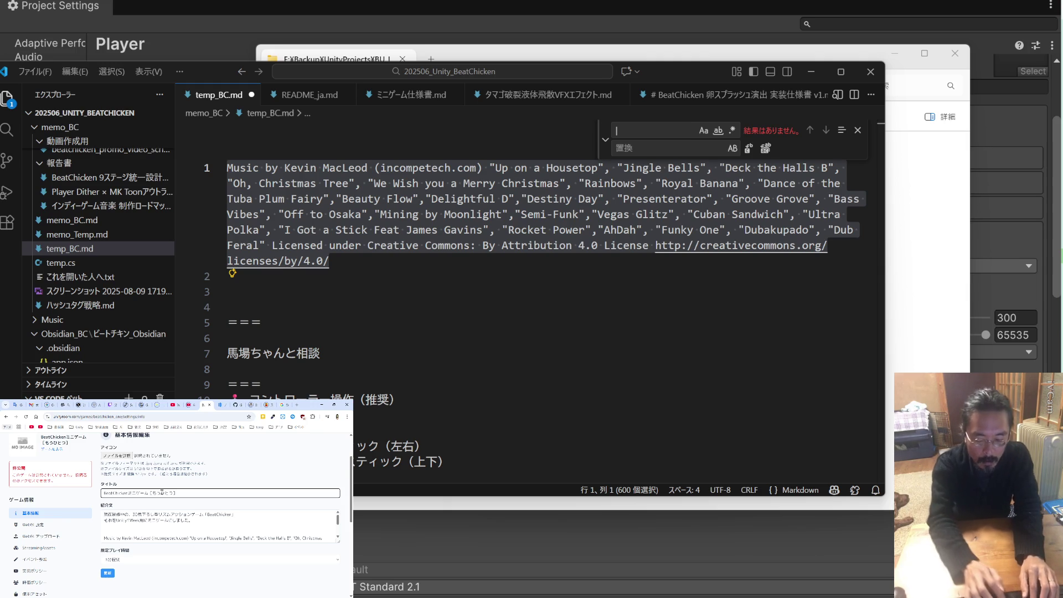
Add '○ノッて遊ぶ' to the start of the game title and save it
type("○ノッて遊")
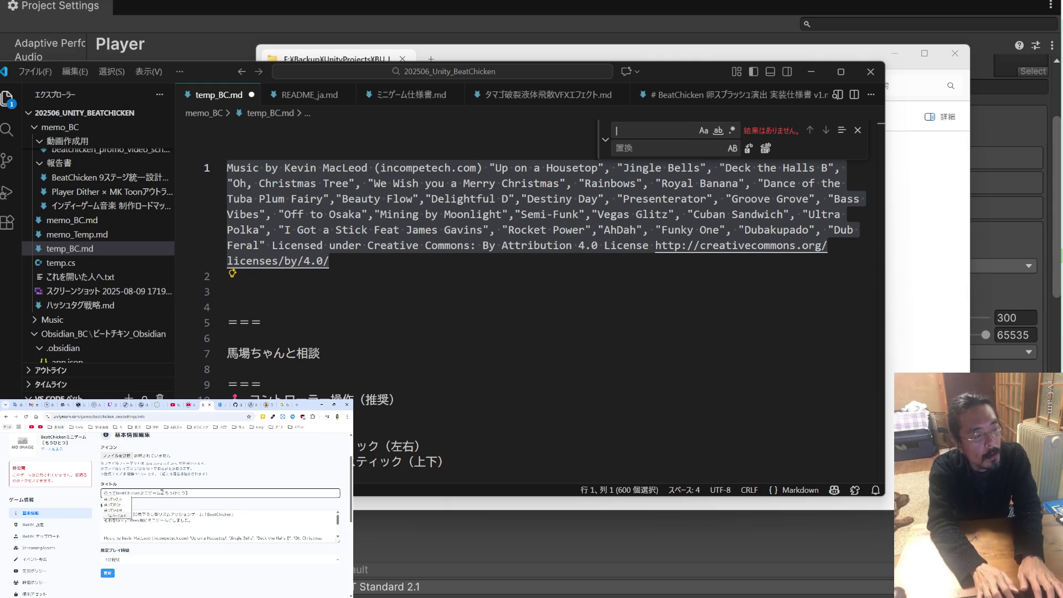
type("ぶ！")
key("Return")
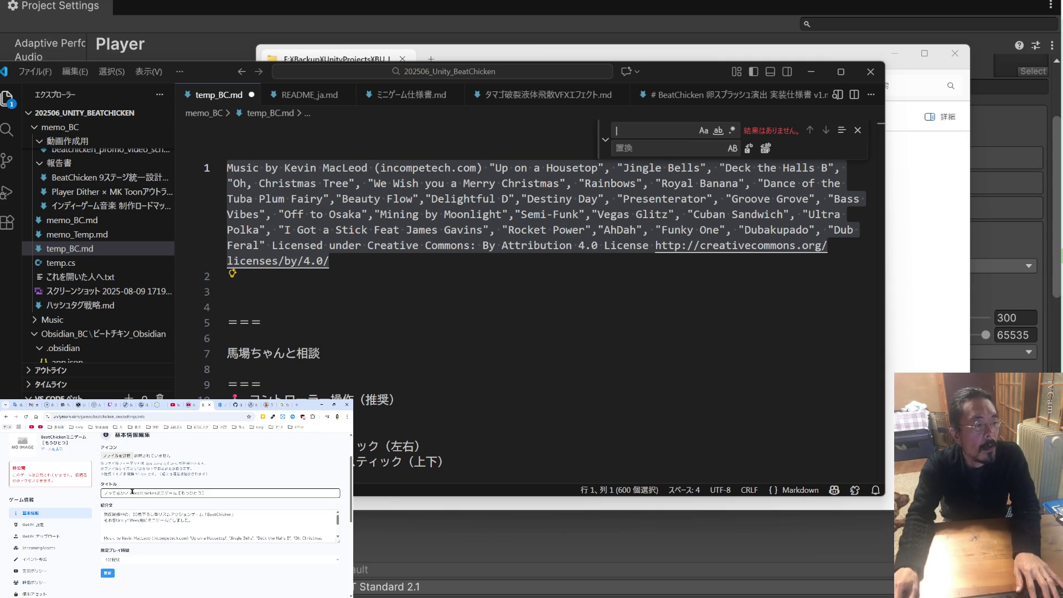
left_click_drag(131, 492, 100, 493)
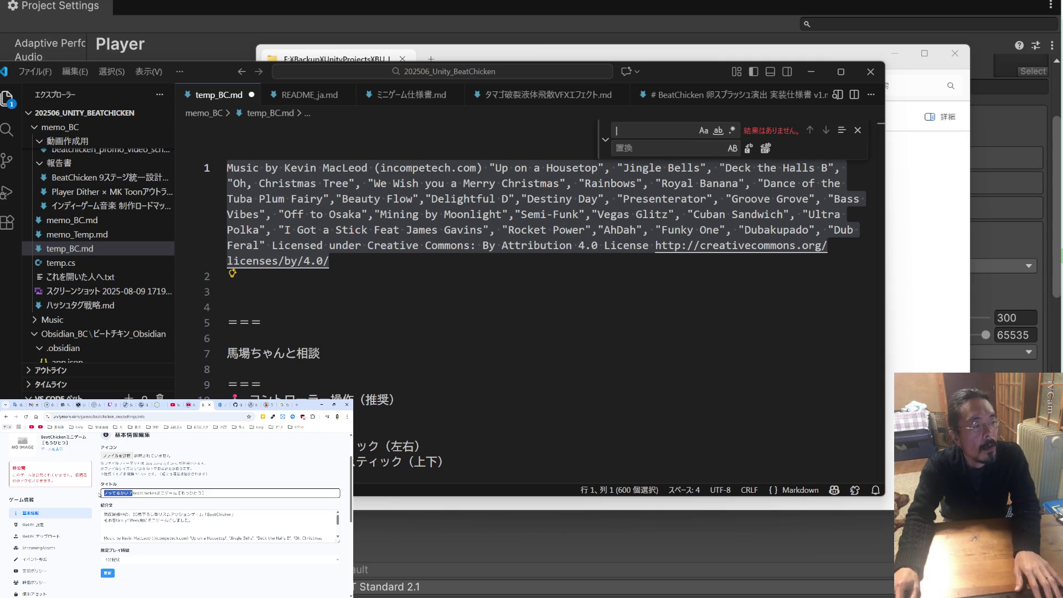
key("shift+Right")
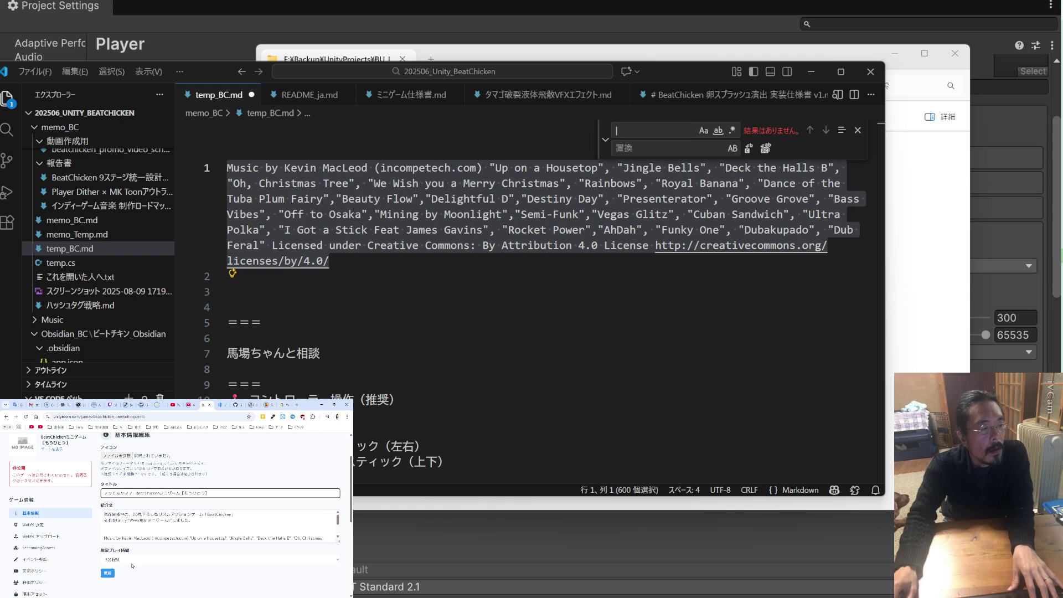
left_click(111, 574)
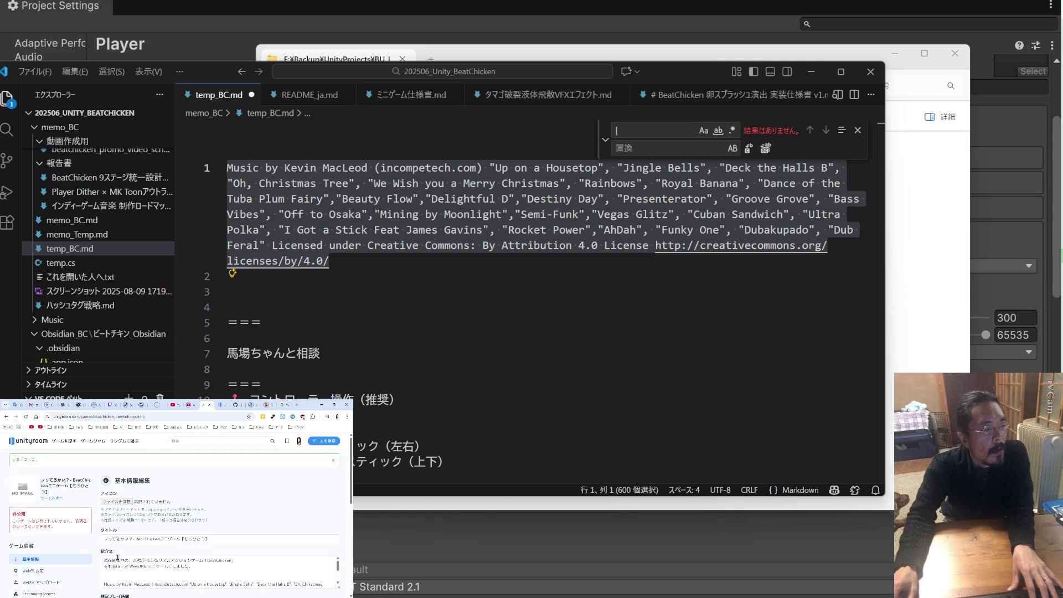
Open the related-articles settings page, including in the neighbouring game's tab
scroll(118, 556, "down", 2)
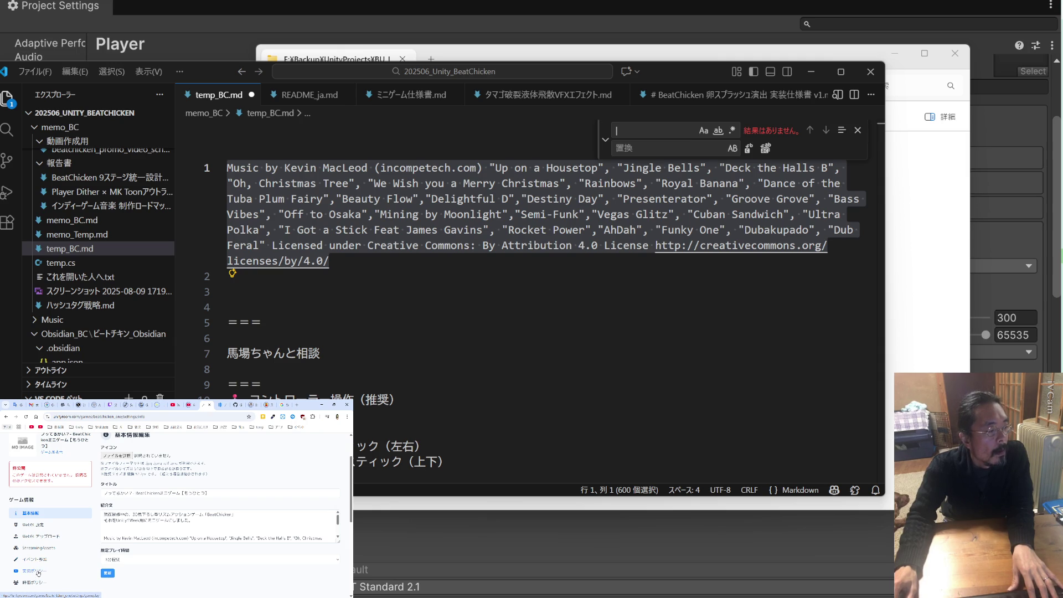
left_click(38, 581)
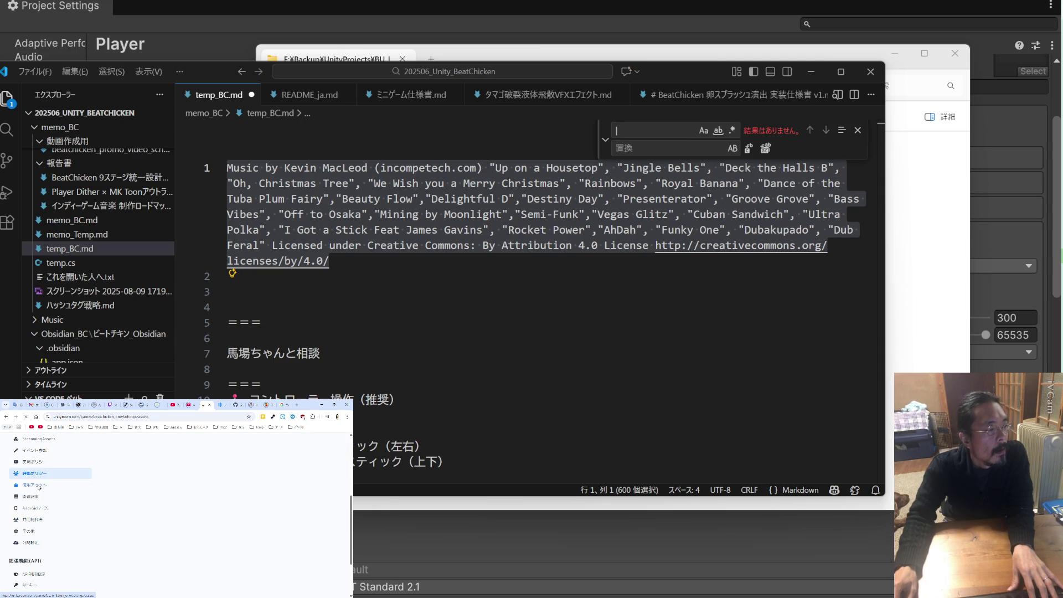
scroll(37, 532, "down", 5)
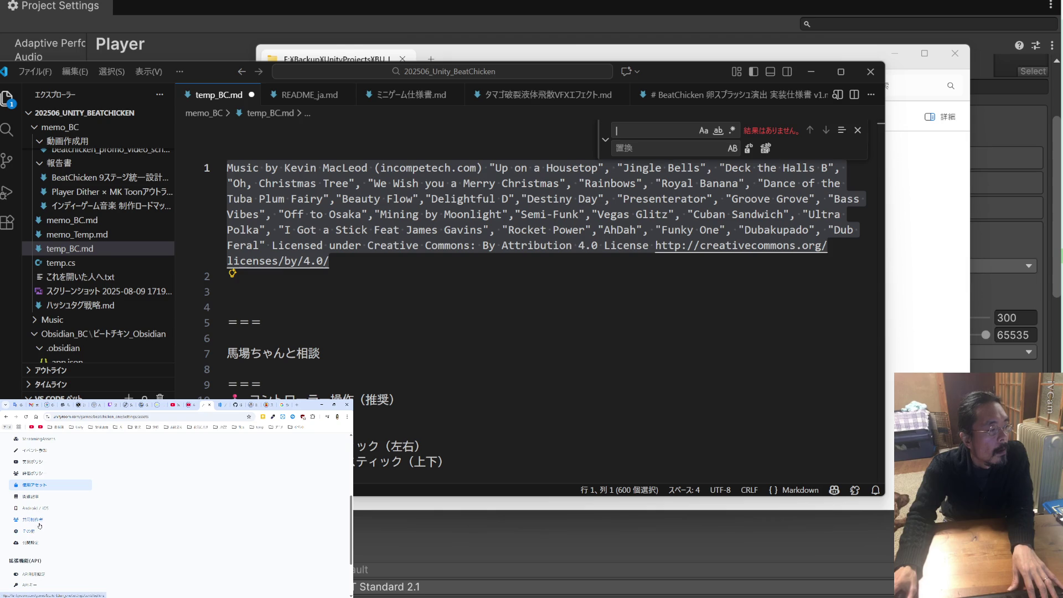
left_click(40, 496)
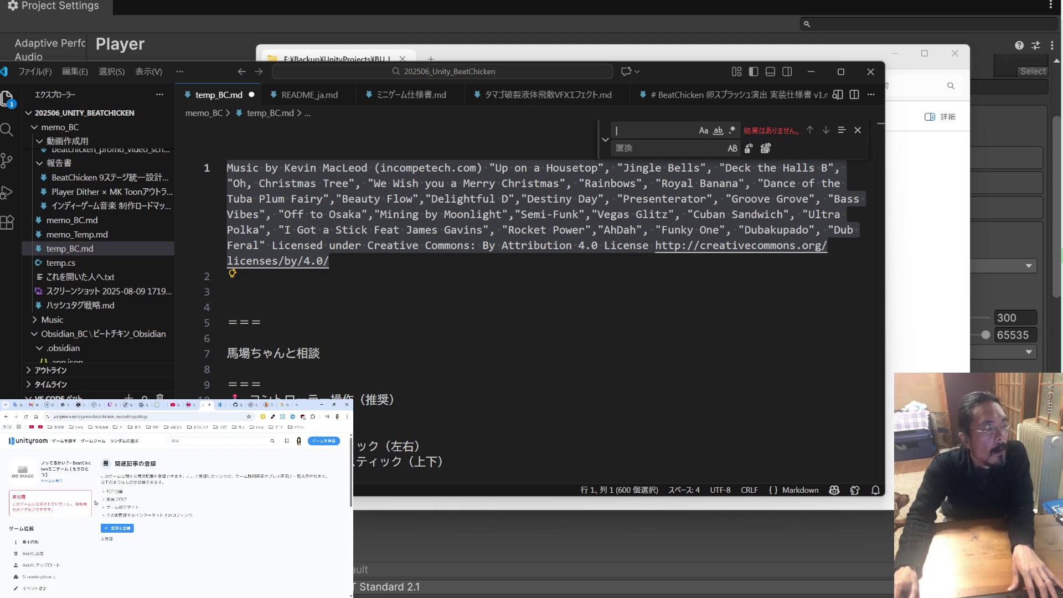
key("ctrl+Tab")
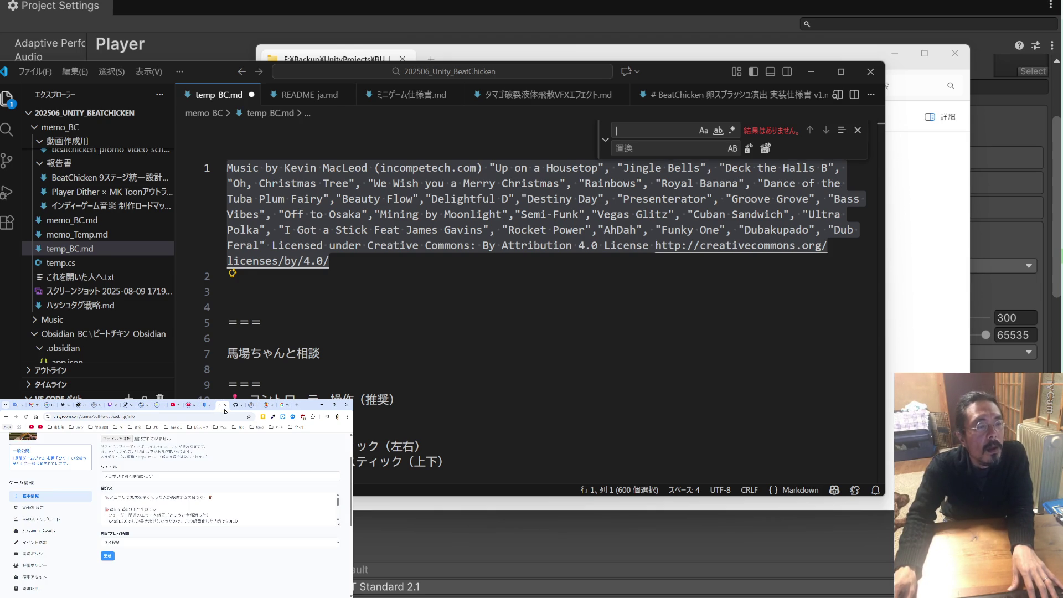
left_click(36, 588)
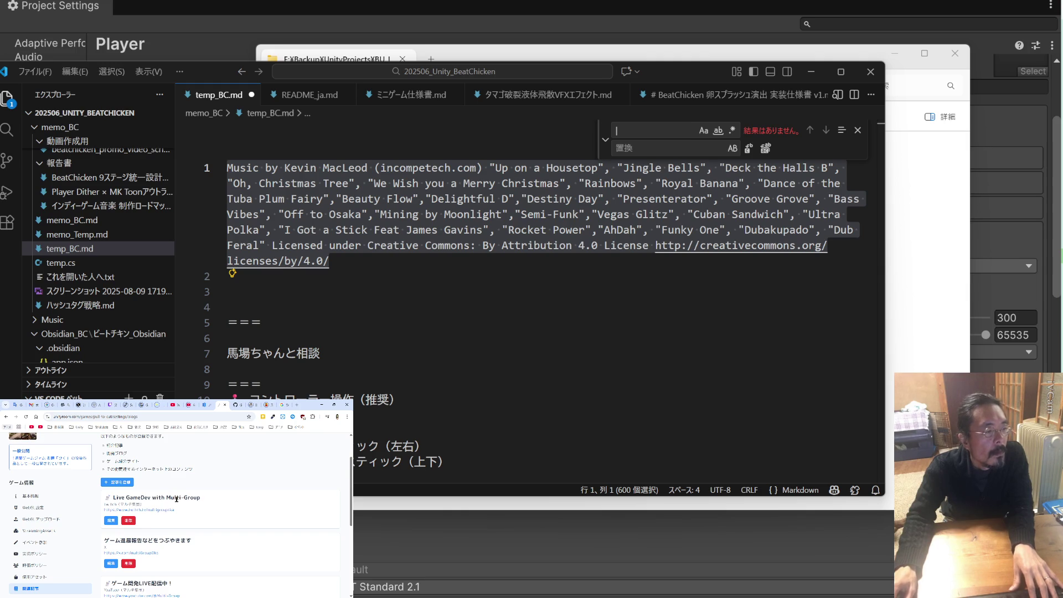
Register related article 'Live GameDev with Multi-Group', site twitch (マルチ集団), with its Twitch URL
left_click_drag(200, 497, 115, 497)
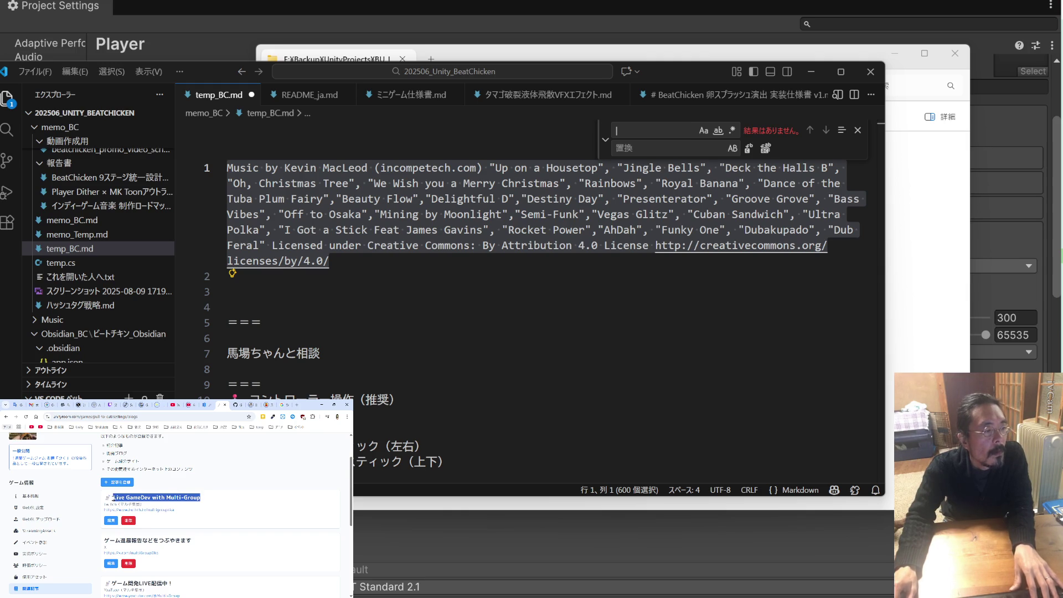
key("alt+Left")
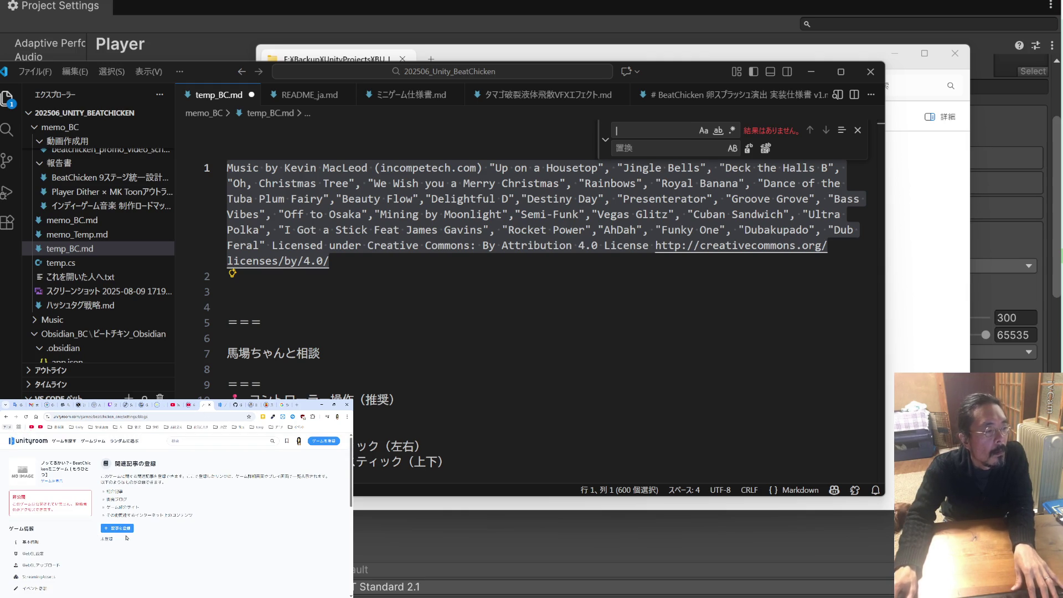
left_click(126, 529)
left_click(137, 493)
left_click(143, 505)
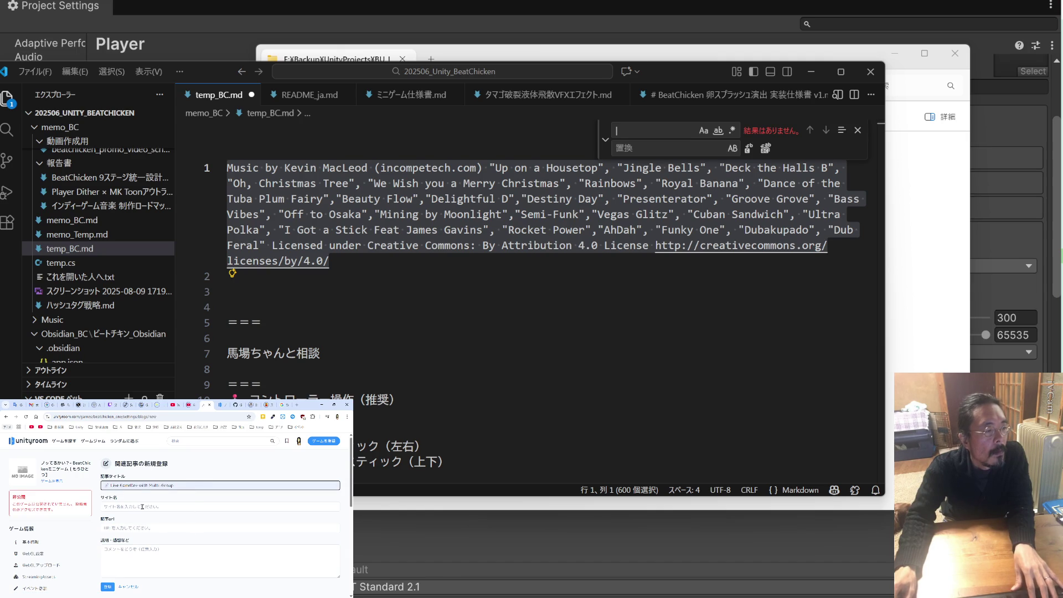
left_click(141, 505)
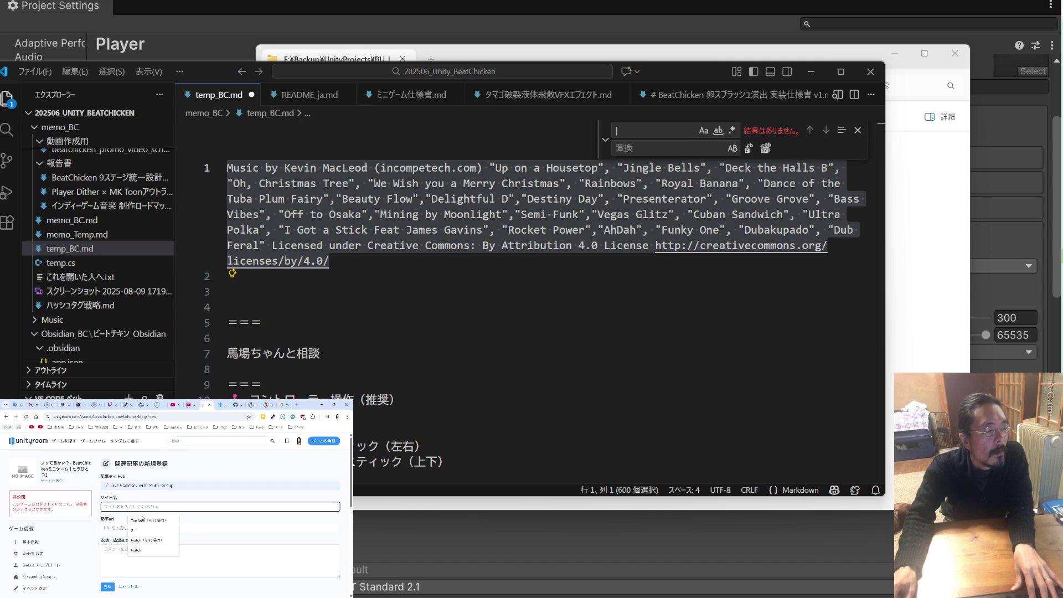
left_click(148, 541)
left_click(149, 529)
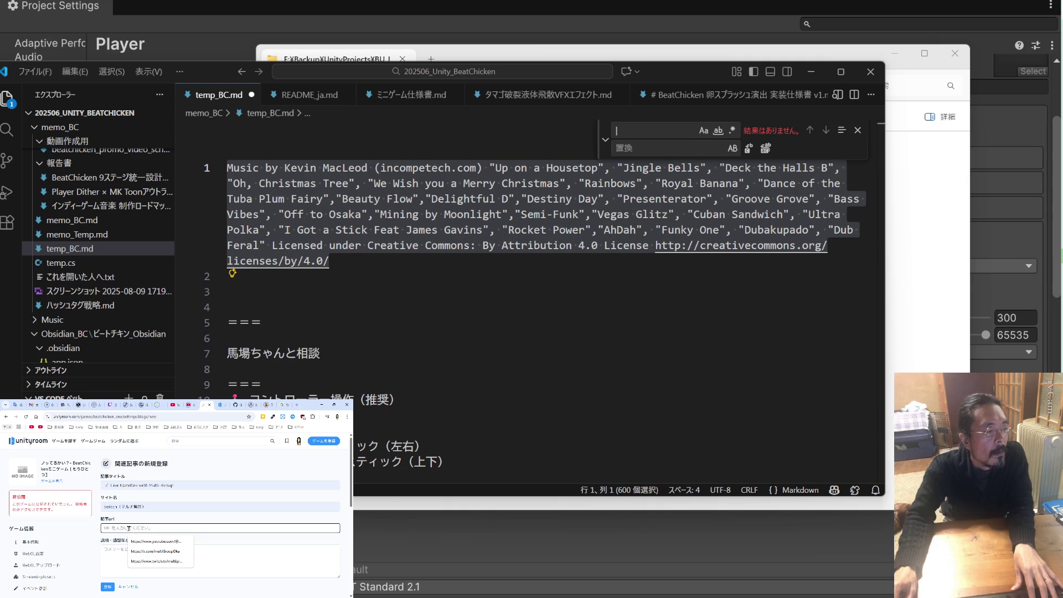
left_click(150, 560)
left_click(148, 558)
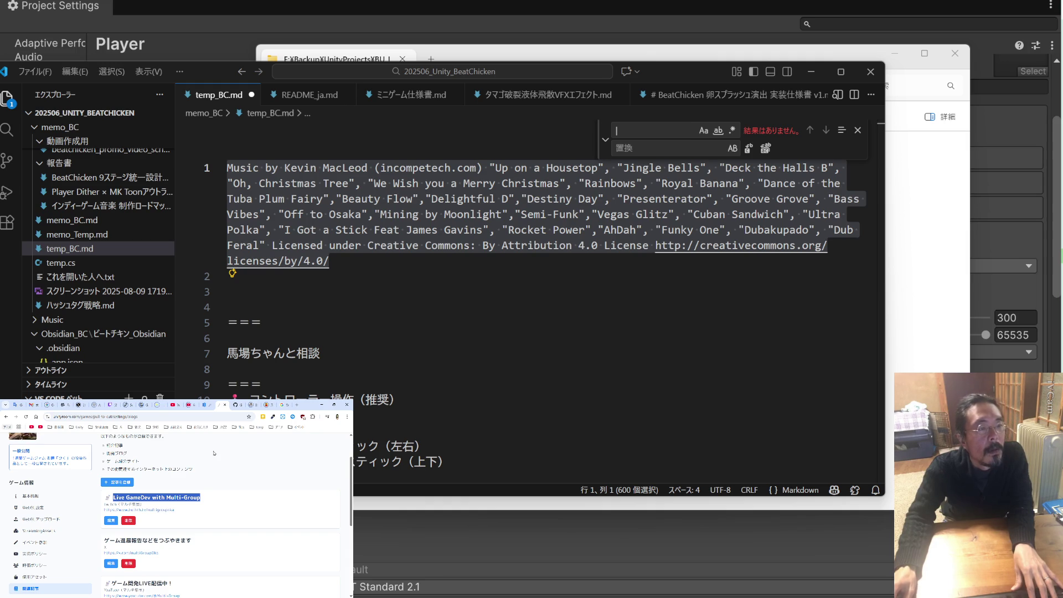
key("alt+Left")
left_click(109, 587)
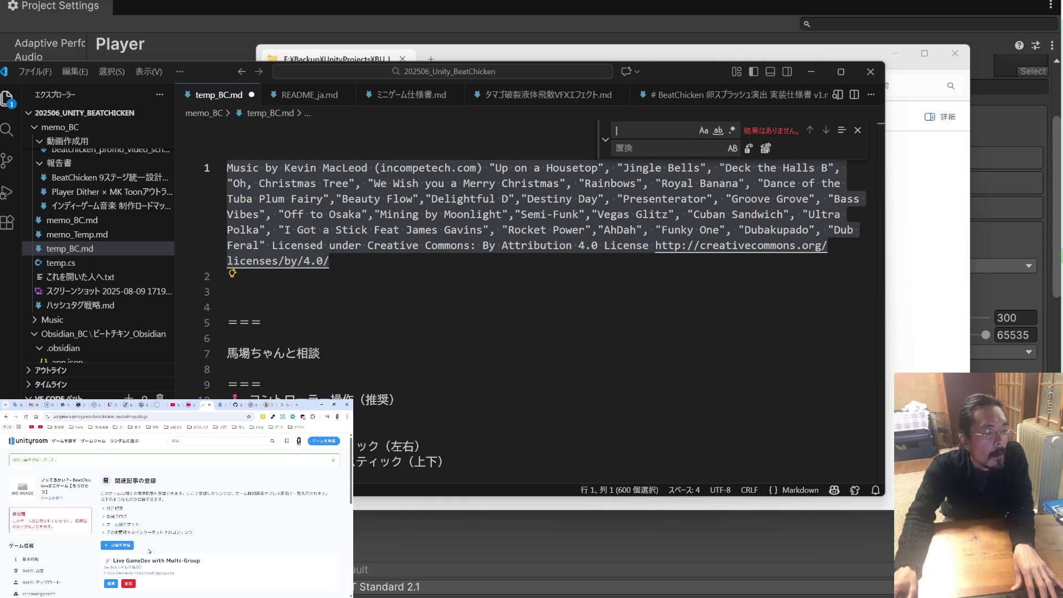
Start a new related article titled ゲーム進捗報告などをつぶやきます from the saved title suggestions
scroll(150, 546, "down", 2)
left_click(127, 500)
left_click(133, 486)
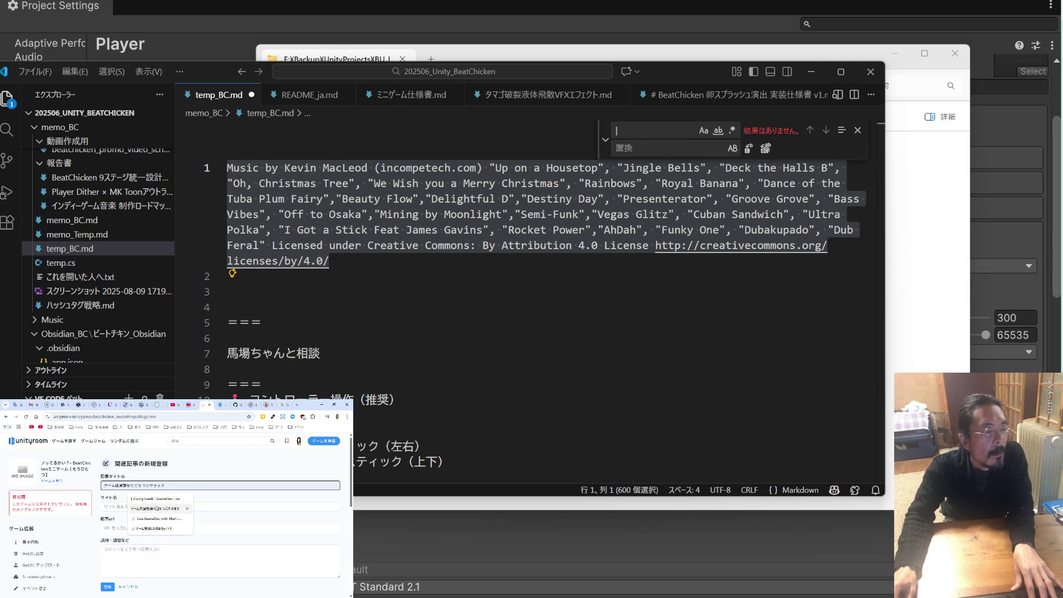
left_click(222, 405)
left_click(206, 404)
left_click(160, 485)
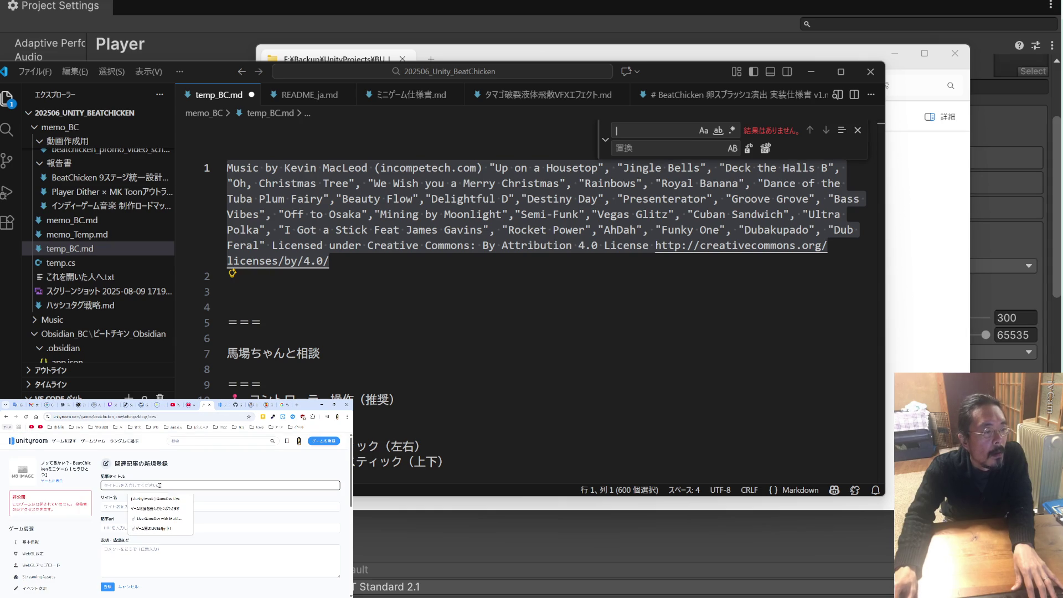
left_click(155, 508)
Set the site name to X and the URL to the x.com profile, then register the article
left_click(155, 507)
type("X")
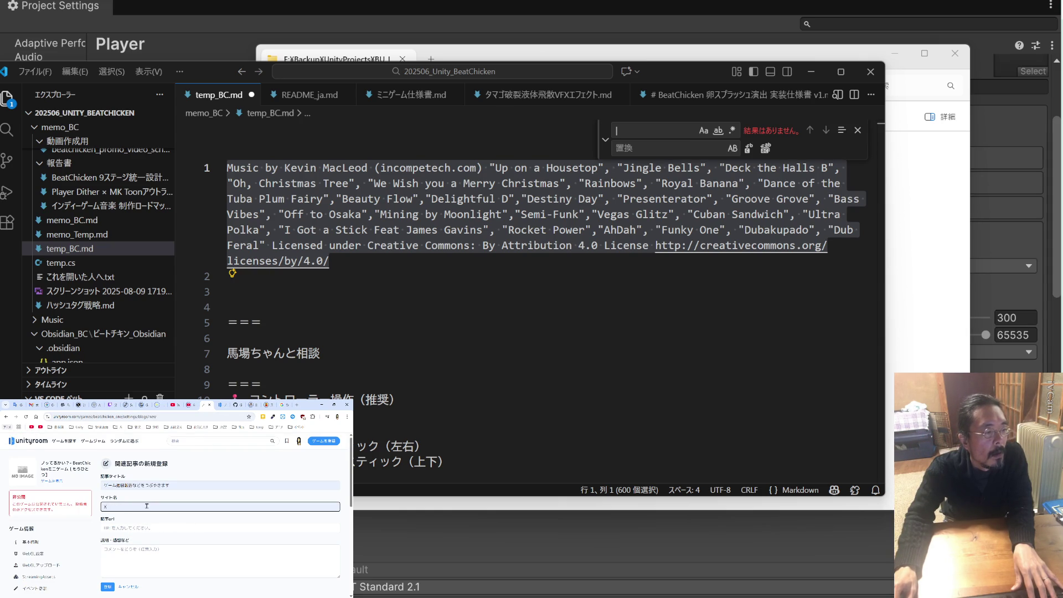
left_click(220, 406)
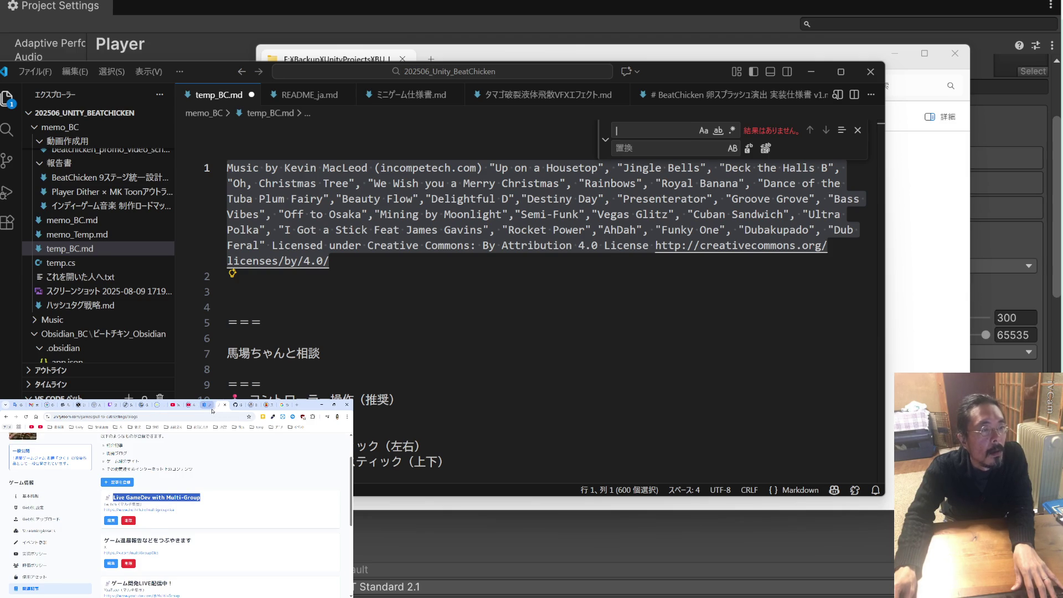
left_click(205, 404)
key("BackSpace")
left_click(117, 510)
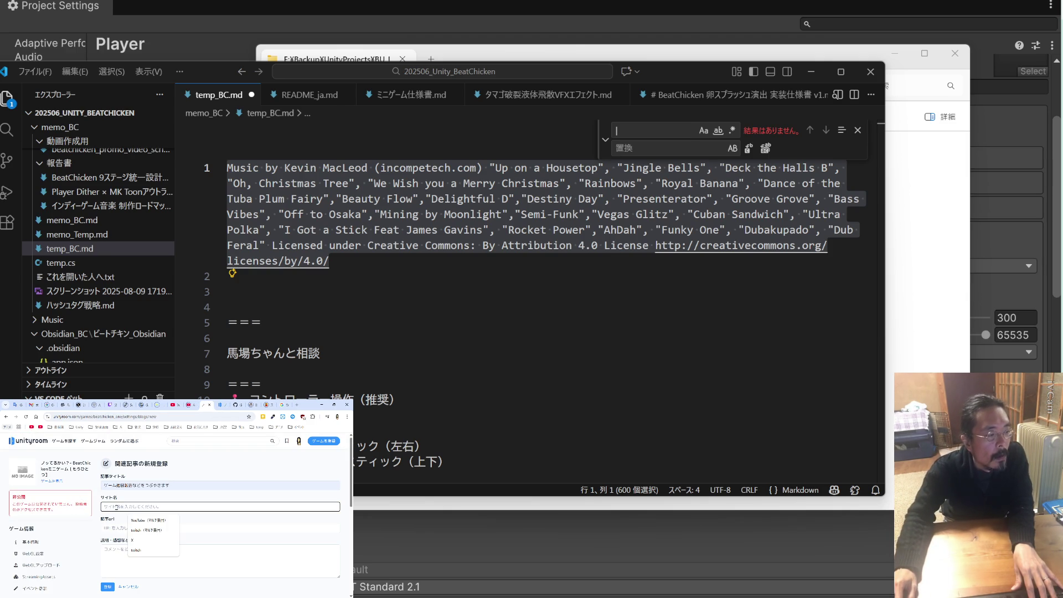
left_click(136, 542)
left_click(132, 528)
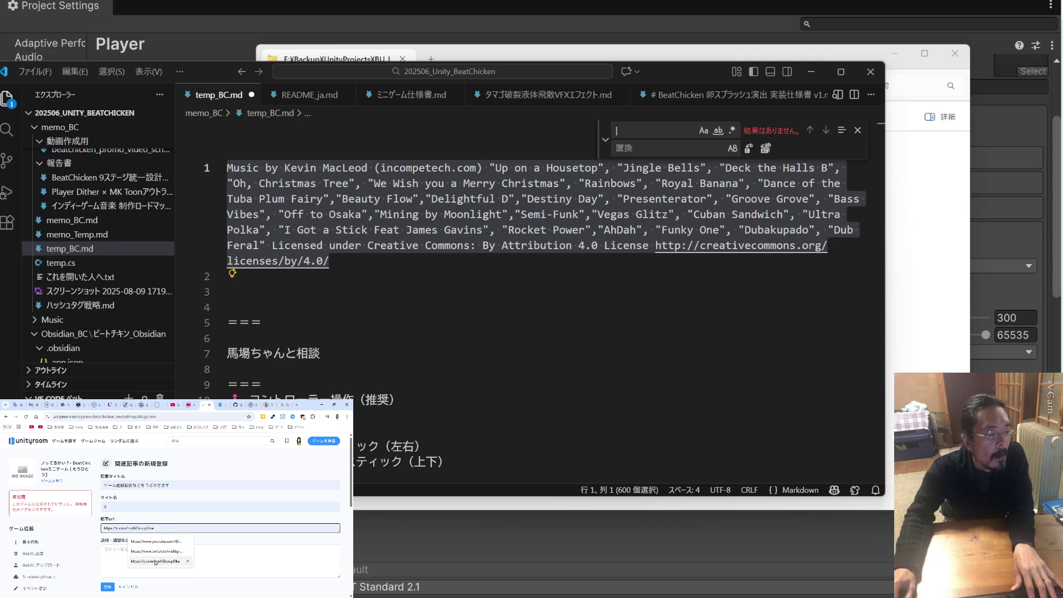
left_click(156, 562)
left_click(110, 586)
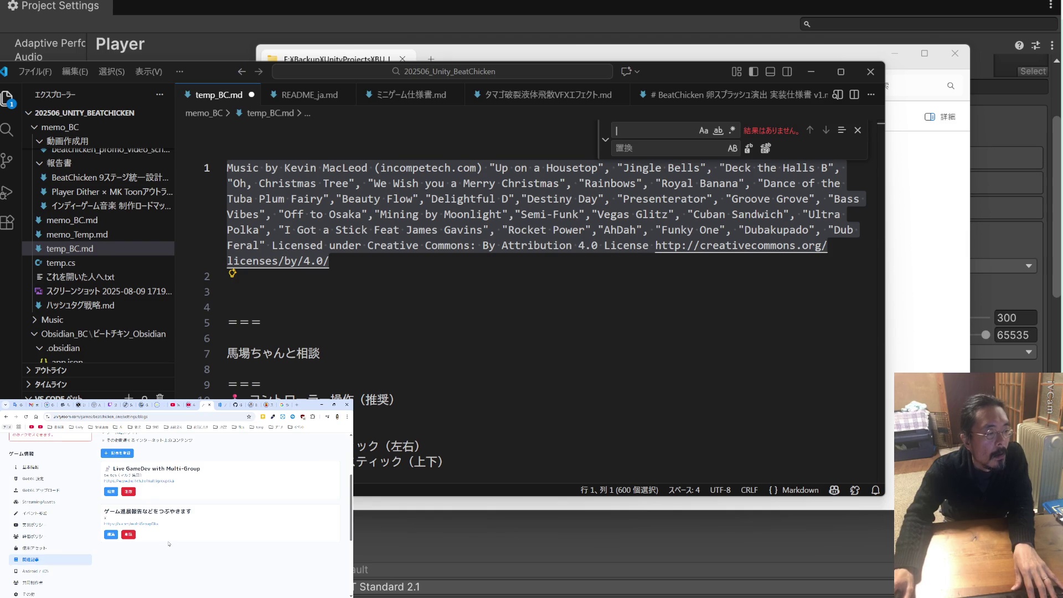
left_click(223, 405)
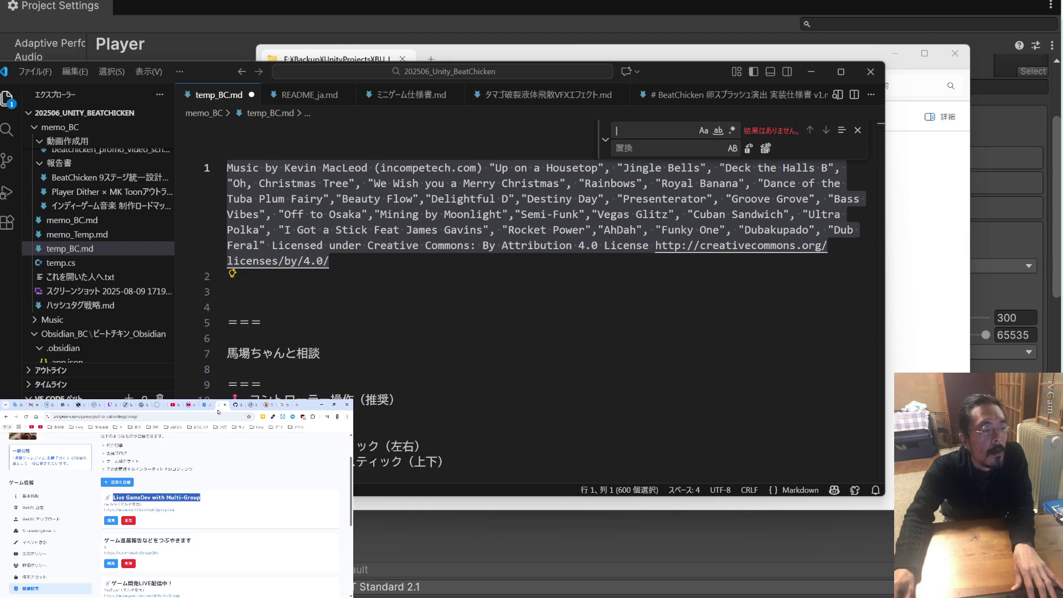
Start a new related article titled 'GameDev Live', with the #unity1week prefix trimmed off
scroll(201, 475, "down", 1)
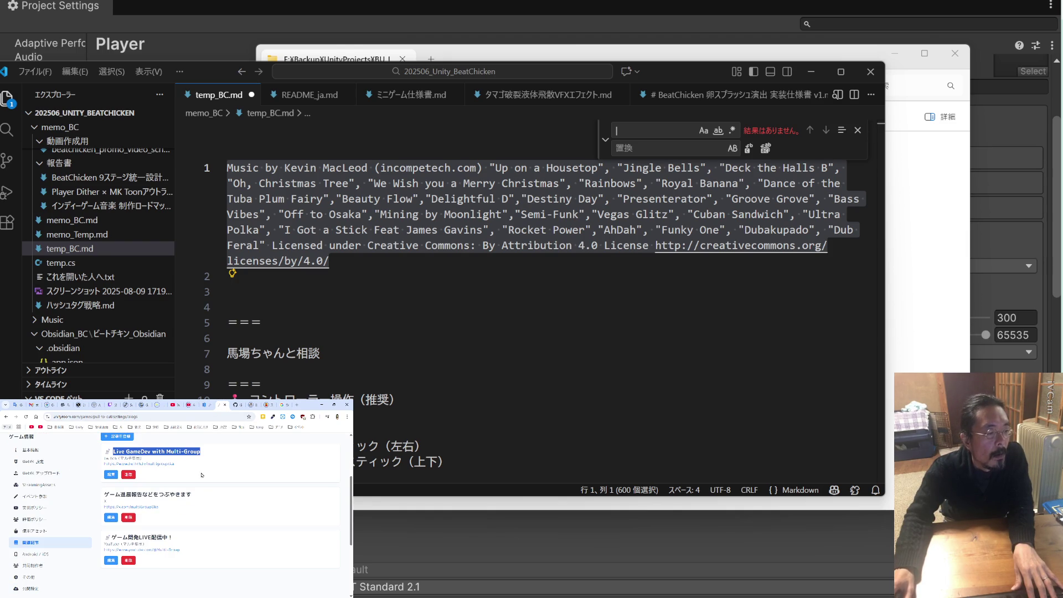
left_click(194, 404)
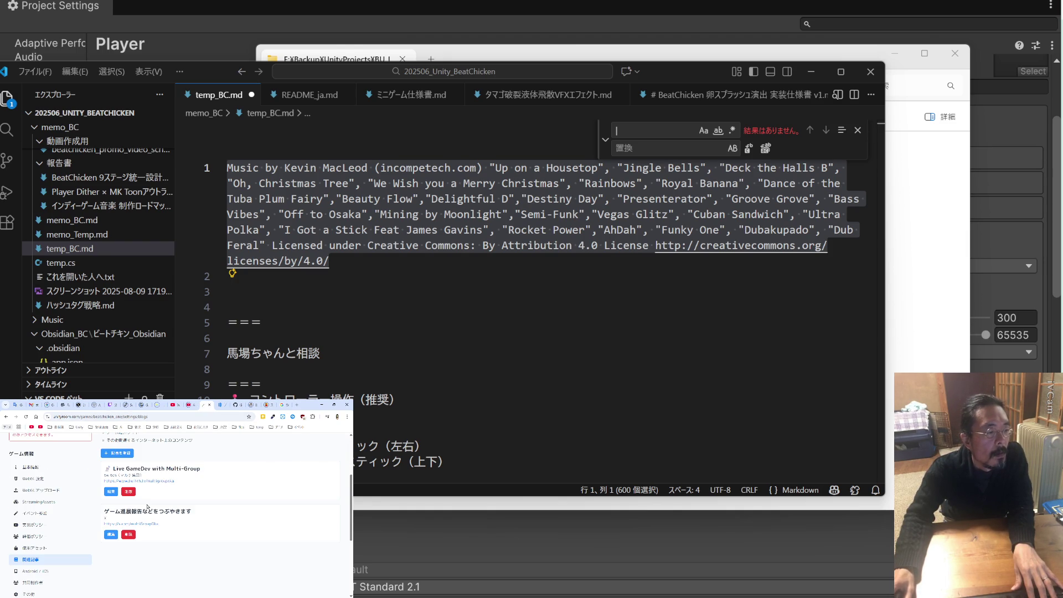
left_click(129, 453)
left_click(142, 485)
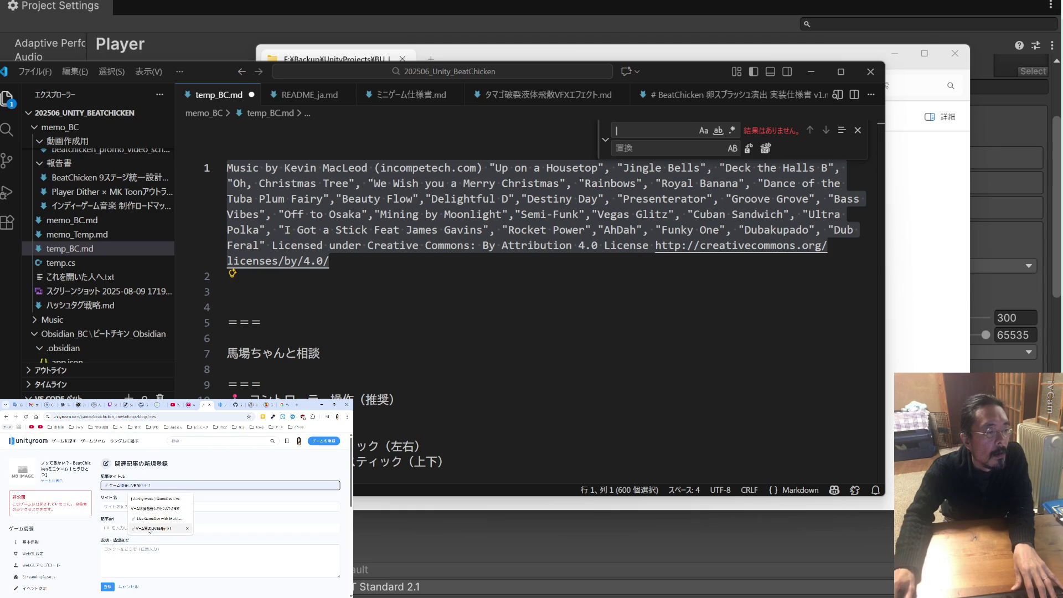
left_click(153, 500)
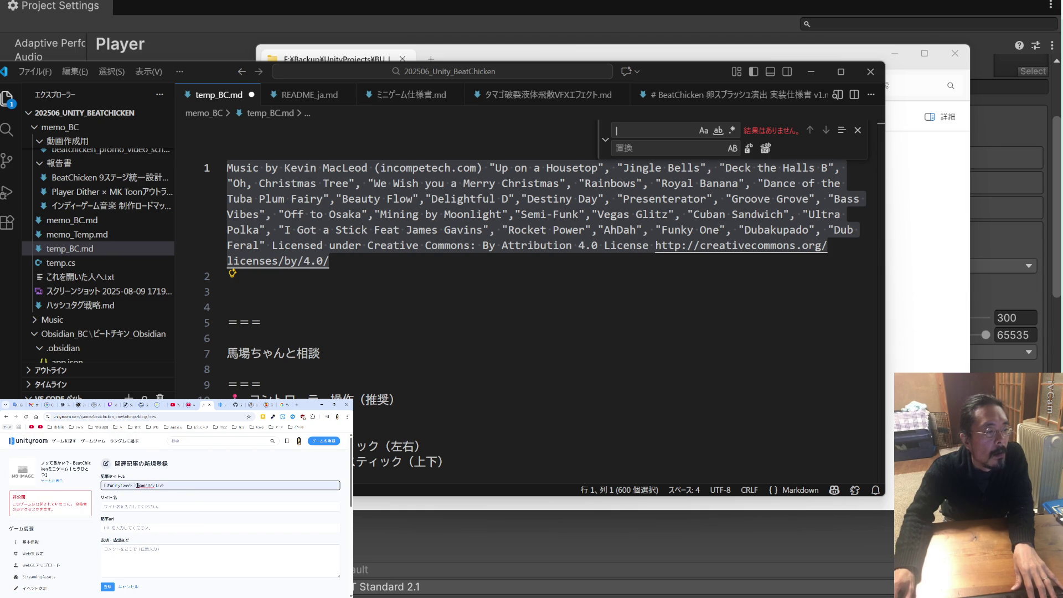
left_click(137, 485)
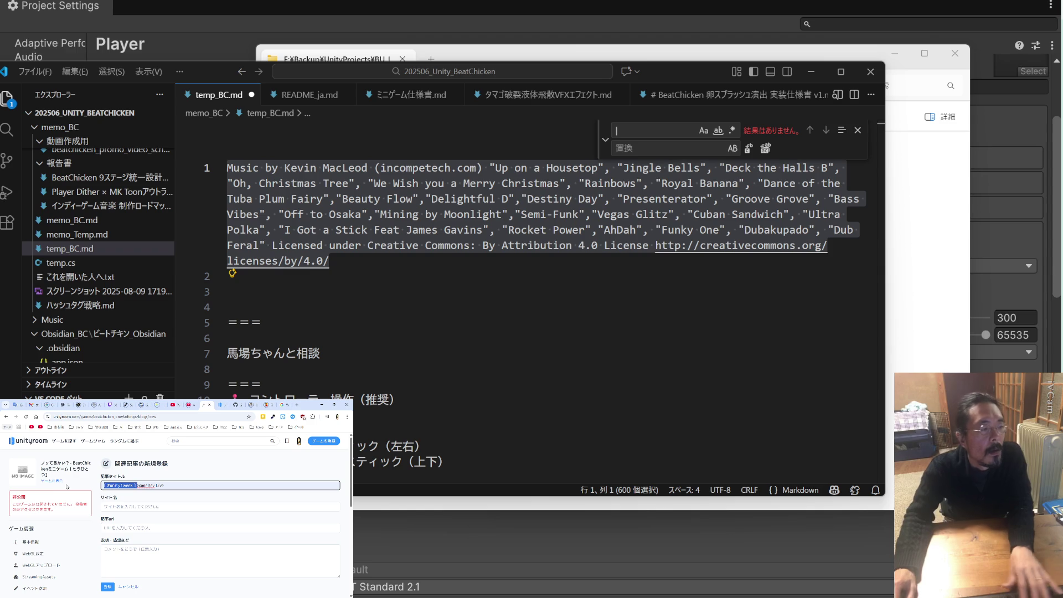
key("shift+Home")
key("BackSpace")
Give it the YouTube site name and the YouTube channel URL, and register it
left_click(141, 506)
left_click(146, 521)
left_click(141, 527)
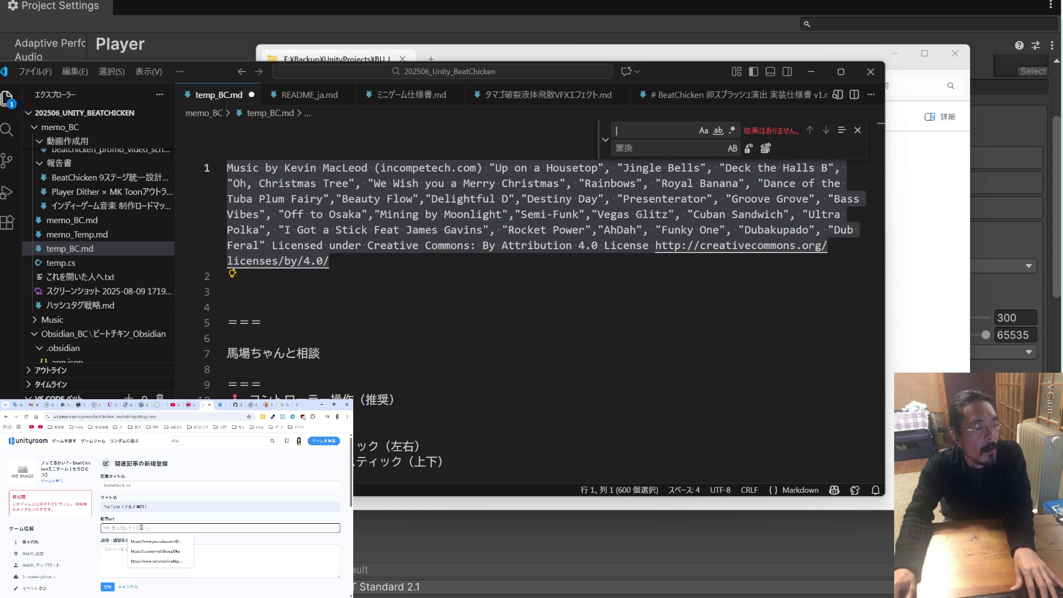
left_click(153, 541)
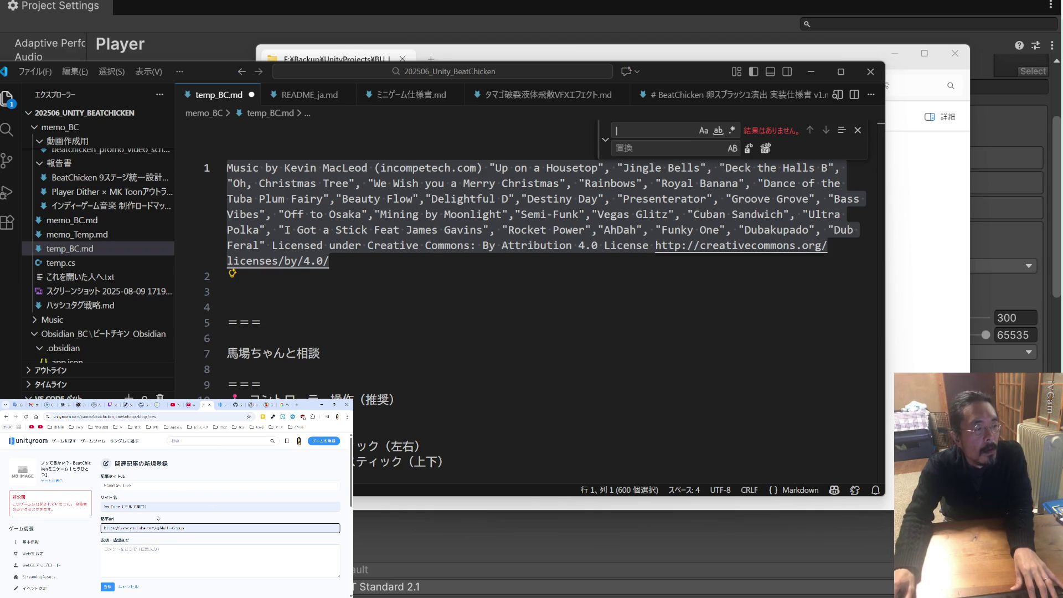
left_click(108, 587)
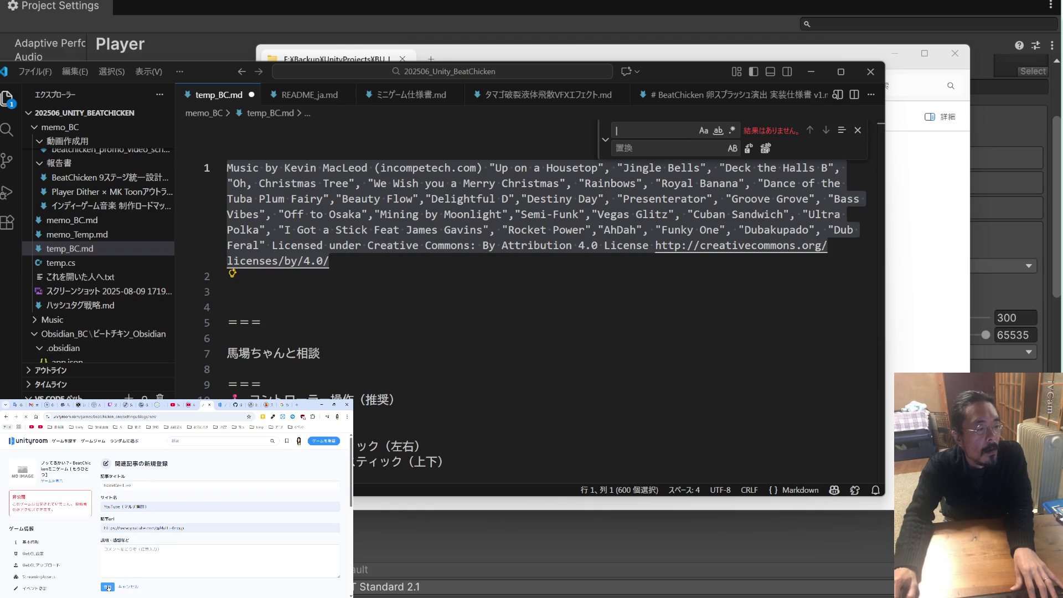
scroll(156, 550, "down", 3)
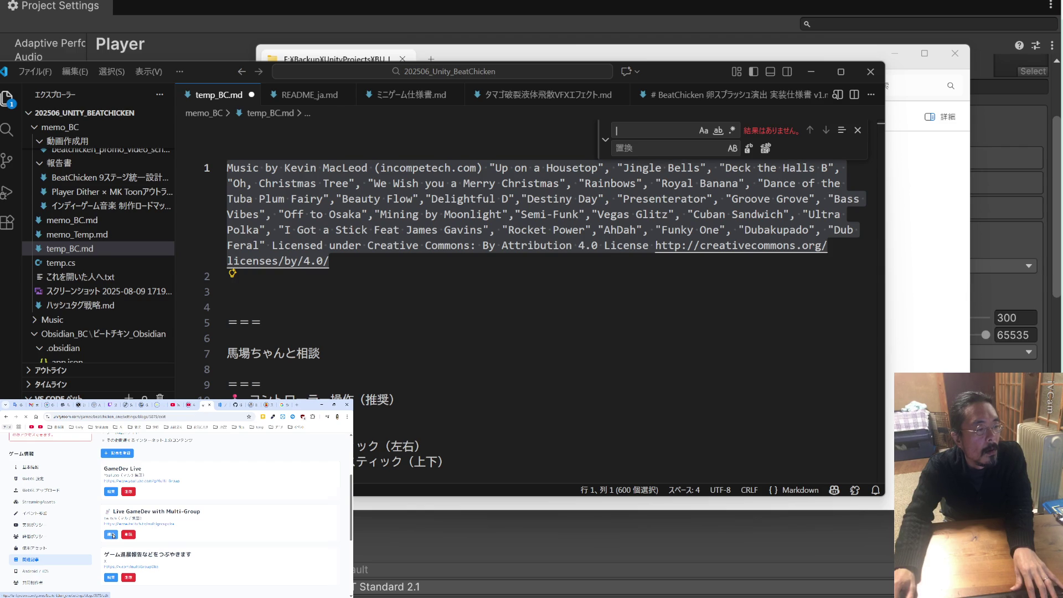
Edit the Live GameDev with Multi-Group entry, prefixing its title with 'Twitch'
left_click(110, 535)
double_click(111, 507)
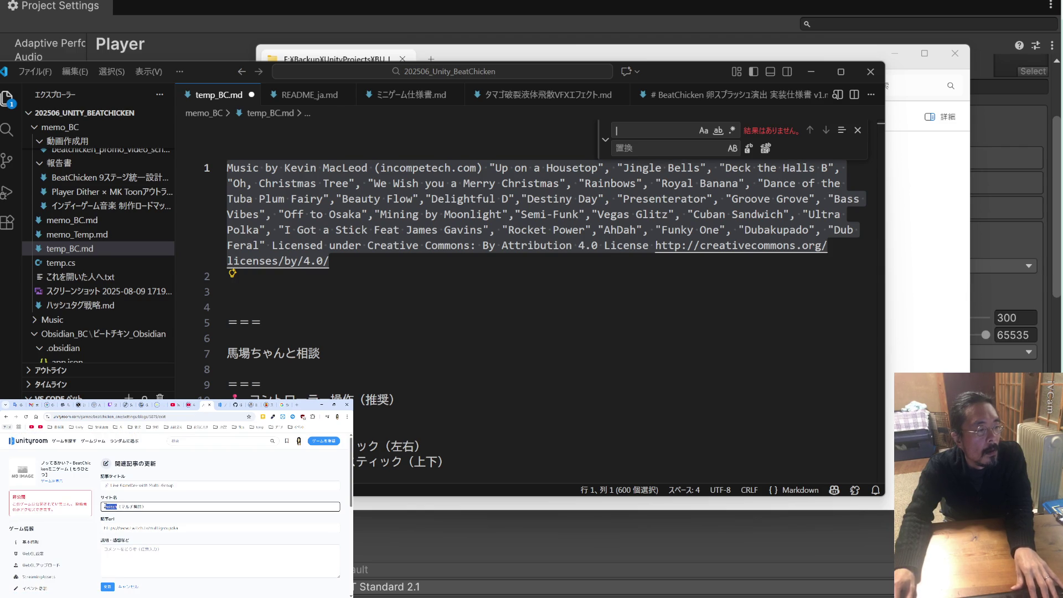
left_click(123, 486)
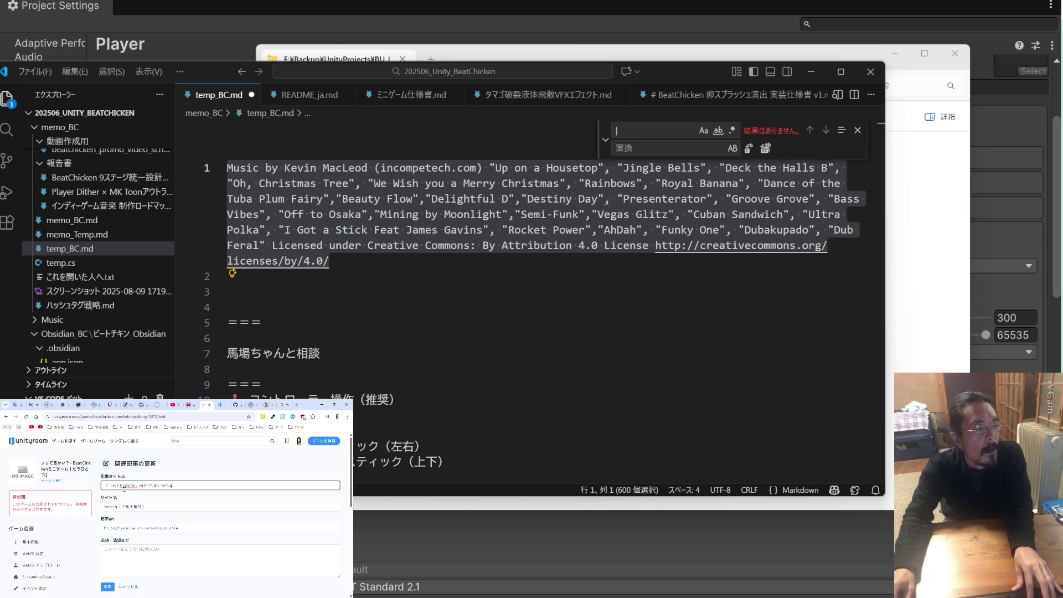
key("Home")
type("Twitch")
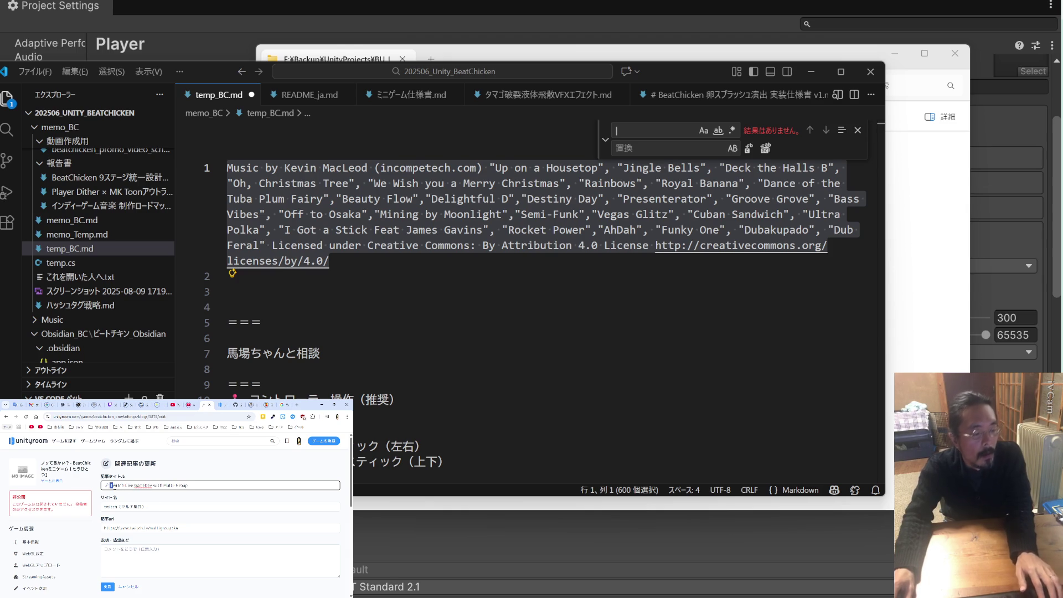
left_click(126, 506)
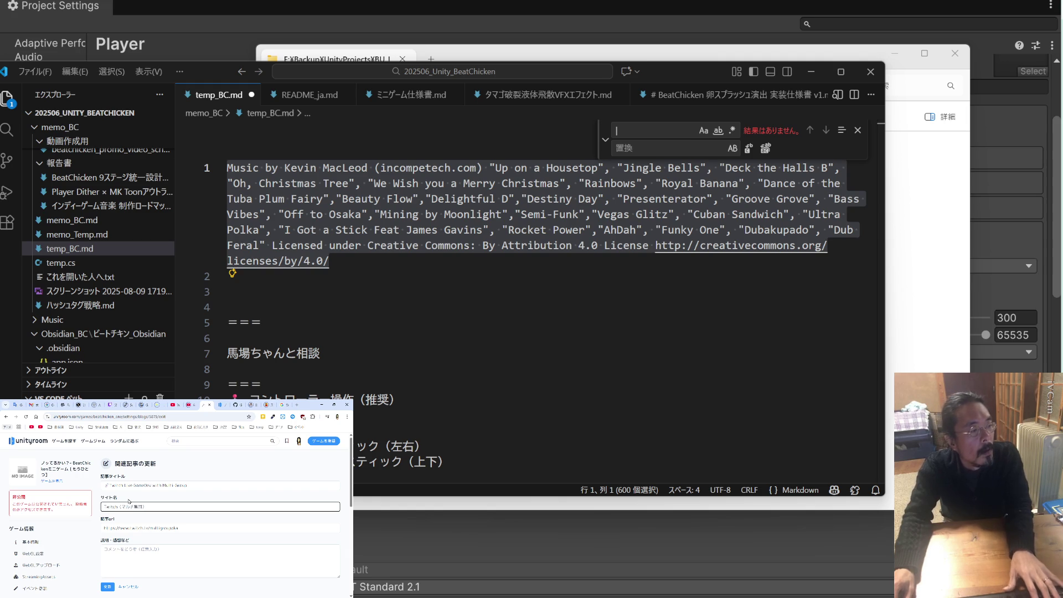
Check the Twitch stream dashboard, then save the 'Twitch Live GameDev with Multi-Group' article
left_click(116, 408)
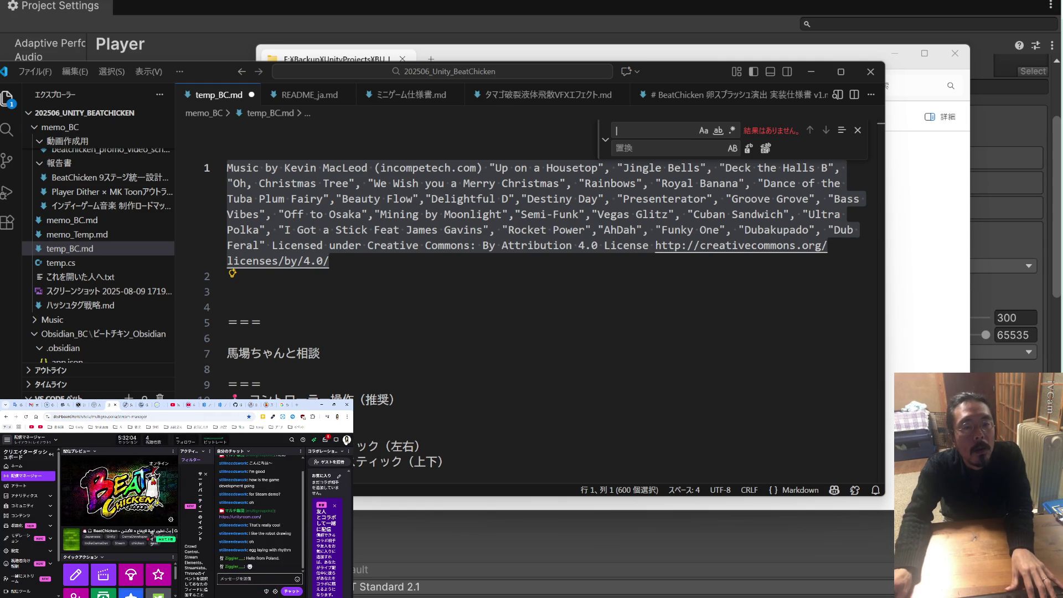
left_click(346, 440)
key("Escape")
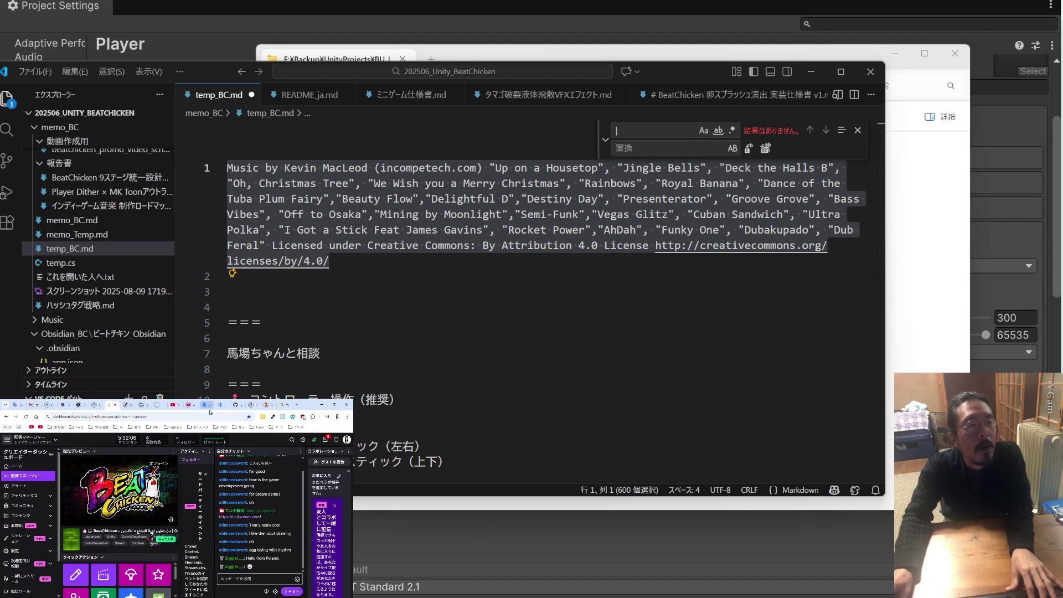
left_click(199, 405)
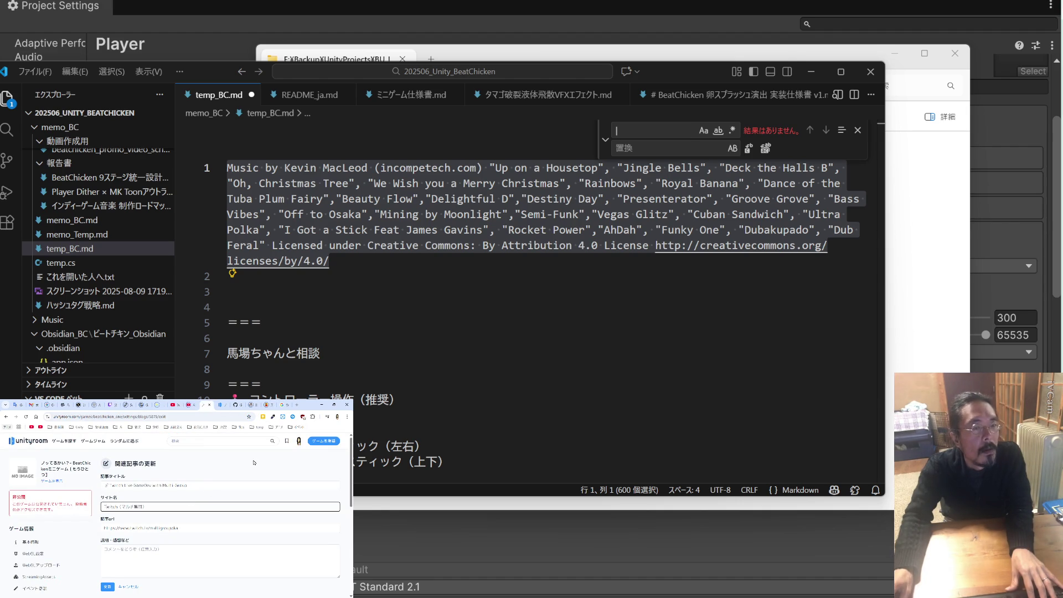
left_click(111, 404)
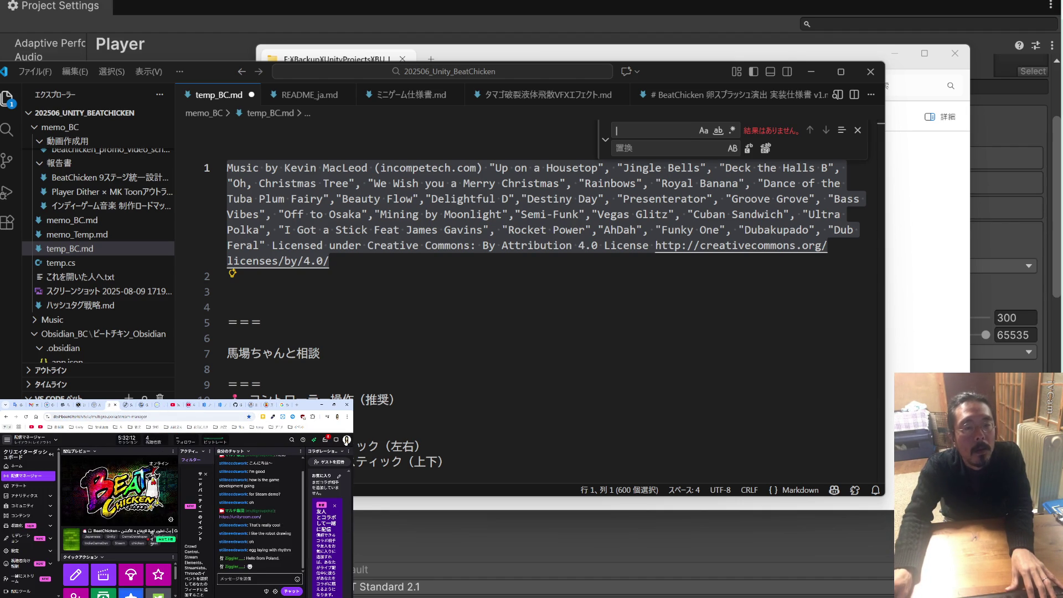
left_click(209, 407)
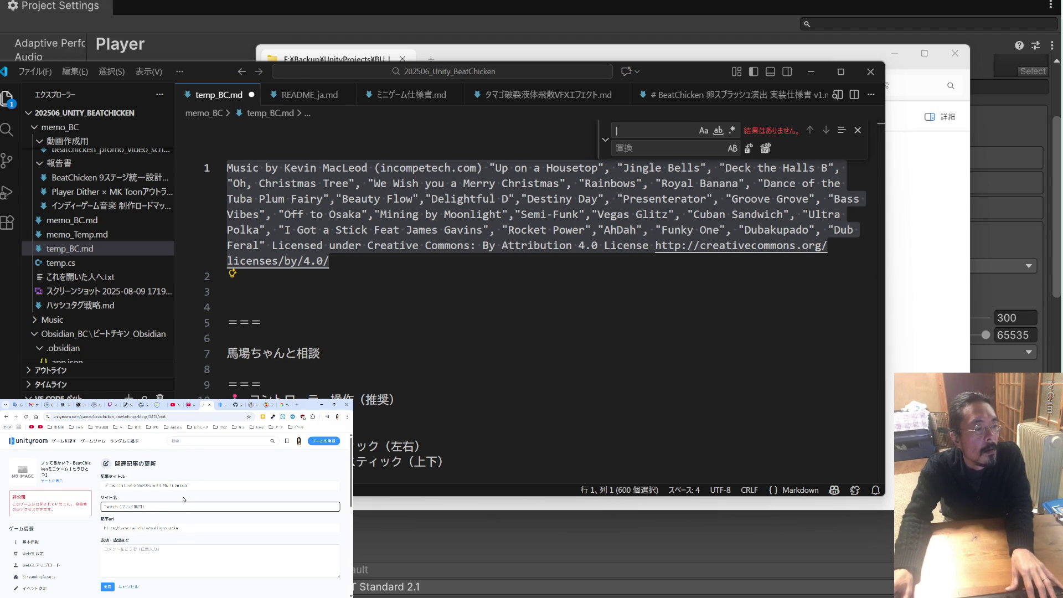
triple_click(197, 485)
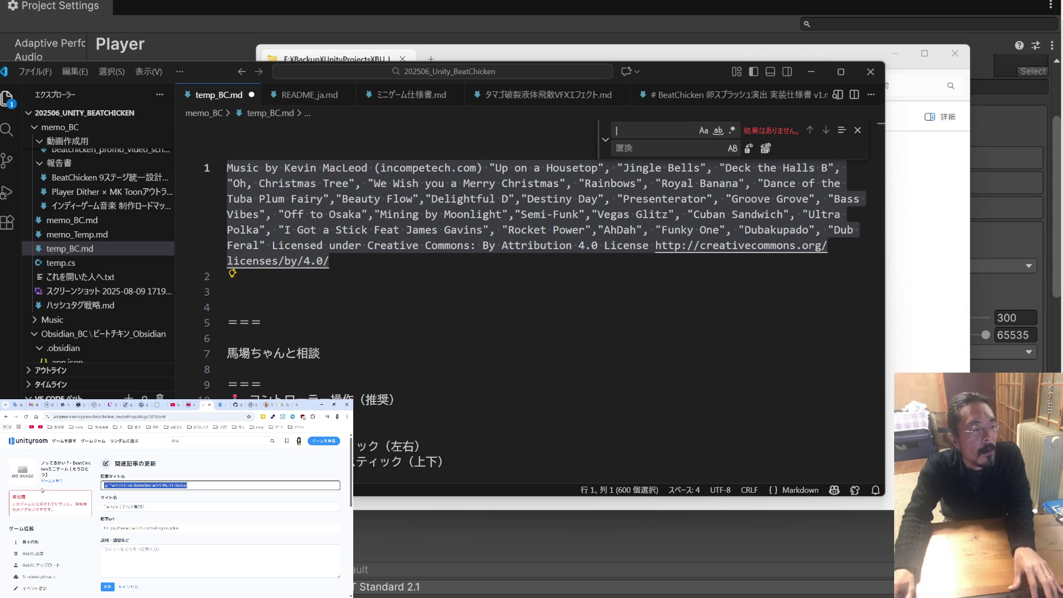
left_click(107, 588)
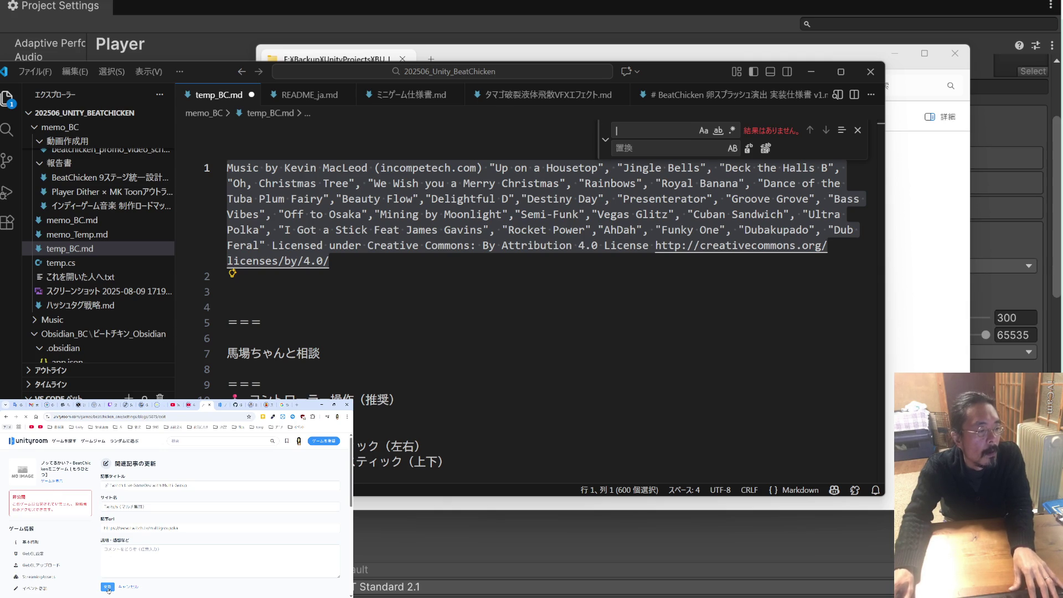
scroll(120, 576, "down", 5)
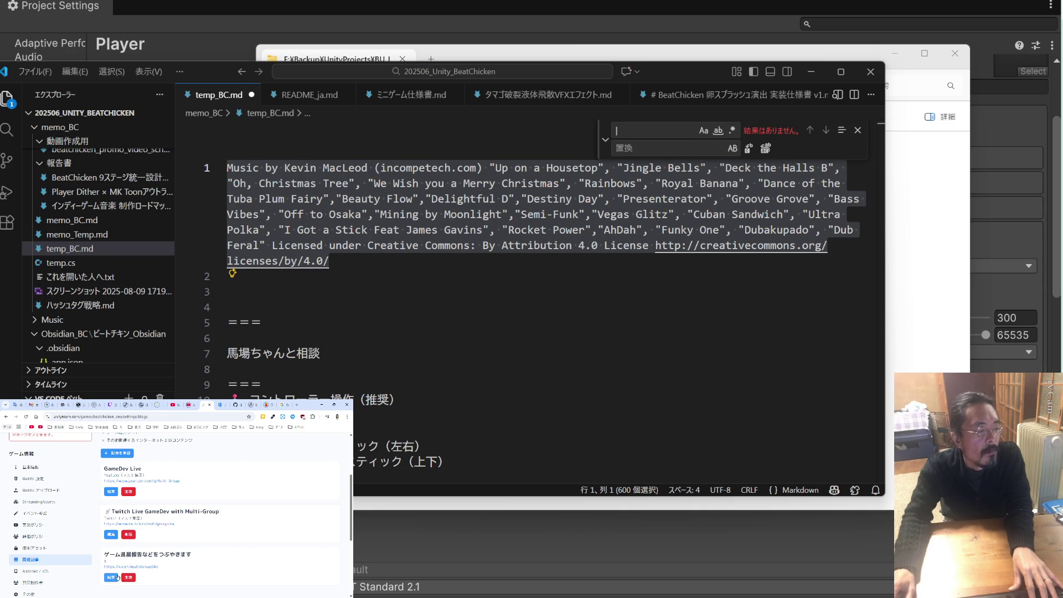
Prefix the third related article's title with 'x：' and save it
left_click(112, 578)
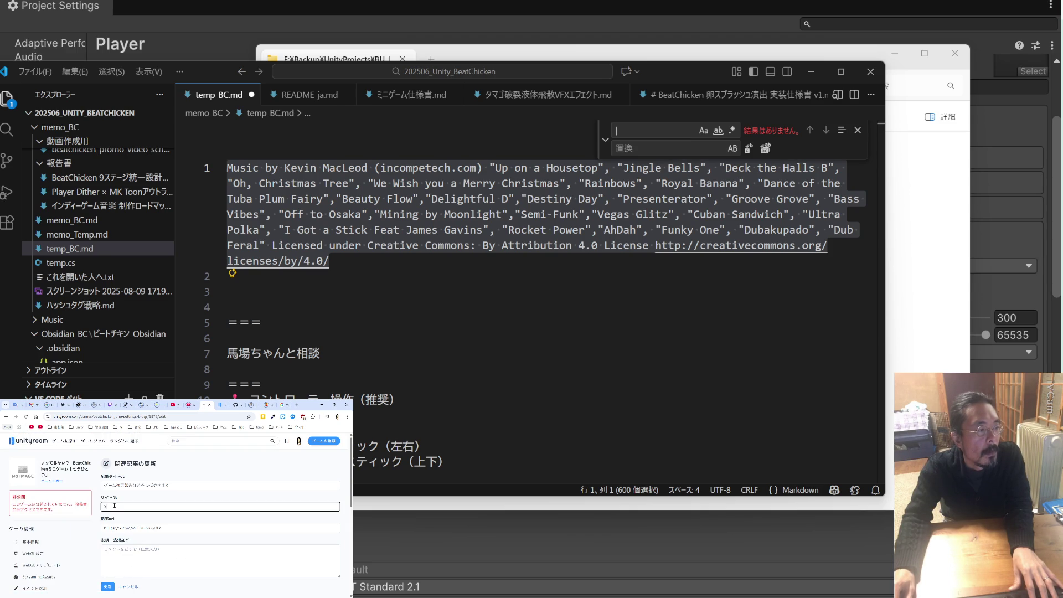
left_click(113, 485)
type("x")
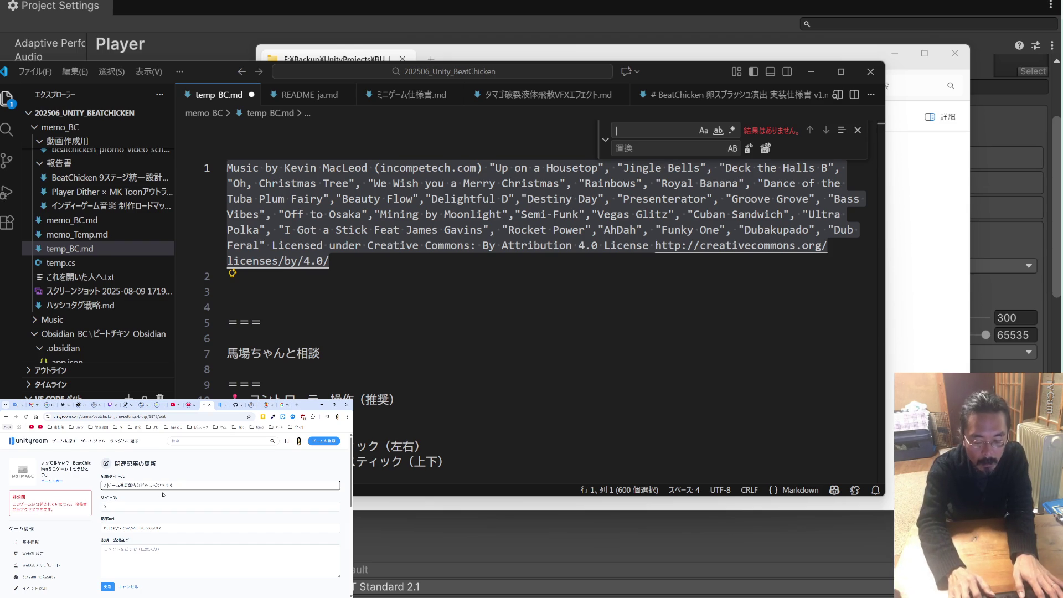
type("：")
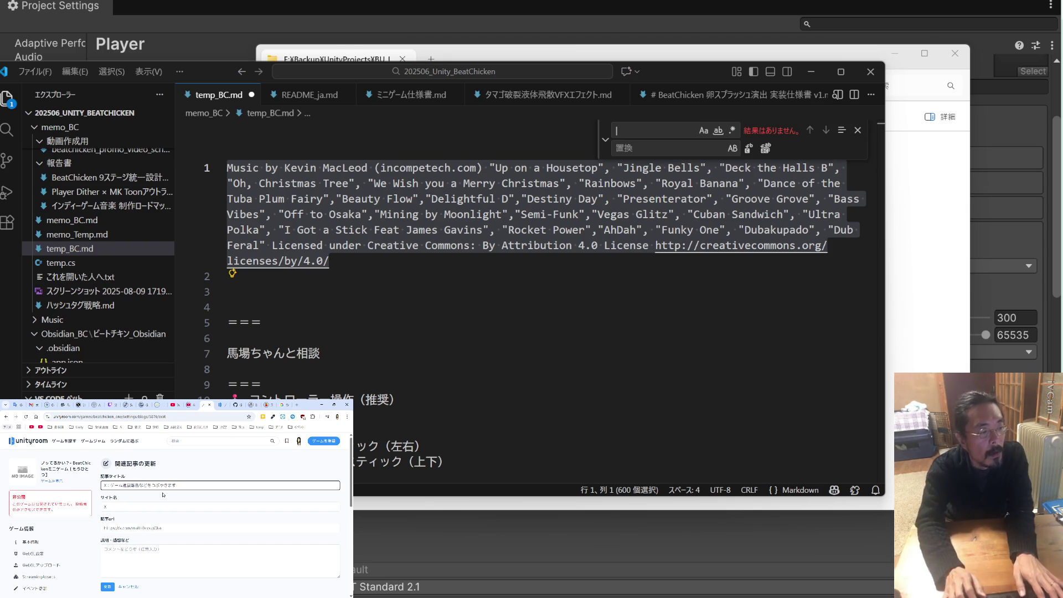
left_click(162, 515)
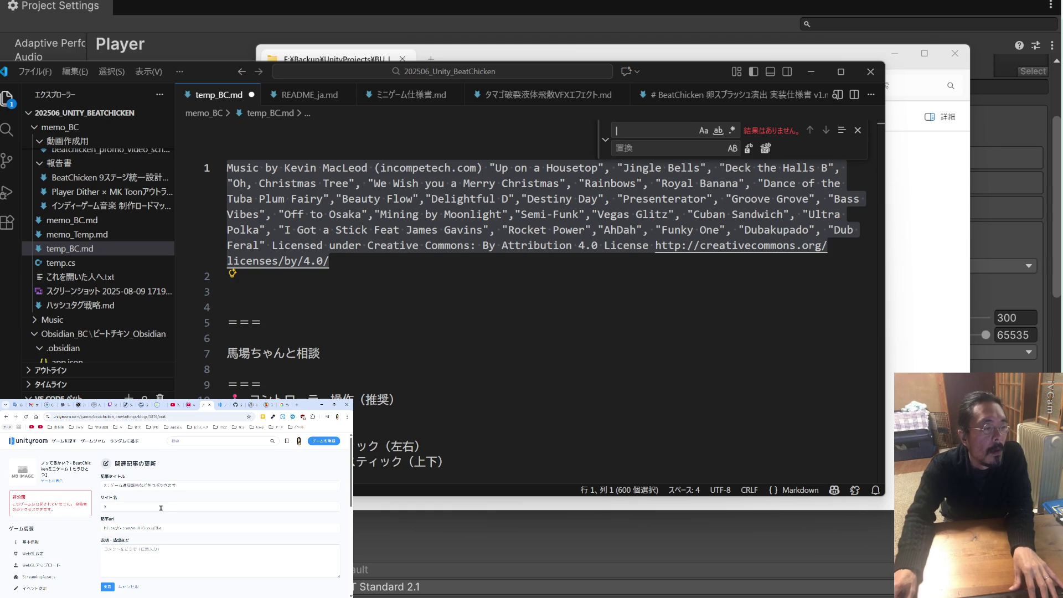
left_click(160, 508)
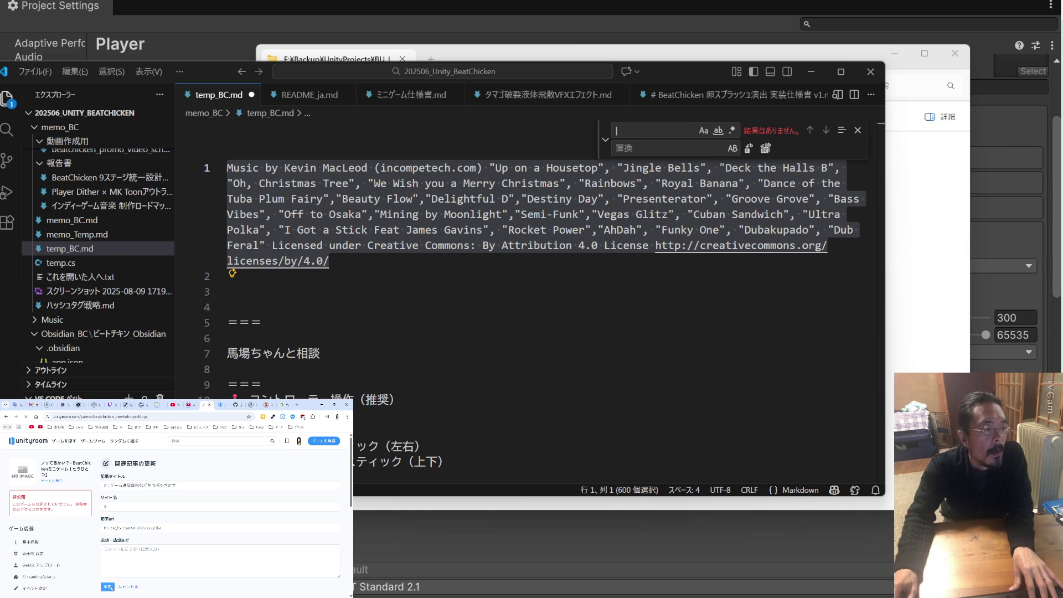
left_click(108, 587)
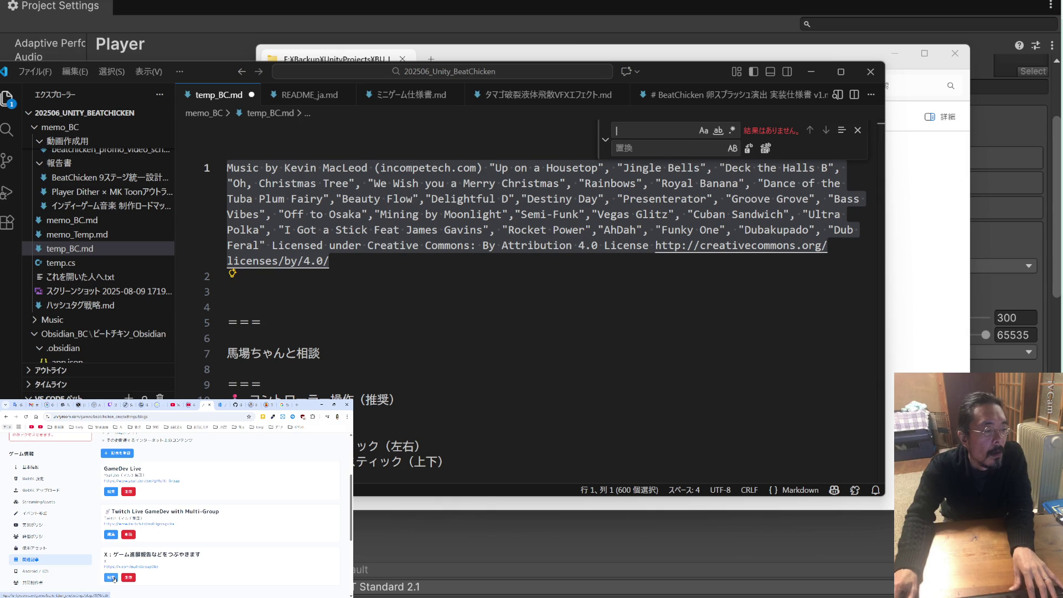
Retitle the entry 'X', paste ゲーム進捗報告などをつぶやきます into its description, and save
left_click(117, 577)
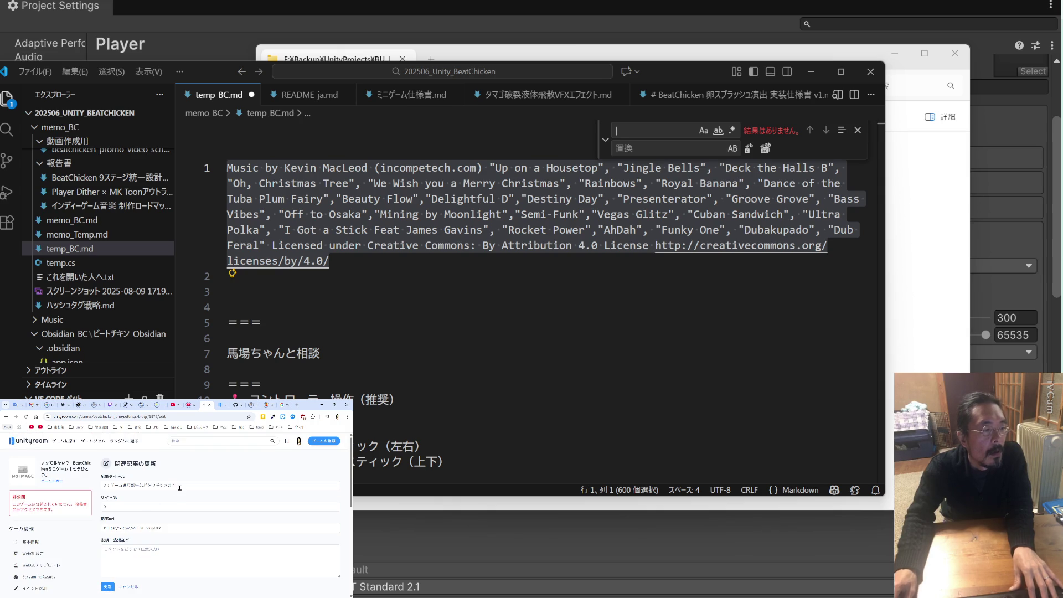
triple_click(180, 487)
type("X")
left_click(126, 558)
key("ctrl+v")
left_click(123, 485)
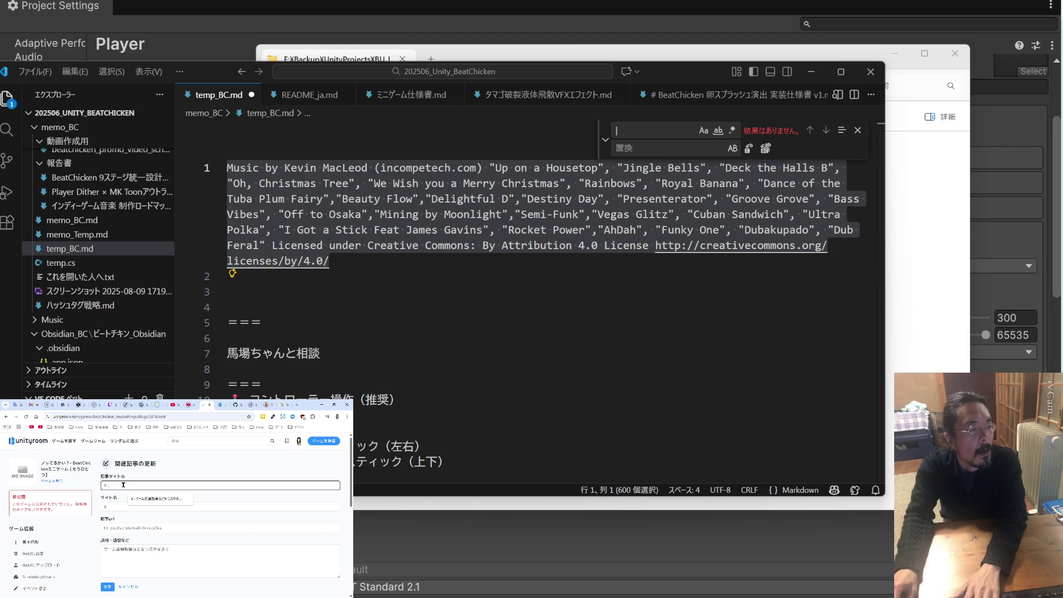
left_click(129, 506)
left_click(108, 588)
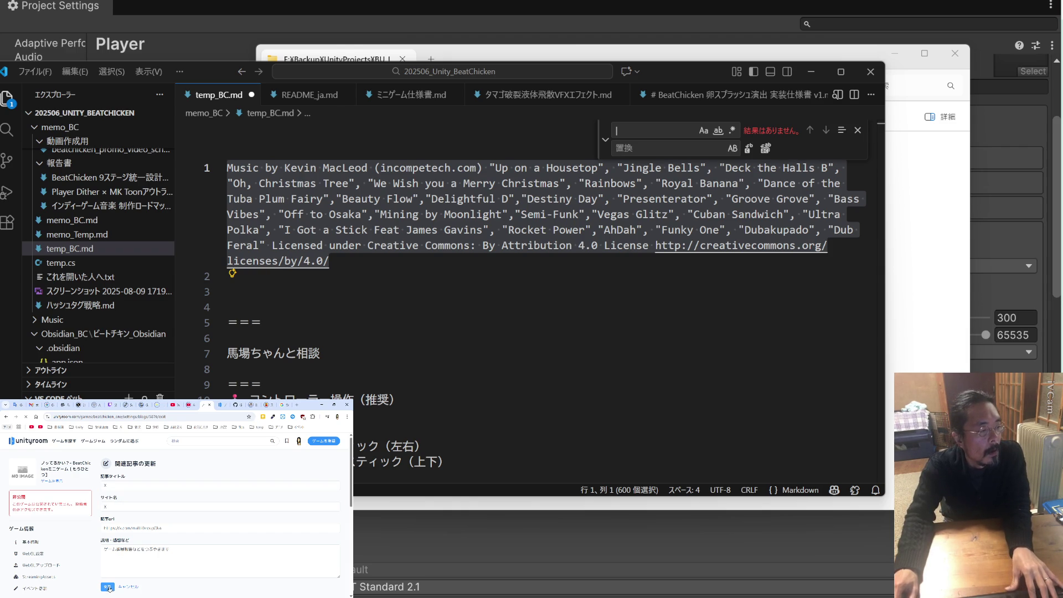
scroll(149, 560, "down", 5)
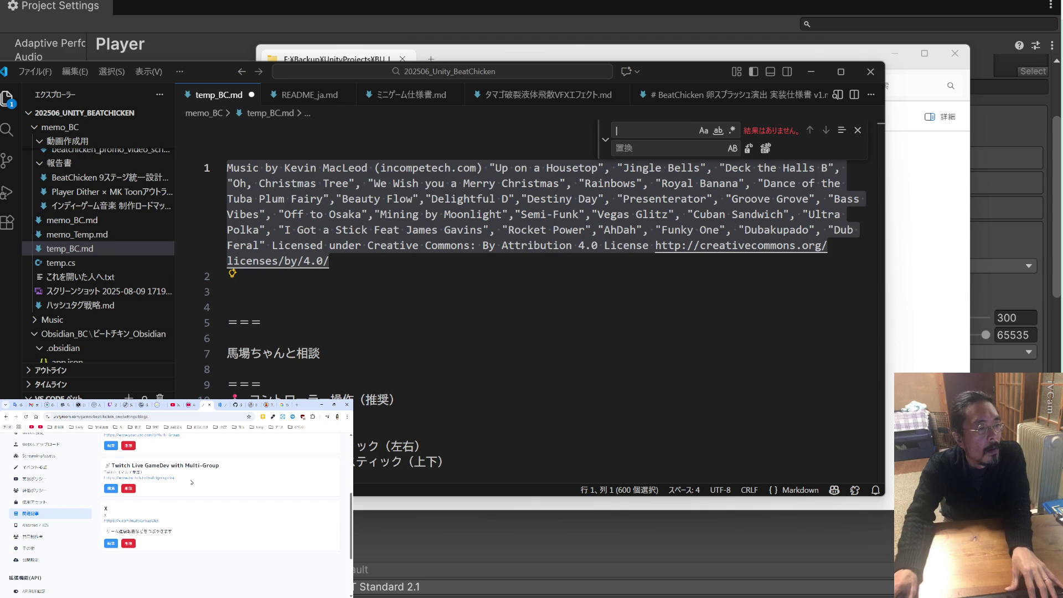
left_click_drag(219, 465, 190, 465)
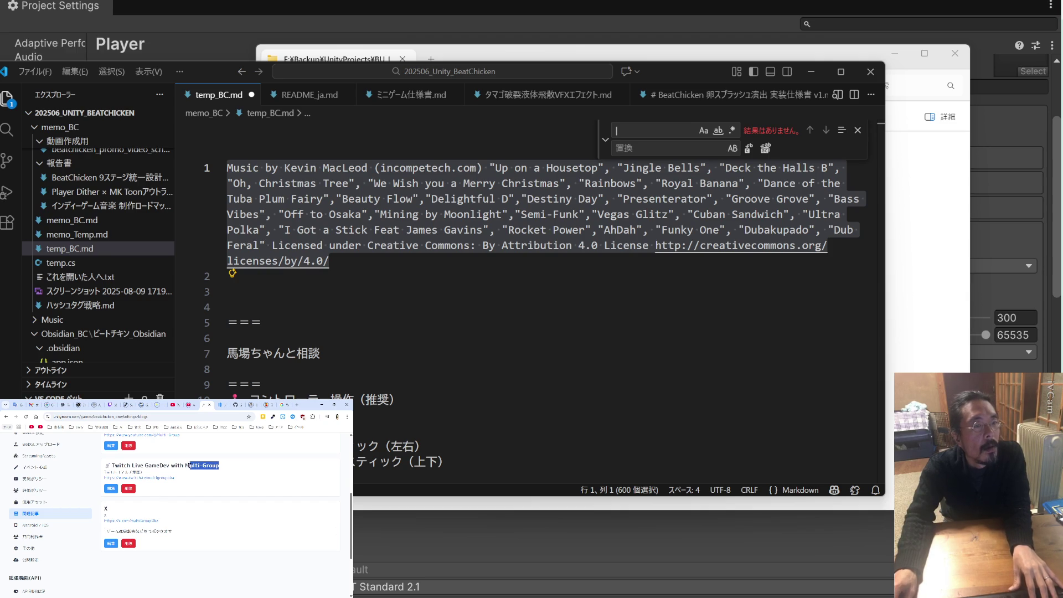
Open YouTube Studio in a new tab and select the Multi-Group Games channel name on its public page
left_click(296, 408)
type("studio")
key("Return")
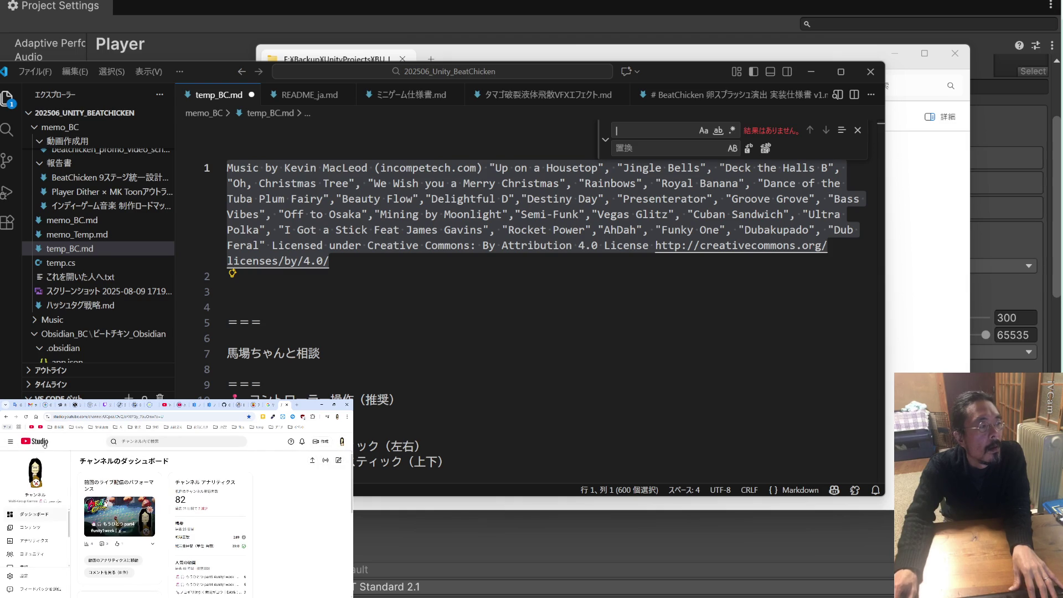
left_click(34, 486)
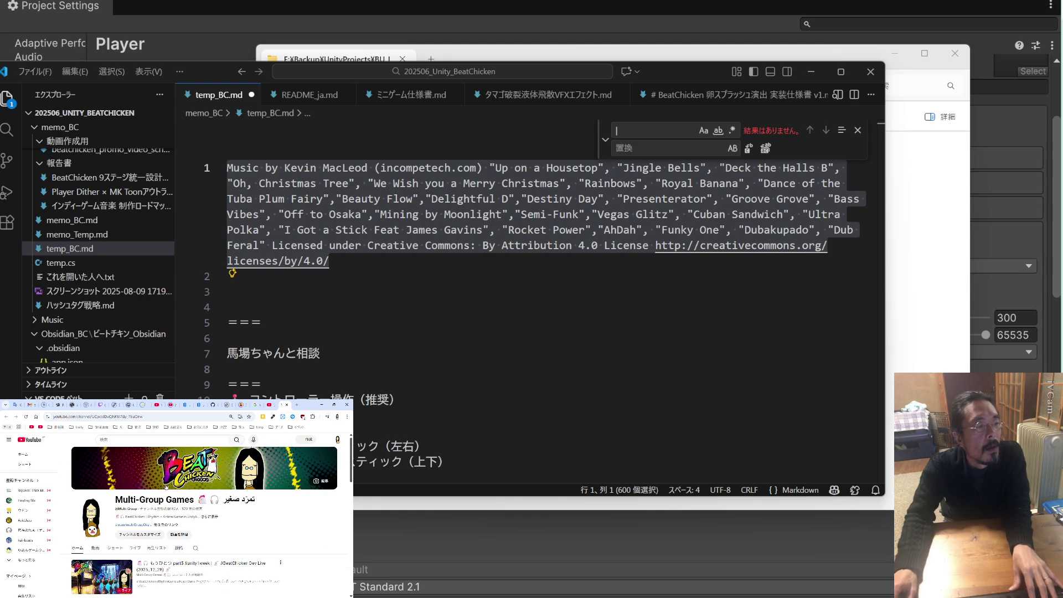
mouse_move(115, 500)
left_mouse_down()
mouse_move(255, 499)
mouse_move(223, 500)
left_mouse_up()
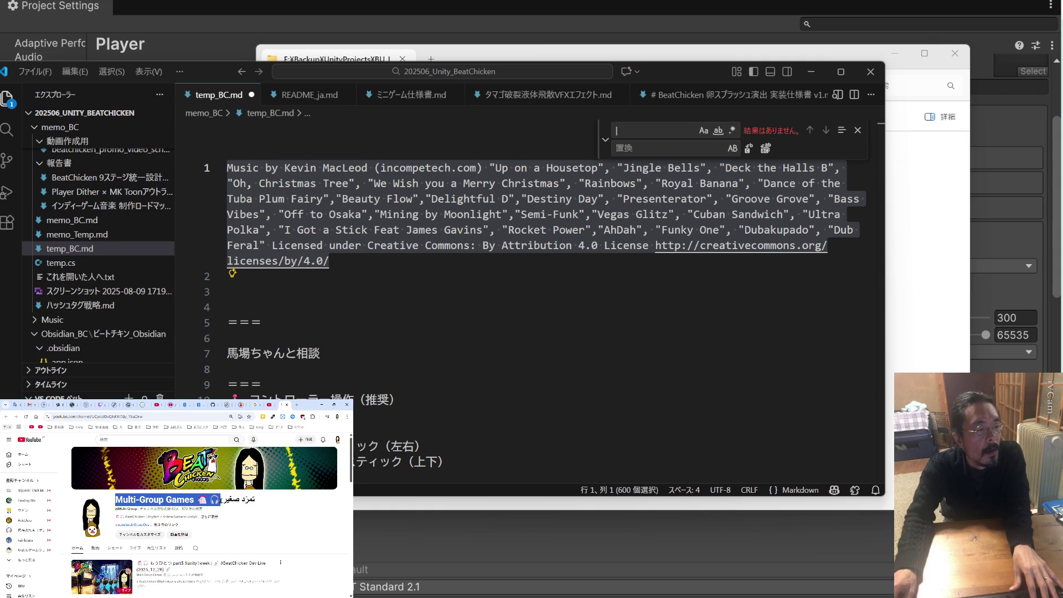
left_click(184, 499)
left_click_drag(114, 500, 221, 499)
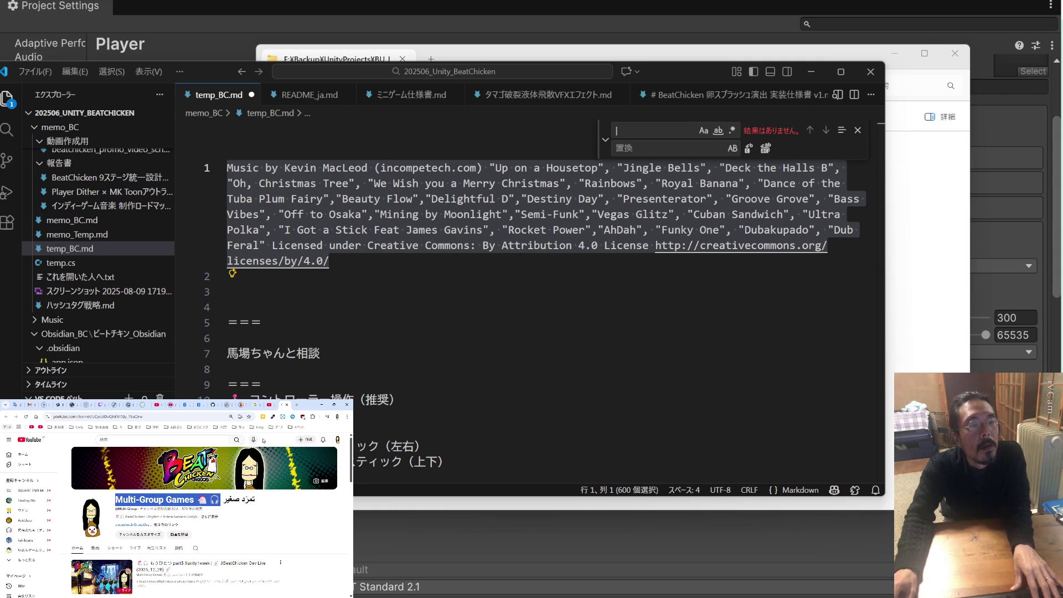
left_click(268, 405)
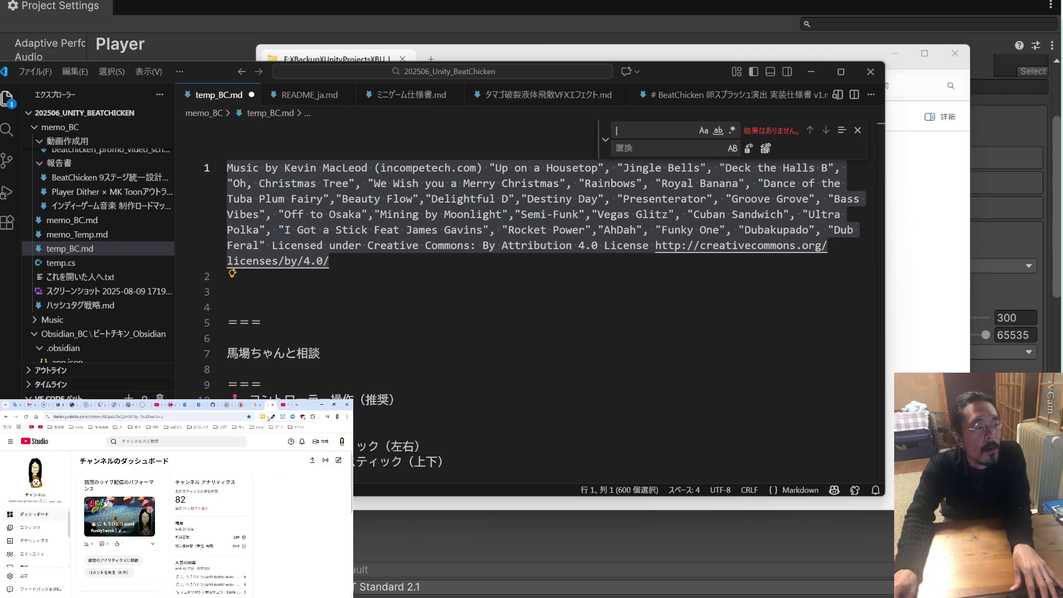
left_click(183, 405)
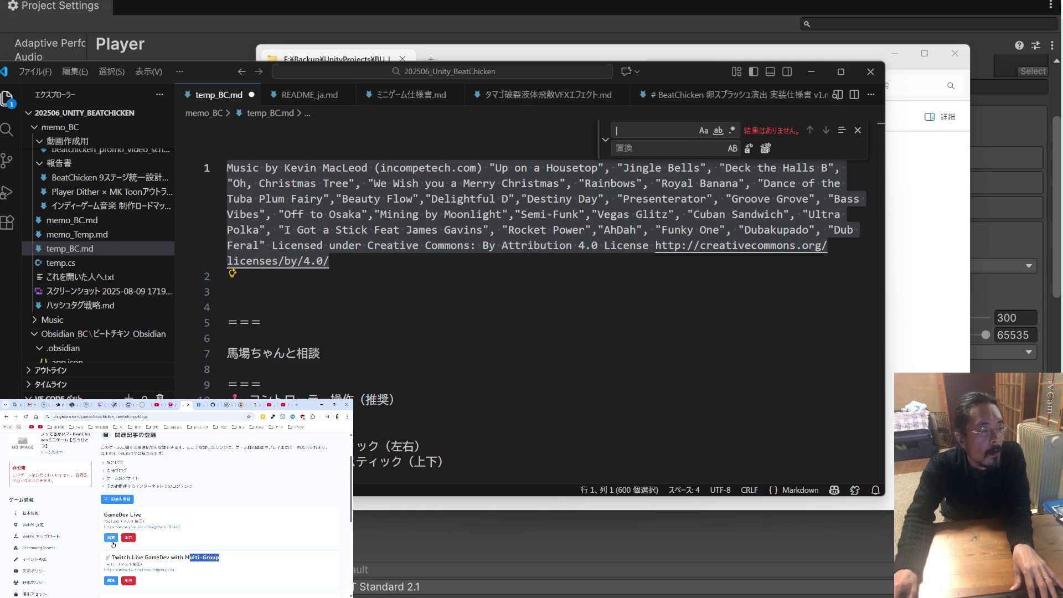
Retitle the GameDev Live entry 'Multi-Group Games' with a leading emoji and site name YouTube
left_click(110, 537)
triple_click(149, 485)
key("ctrl+v")
key("BackSpace")
key("BackSpace")
key("BackSpace")
key("ctrl+v")
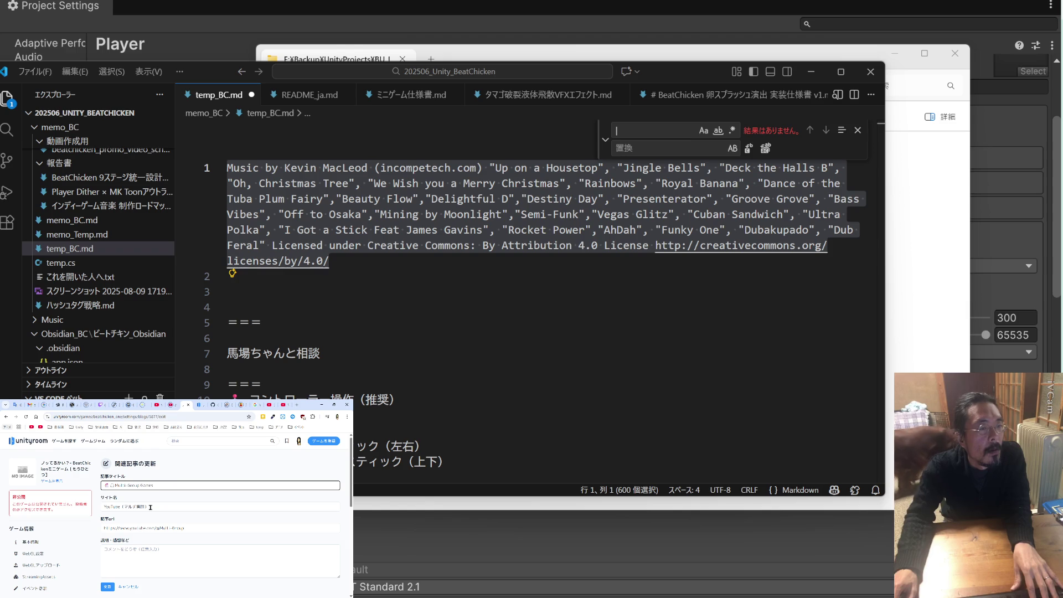
left_click(144, 507)
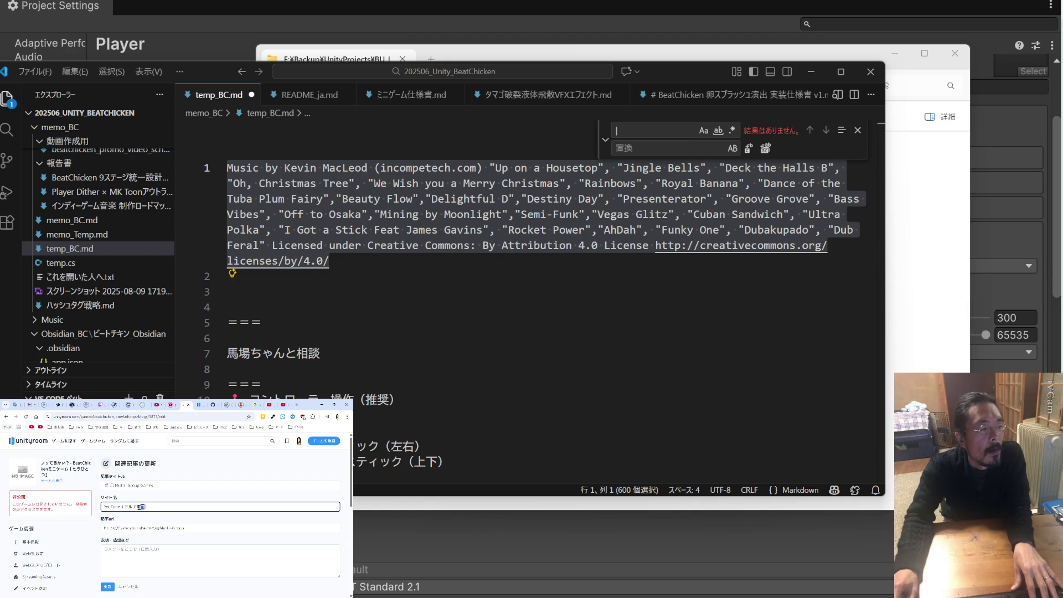
key("BackSpace")
key("BackSpace")
key("BackSpace")
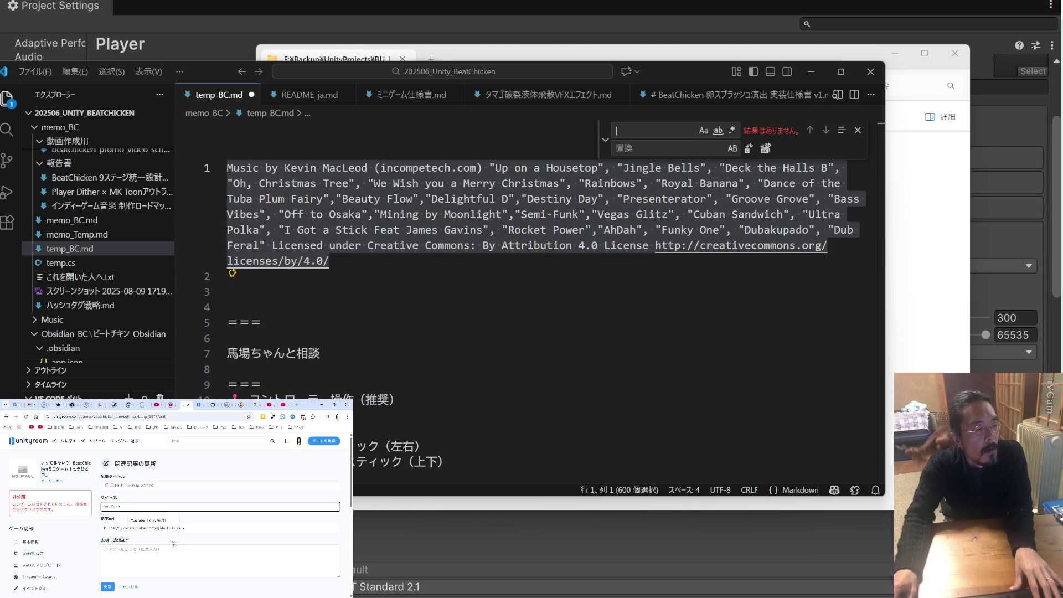
left_click(178, 556)
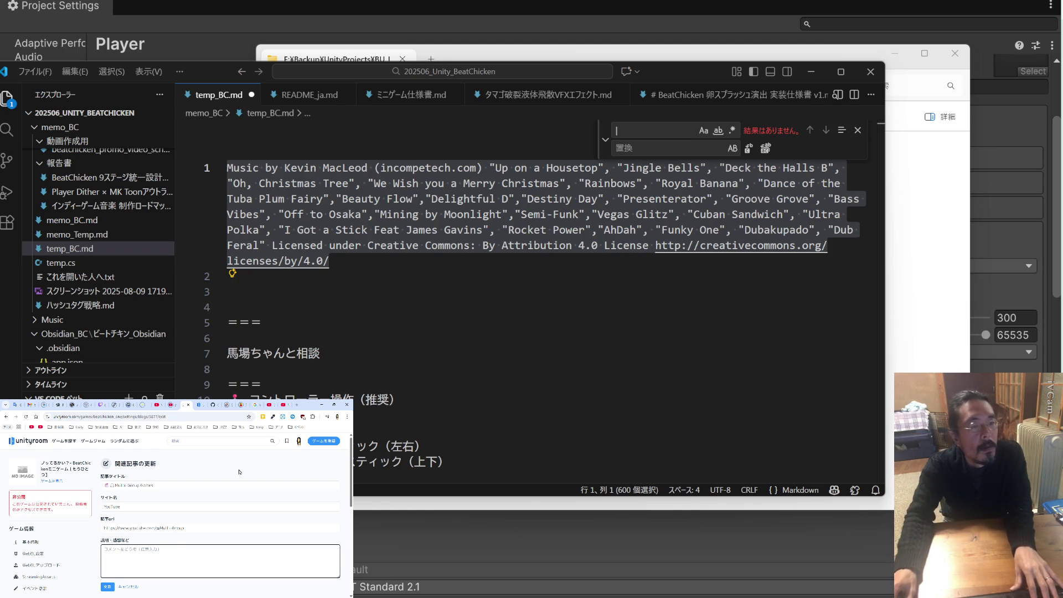
left_click(273, 408)
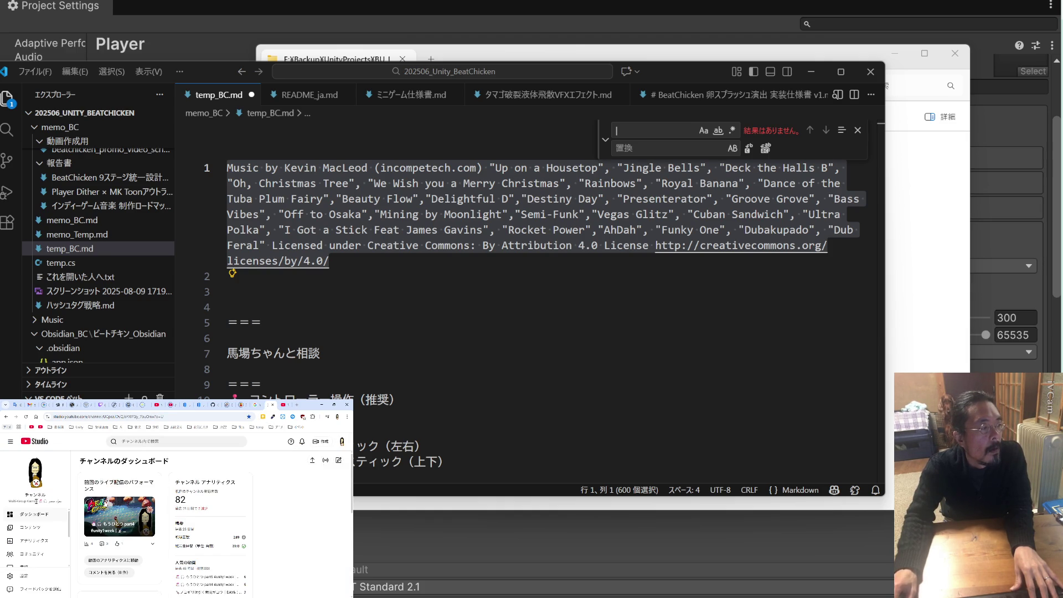
Copy the Multi-Group Games channel description from its YouTube About panel
left_click_drag(9, 501, 63, 501)
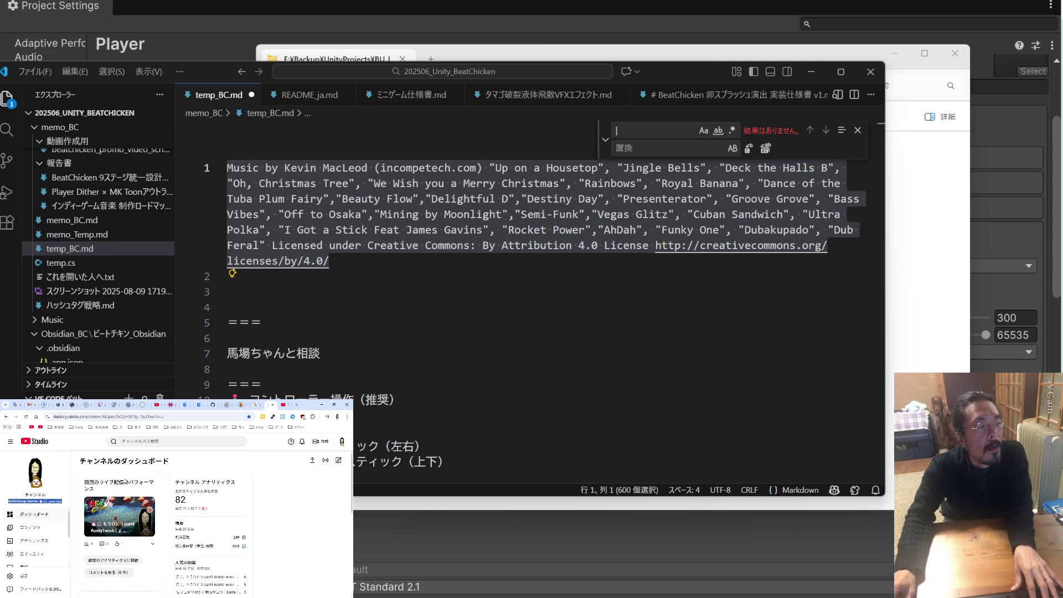
left_click(283, 410)
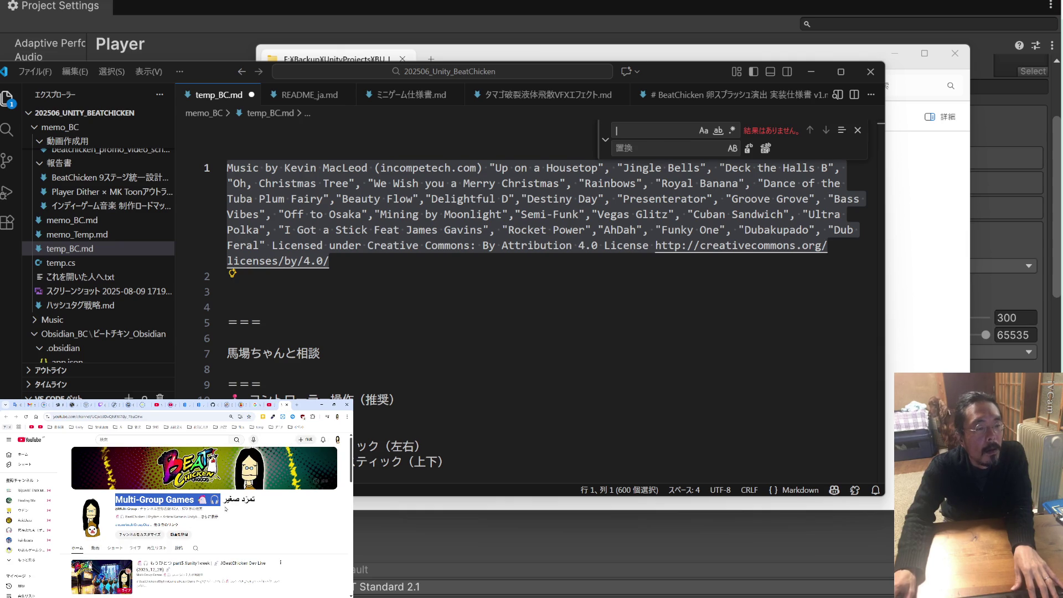
left_click(214, 519)
left_click_drag(196, 455, 112, 454)
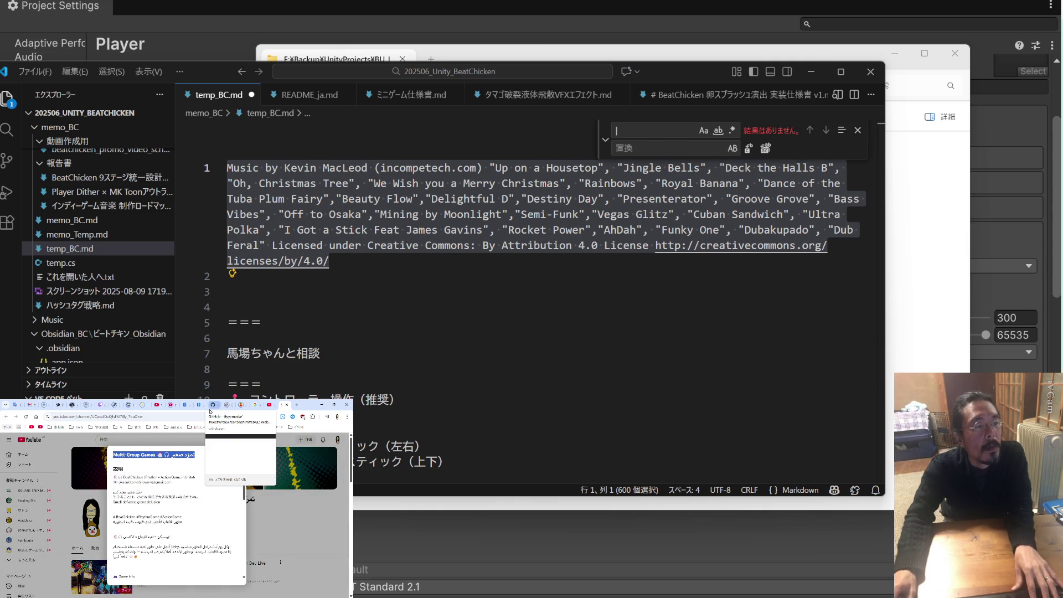
left_click_drag(164, 505, 114, 455)
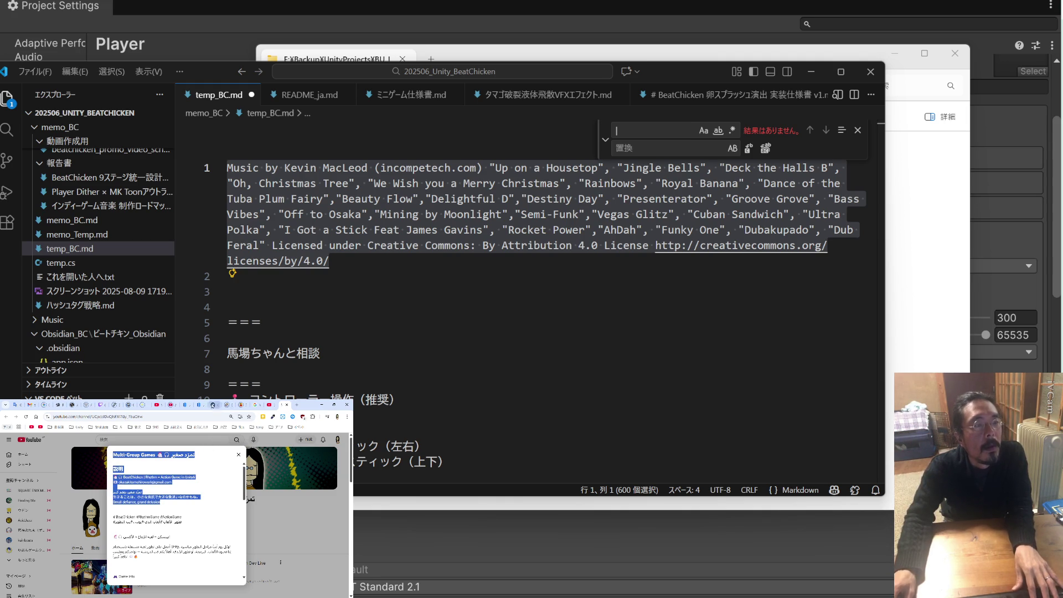
left_click(224, 404)
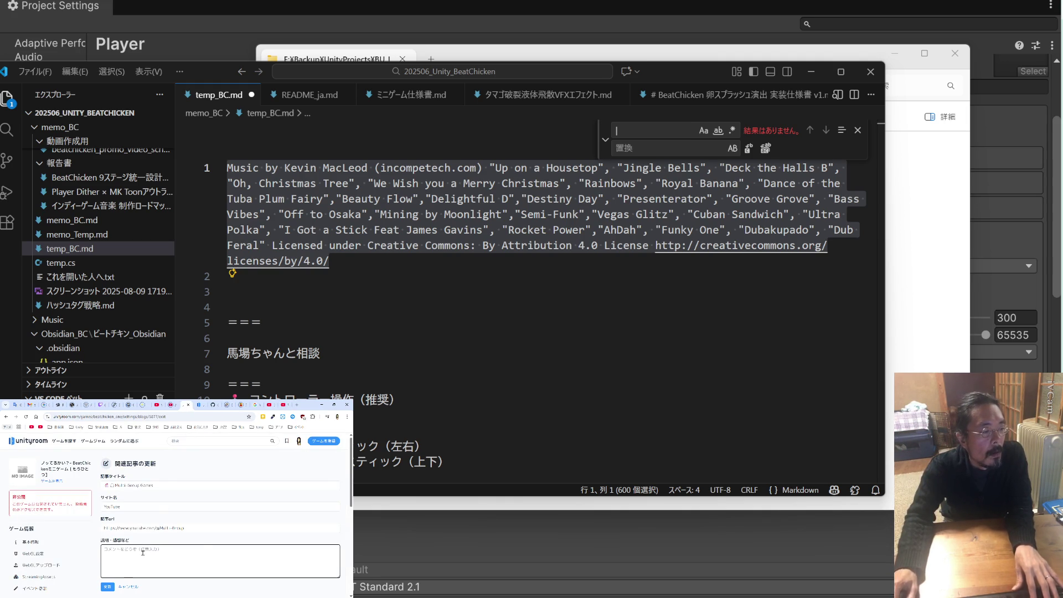
Paste the channel description into the YouTube article's 説明・感想など box and save it
key("ctrl+v")
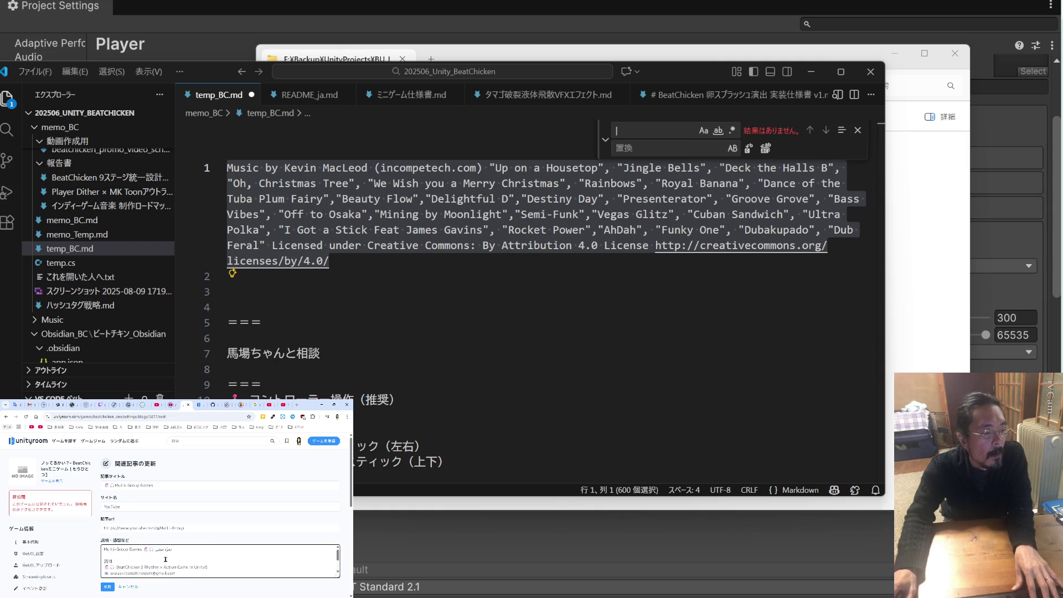
scroll(166, 559, "down", 2)
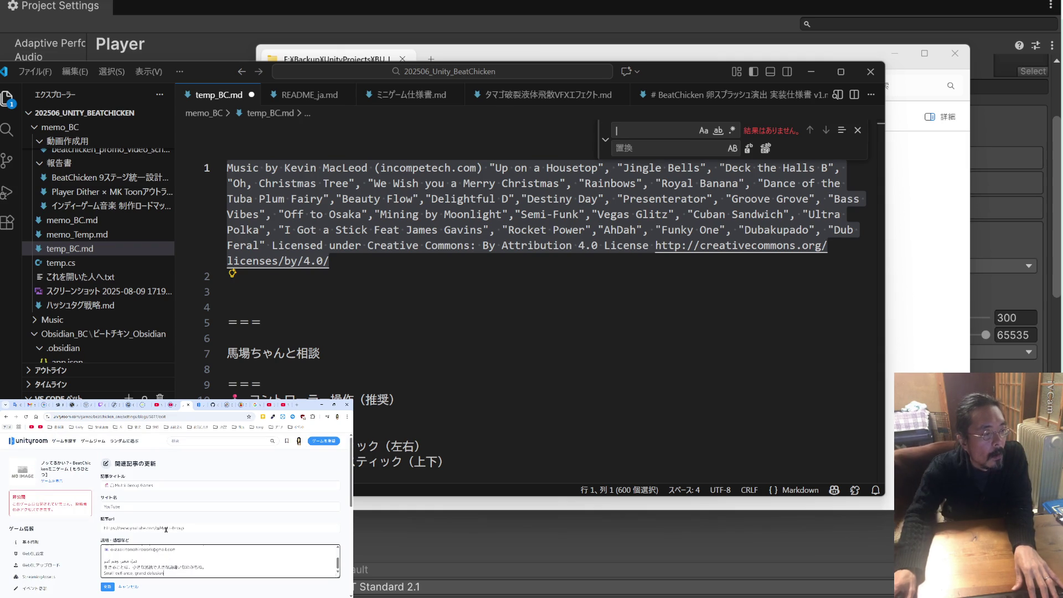
scroll(174, 559, "up", 2)
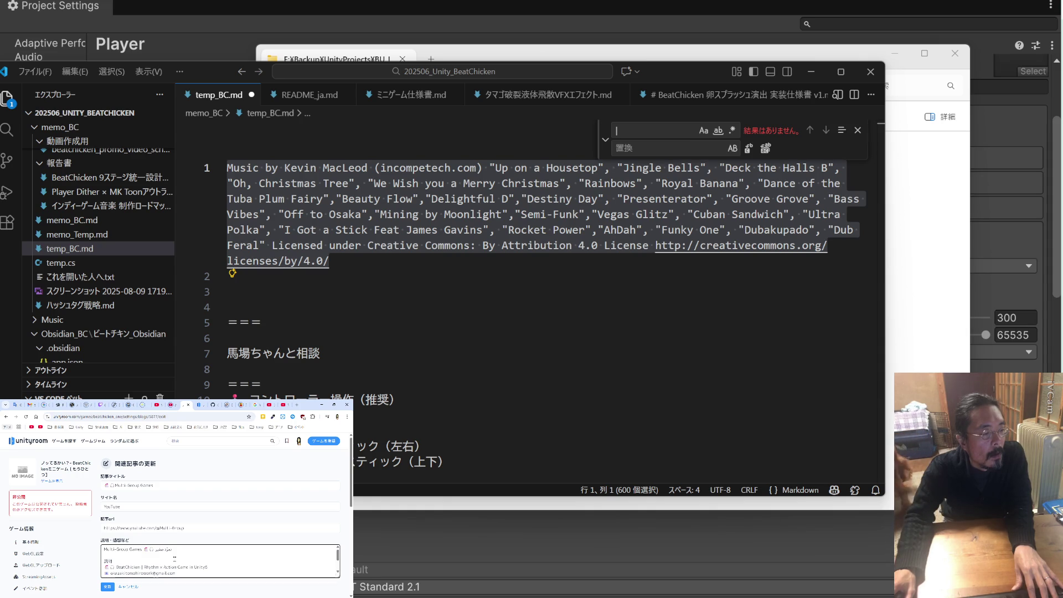
scroll(221, 561, "down", 3)
left_click(110, 588)
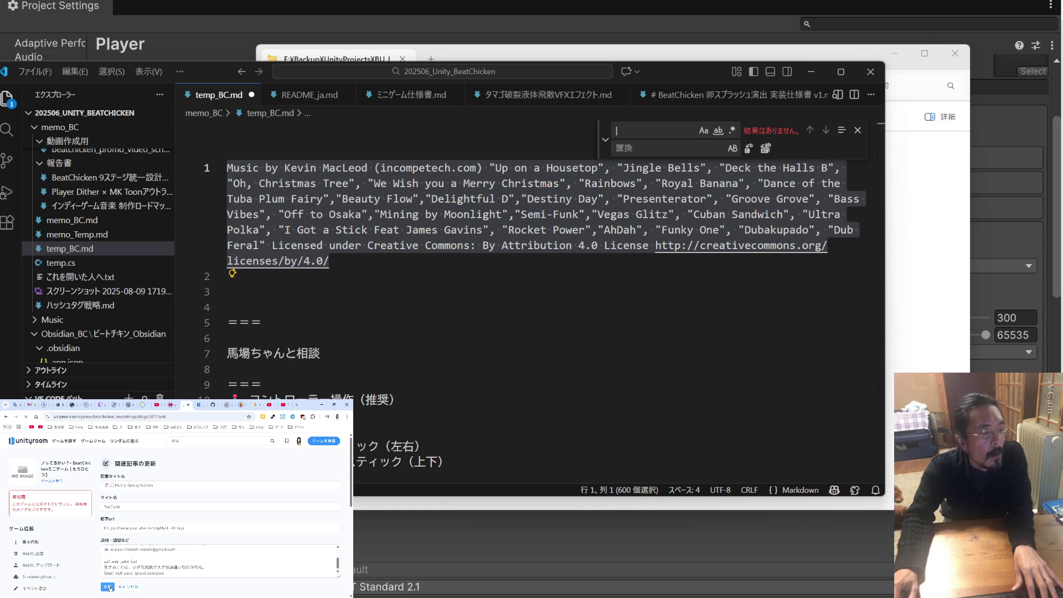
scroll(200, 532, "down", 3)
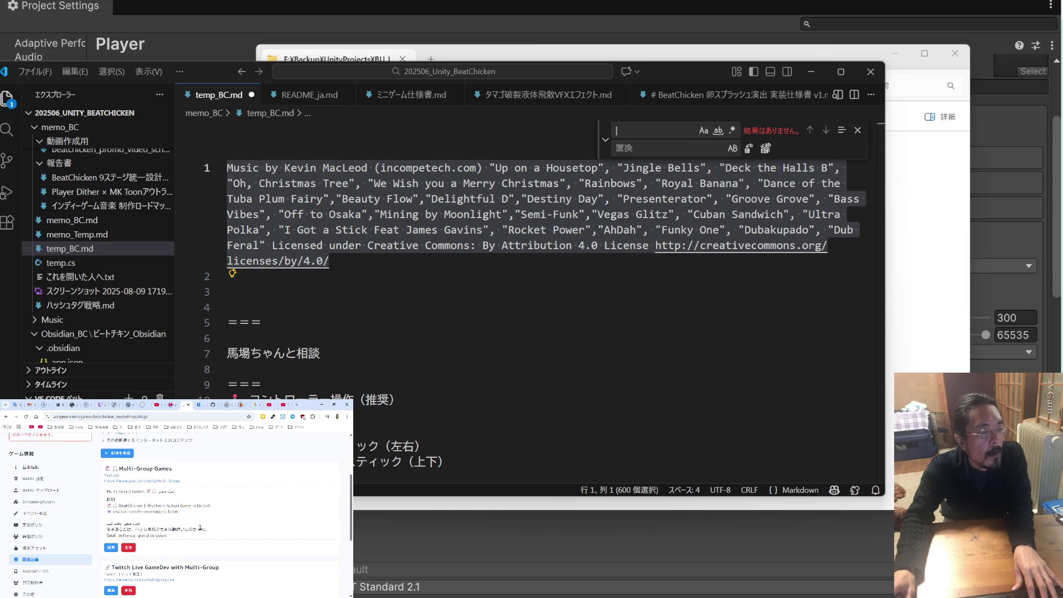
Write a Twitch Live GameDev description inviting visitors to the daily YouTube and Twitch streams
scroll(200, 527, "down", 2)
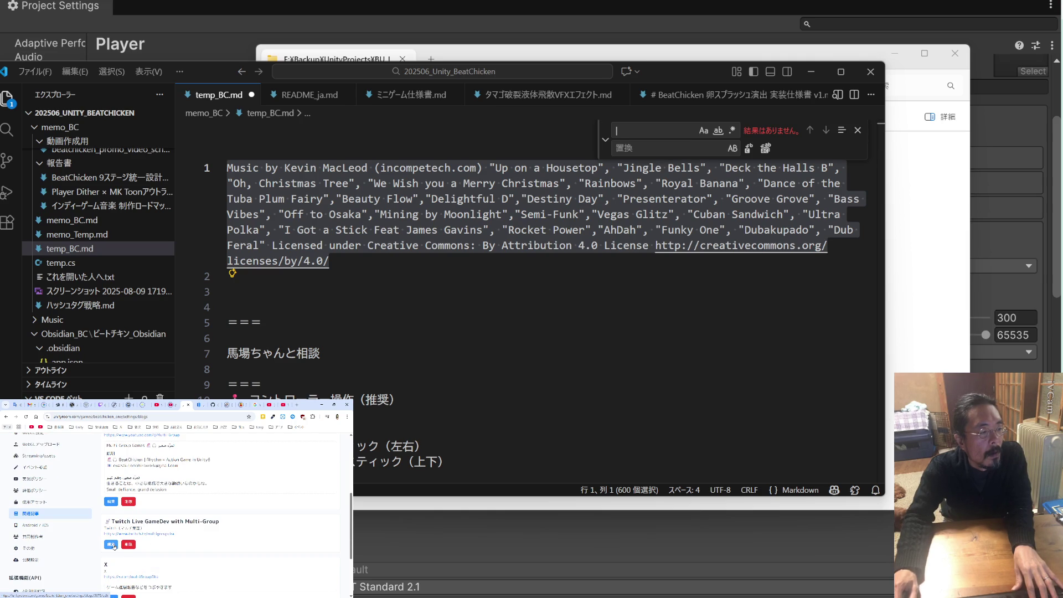
scroll(119, 537, "up", 2)
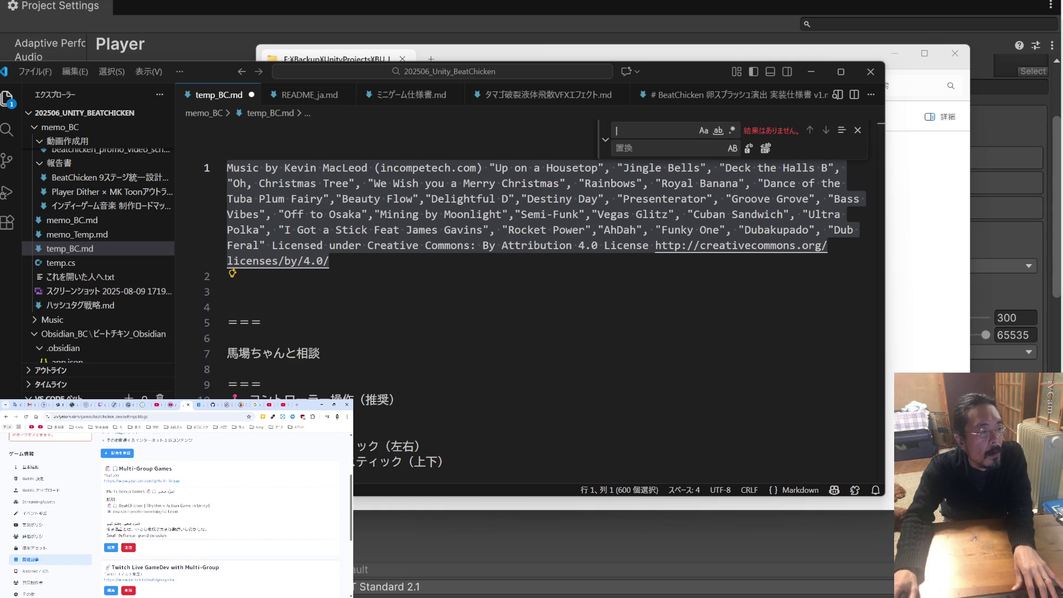
scroll(115, 545, "down", 2)
left_click(122, 545)
left_click(138, 551)
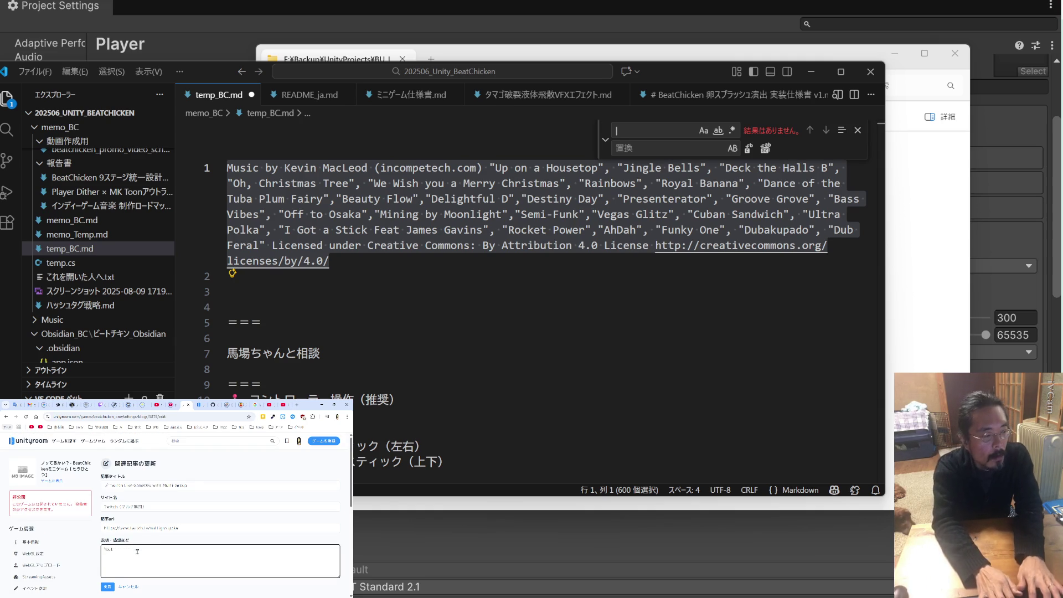
type("You")
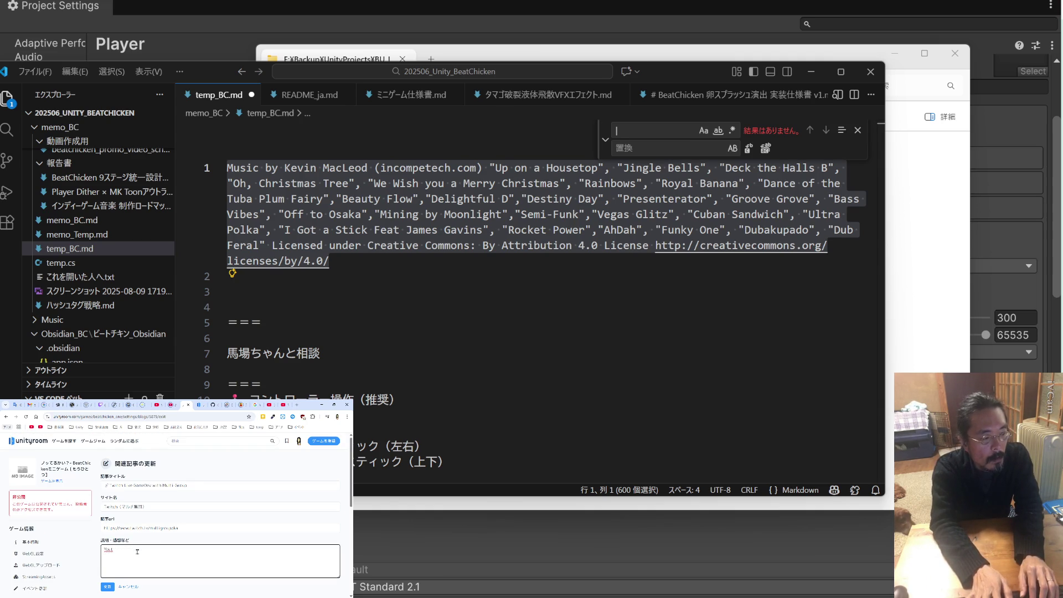
type("Tube")
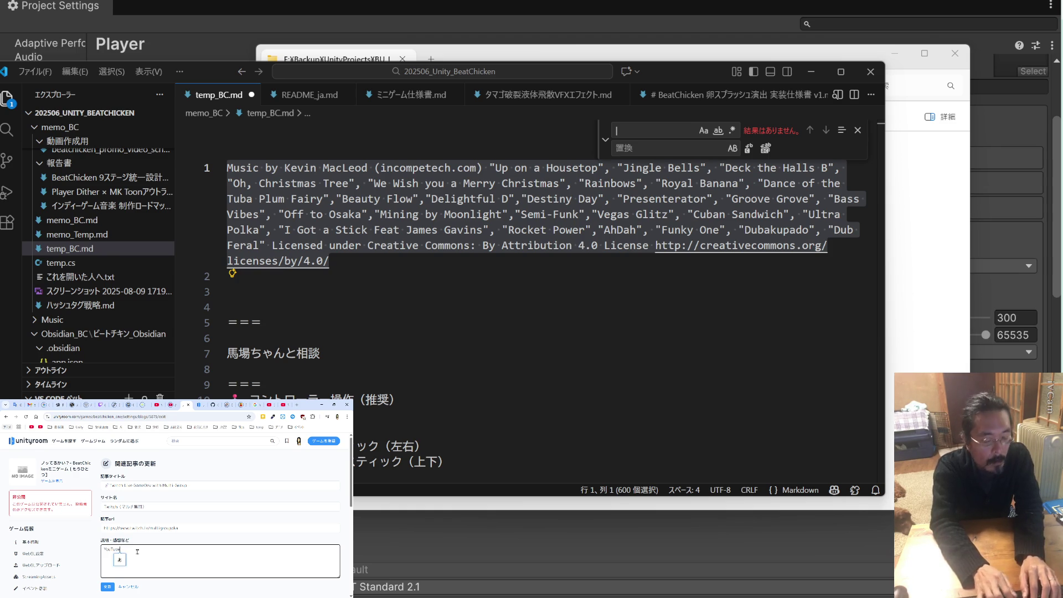
type("とT")
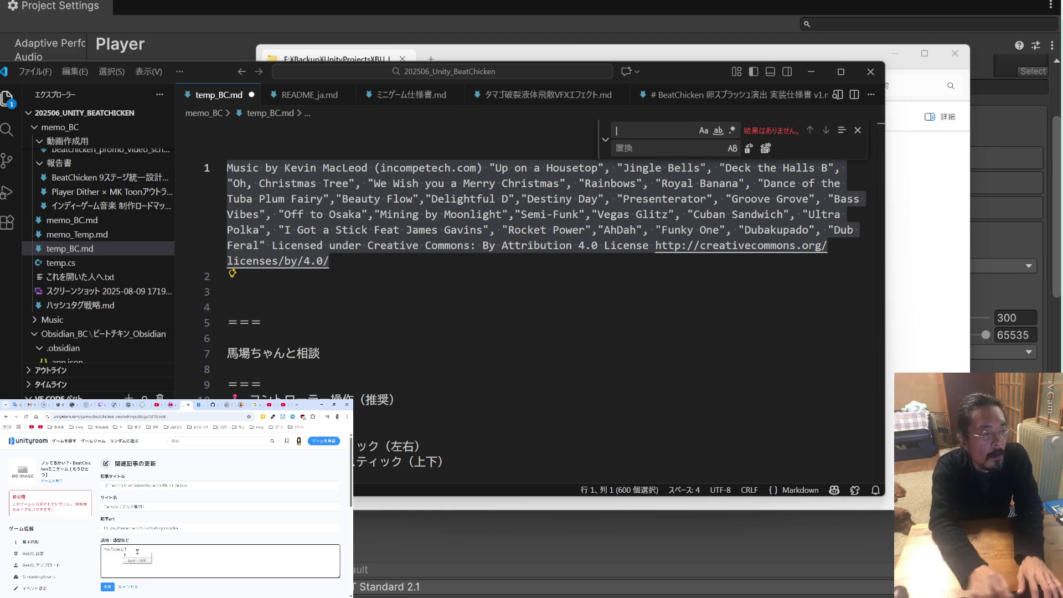
double_click(105, 507)
left_click(131, 546)
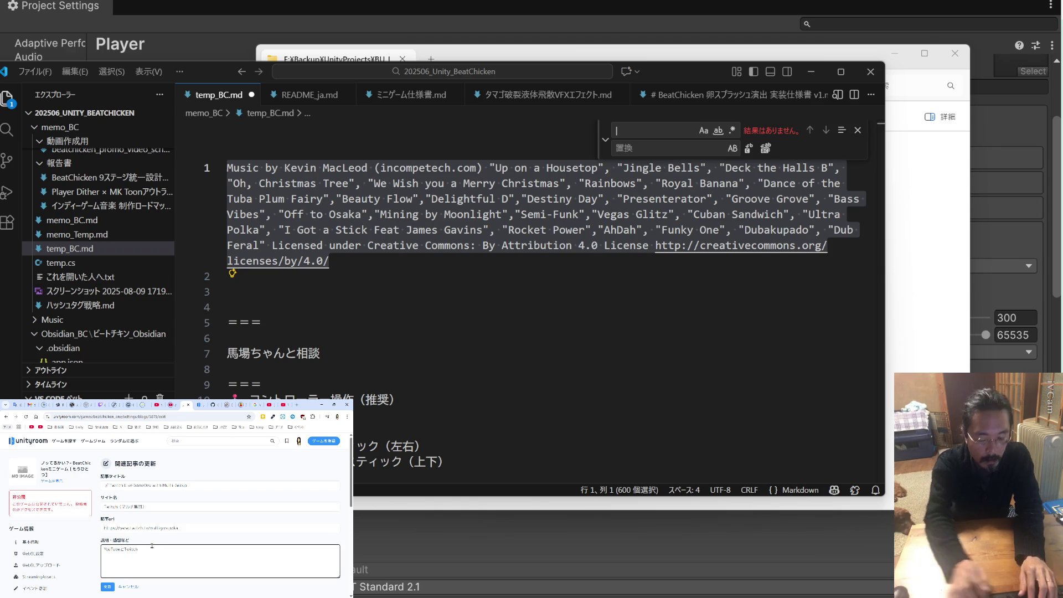
type("でまい")
type("毎日配信")
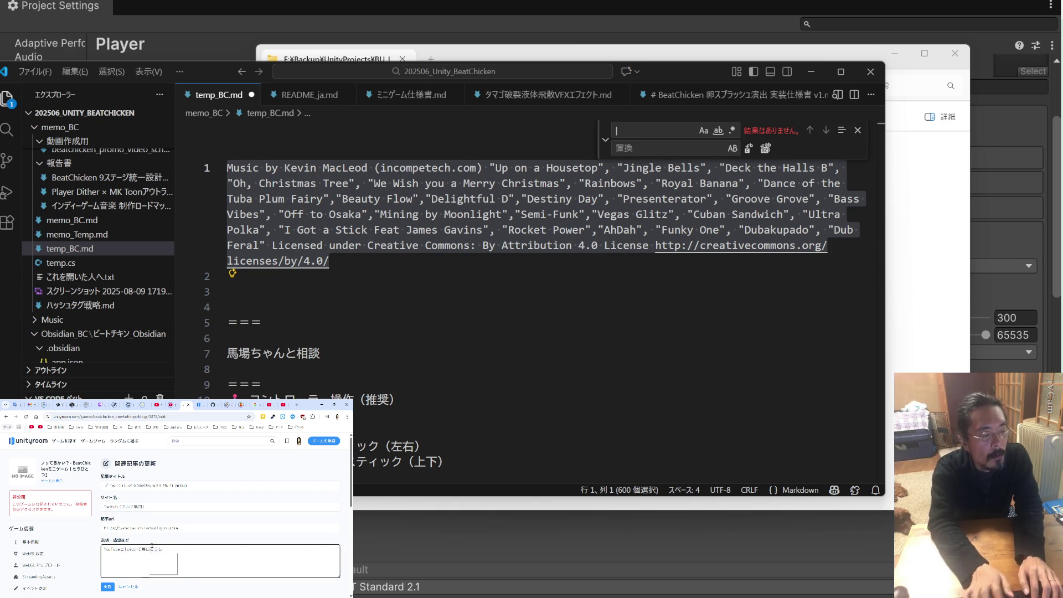
type("しています")
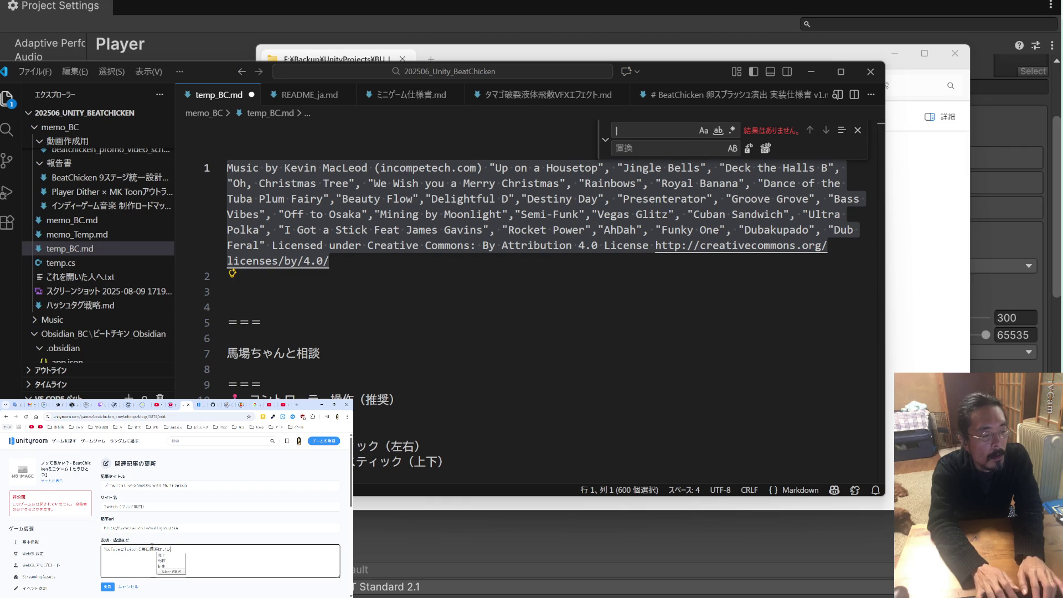
type("さぎょう配信")
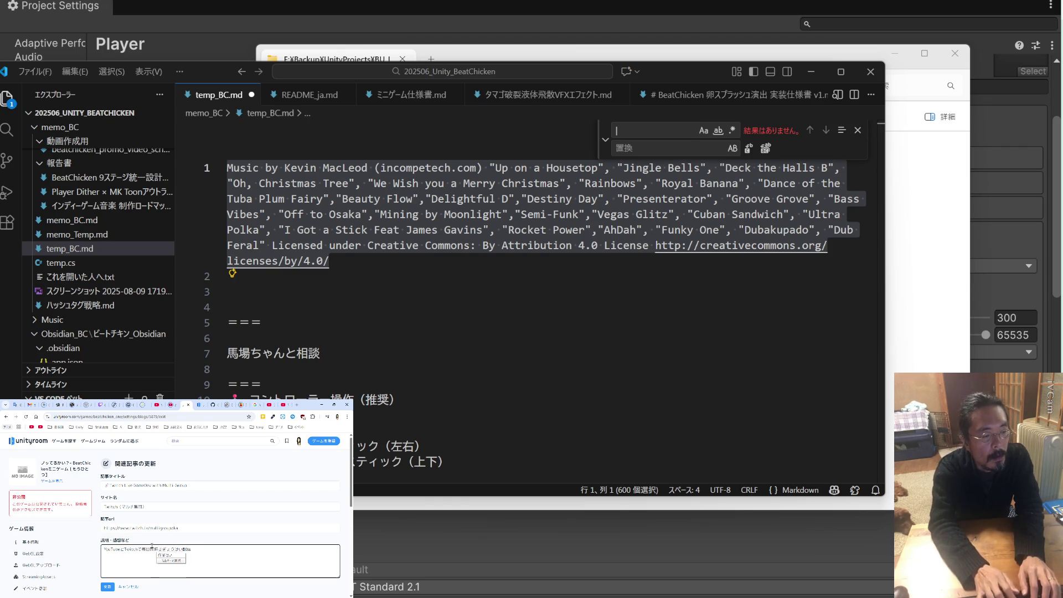
key("Return")
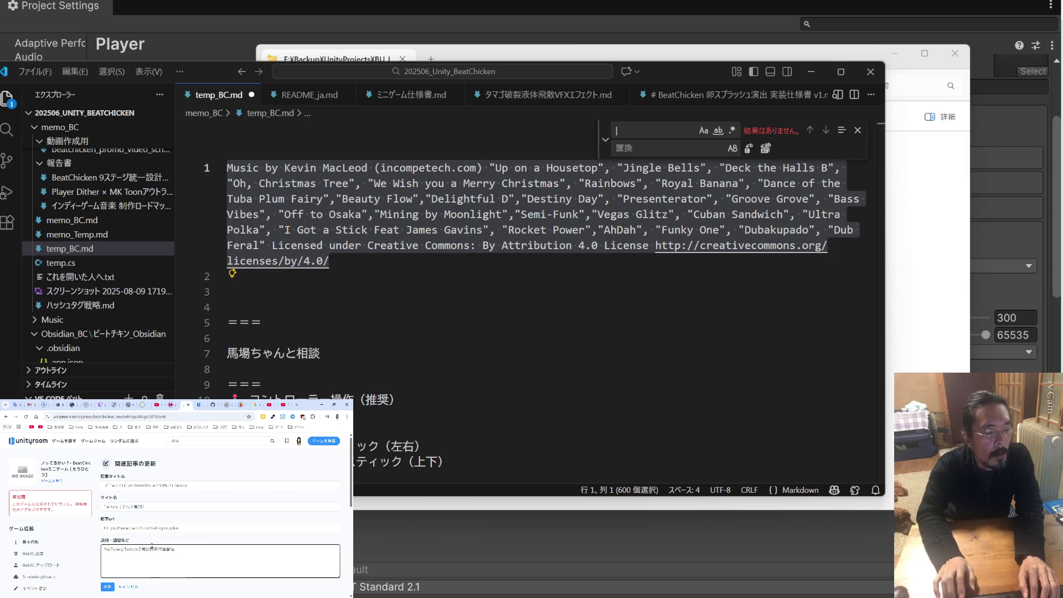
type("しています")
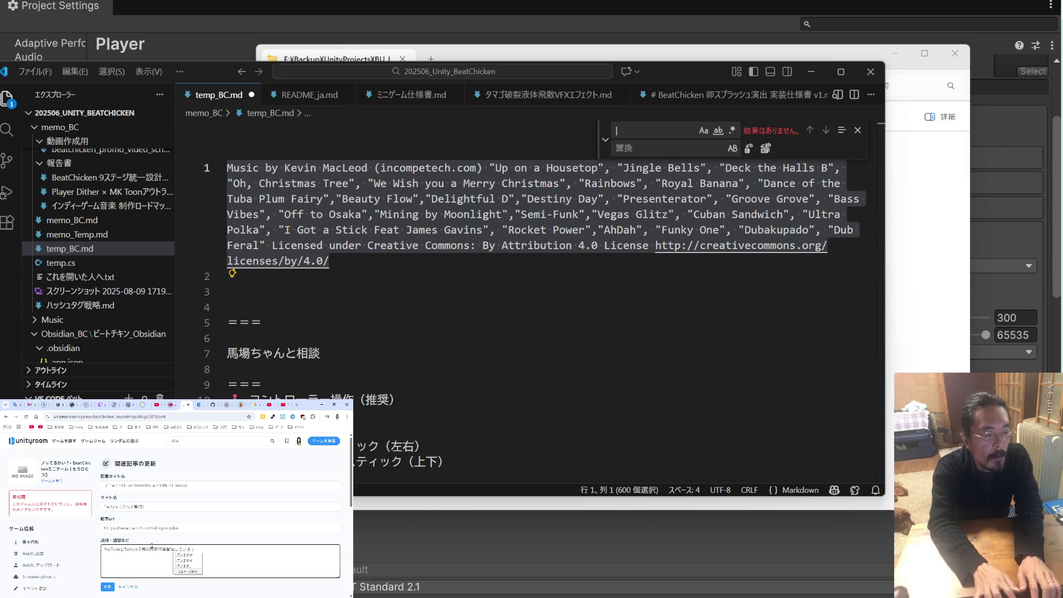
type("！あそび")
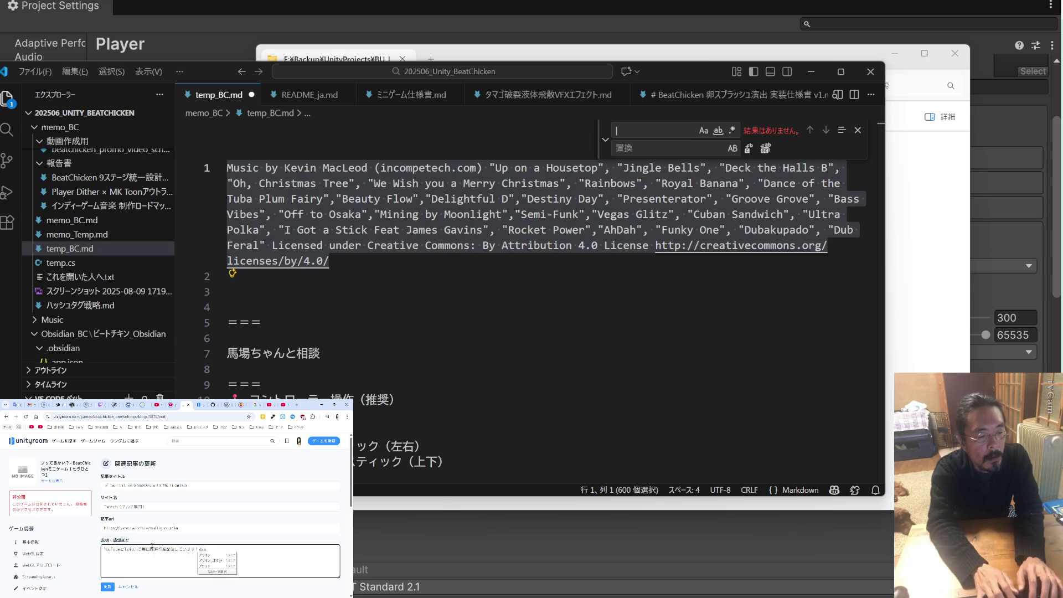
type("にきてね")
key("Return")
Add the punctuation, change 作業 to 開発 in the description, and save the article
type("！")
left_click(107, 485)
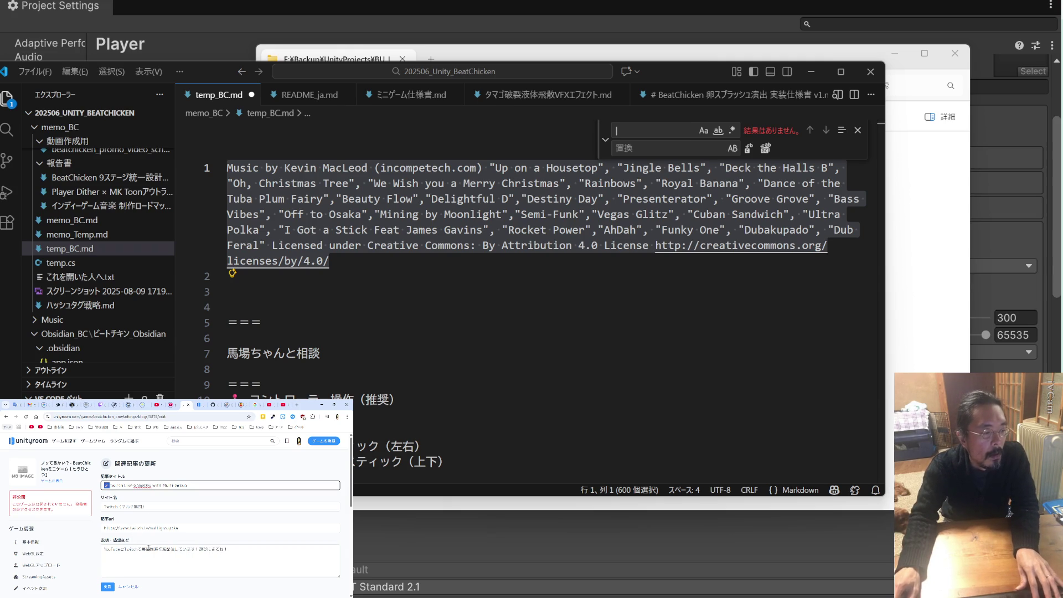
left_click(141, 549)
type("、")
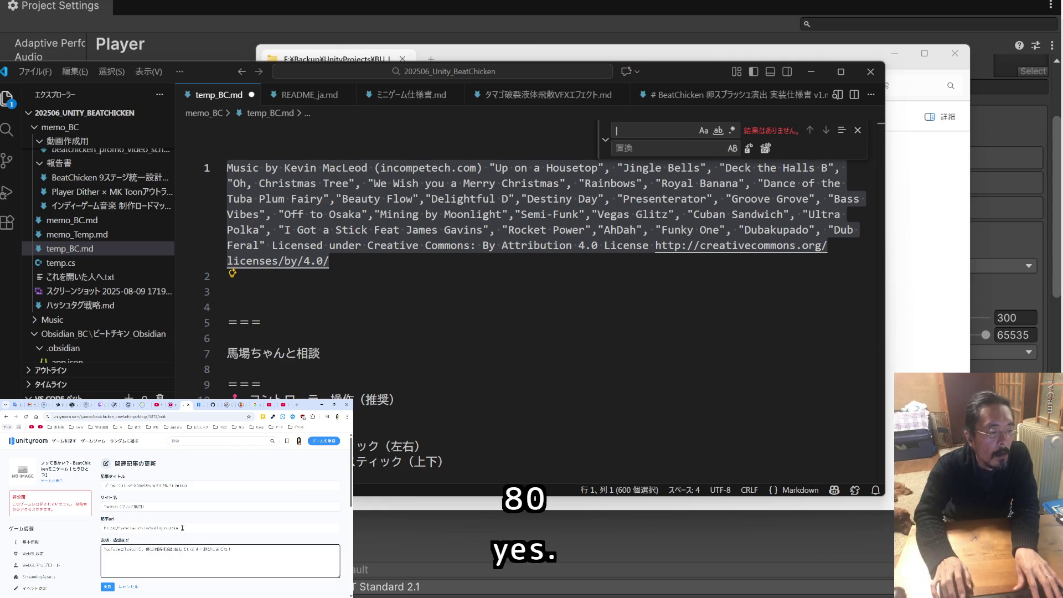
key("shift+Left")
key("shift+Left")
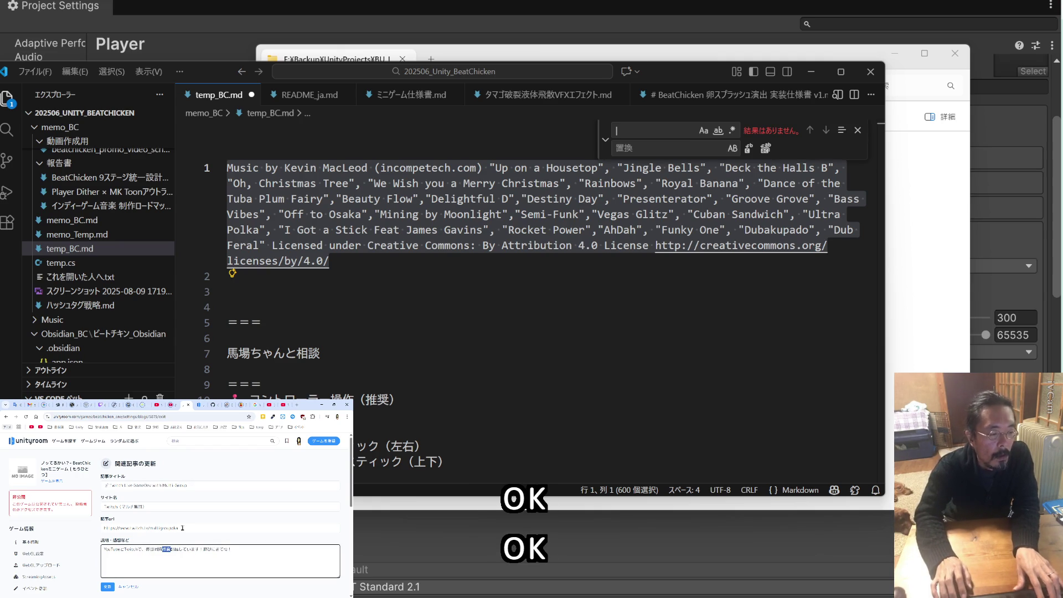
type("開発")
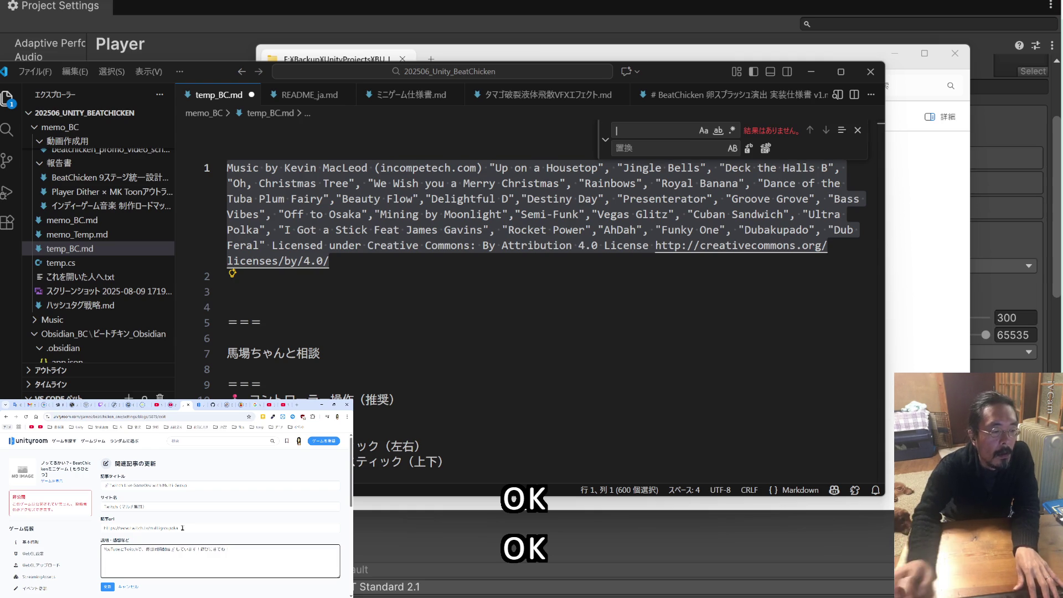
left_click(107, 586)
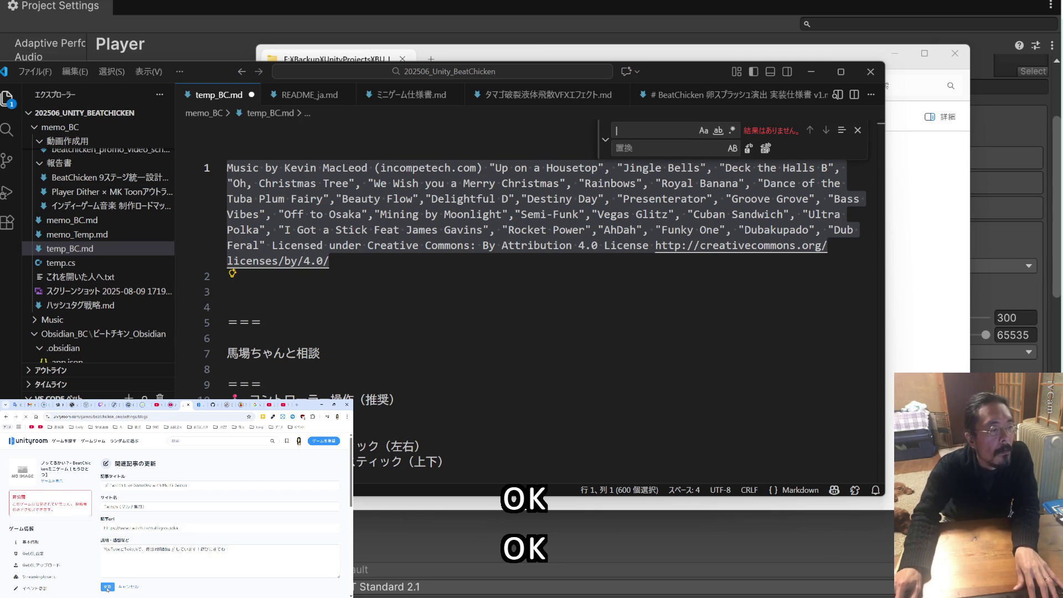
scroll(169, 546, "down", 3)
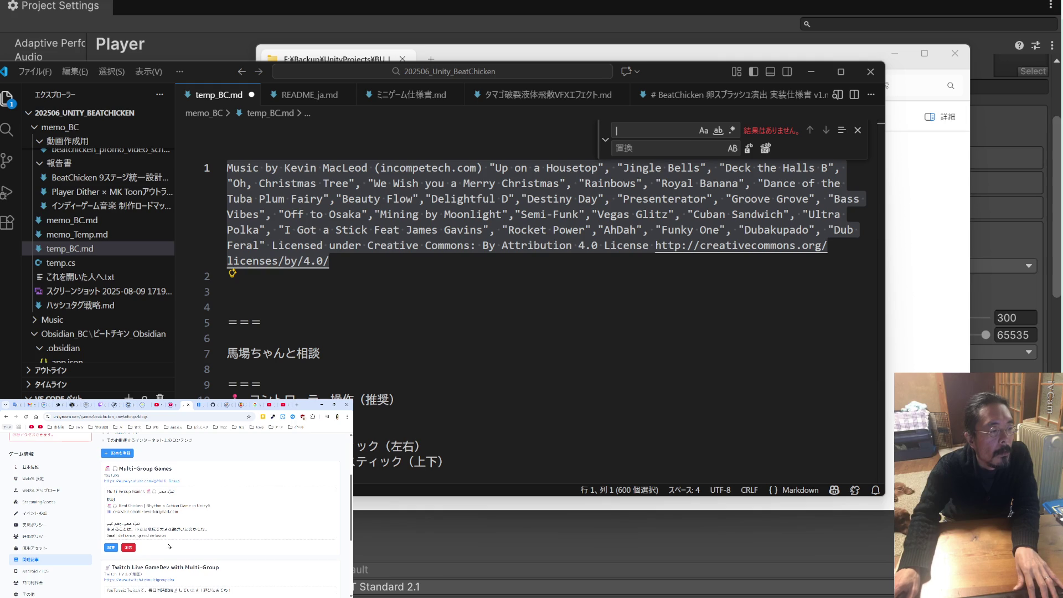
scroll(170, 546, "down", 2)
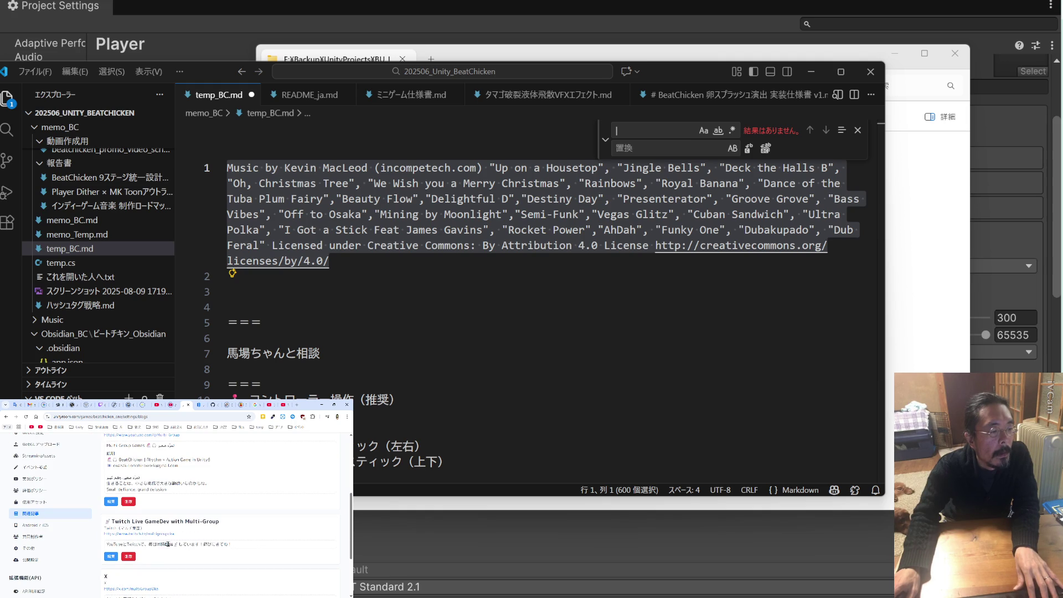
scroll(168, 543, "up", 2)
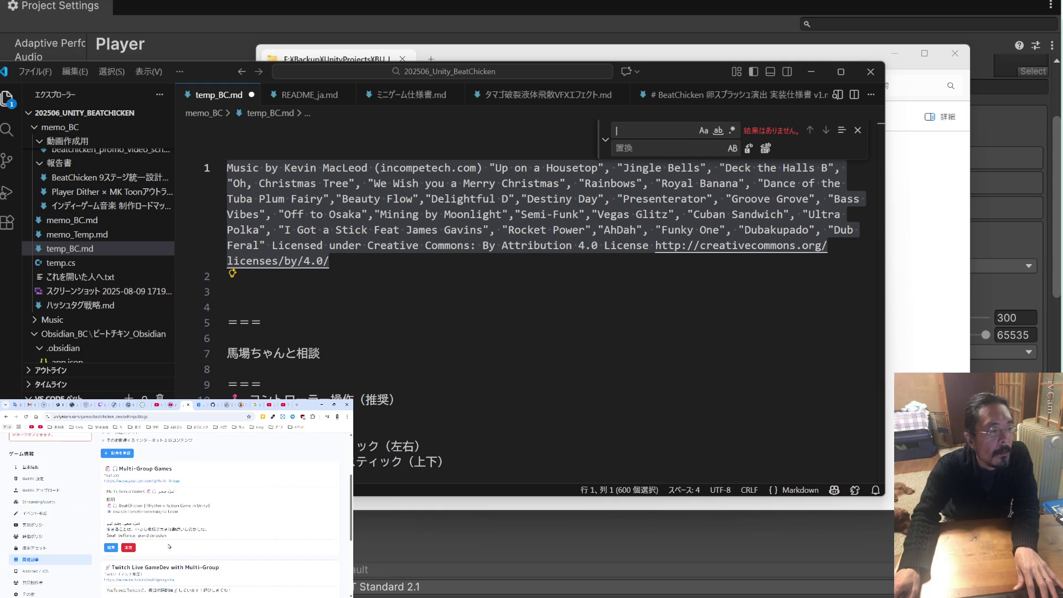
left_click(143, 480)
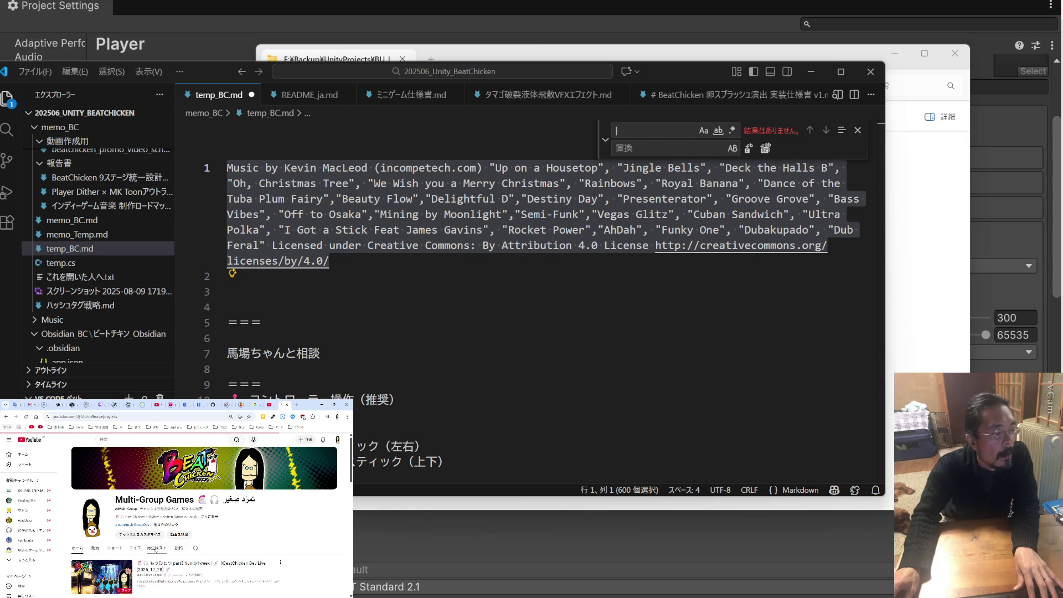
Browse the channel's playlists, the BeatChicken video and its playlist
left_click(156, 550)
scroll(157, 549, "down", 2)
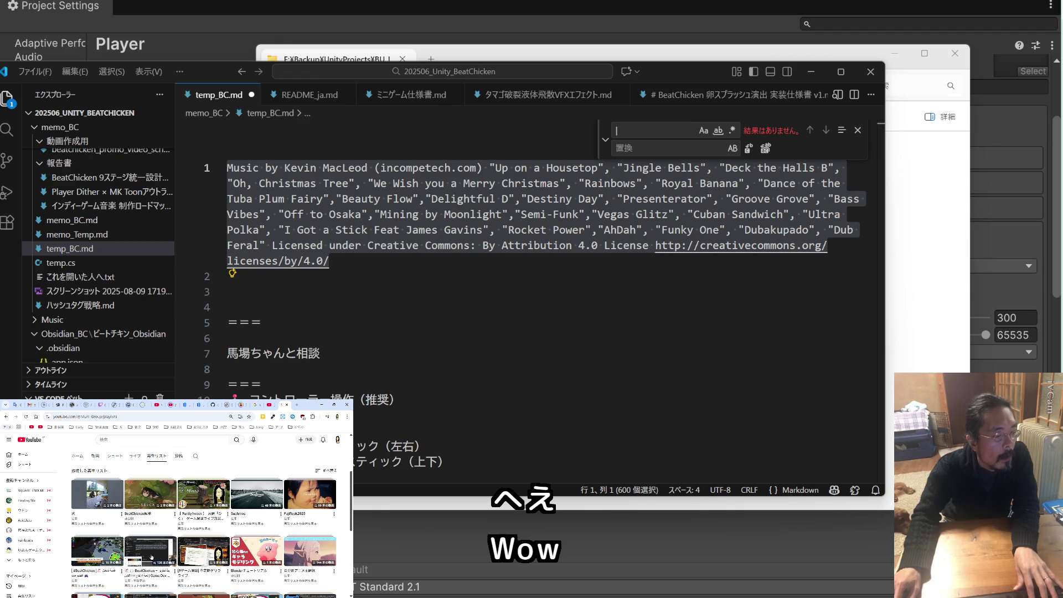
left_click(174, 571)
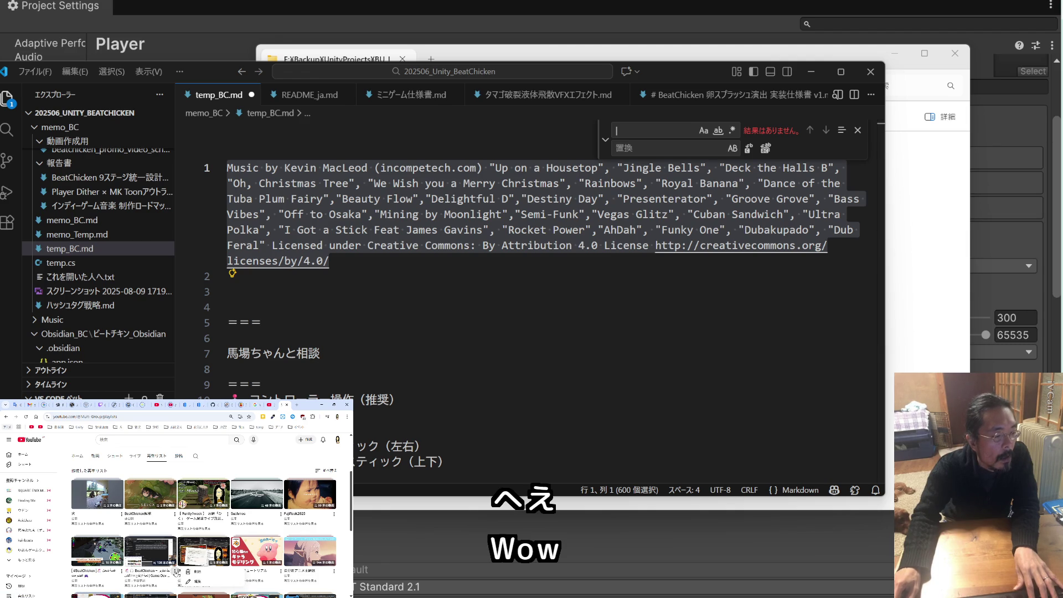
left_click(150, 551)
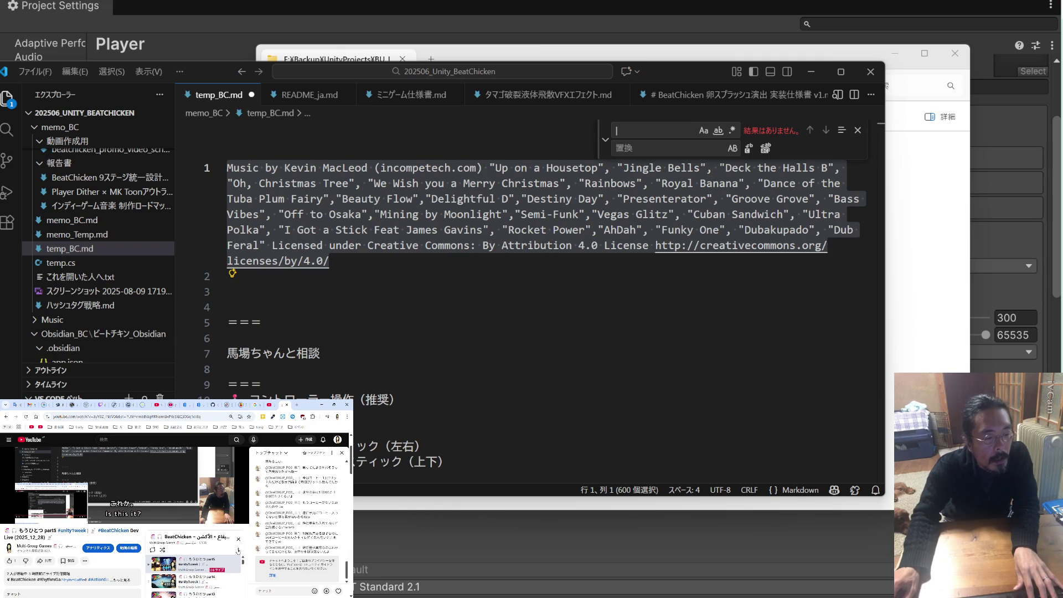
left_click(198, 536)
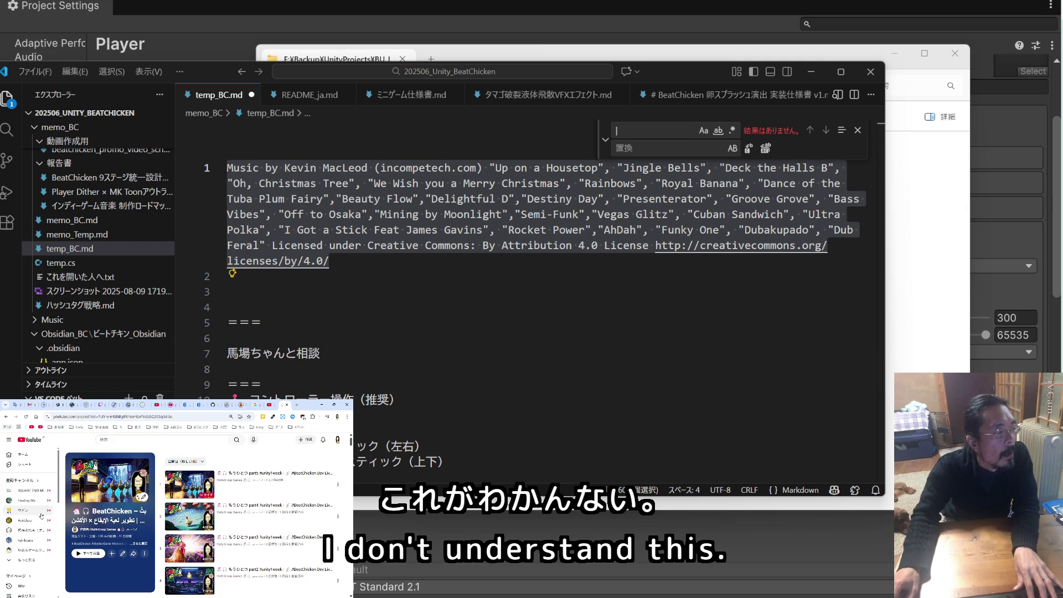
left_click(26, 503)
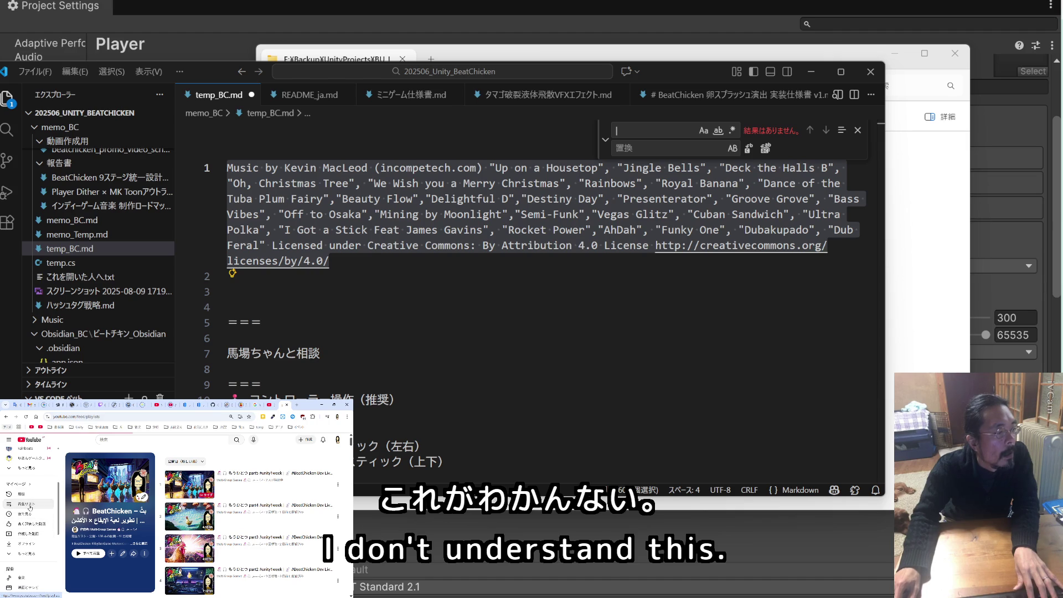
left_click(98, 505)
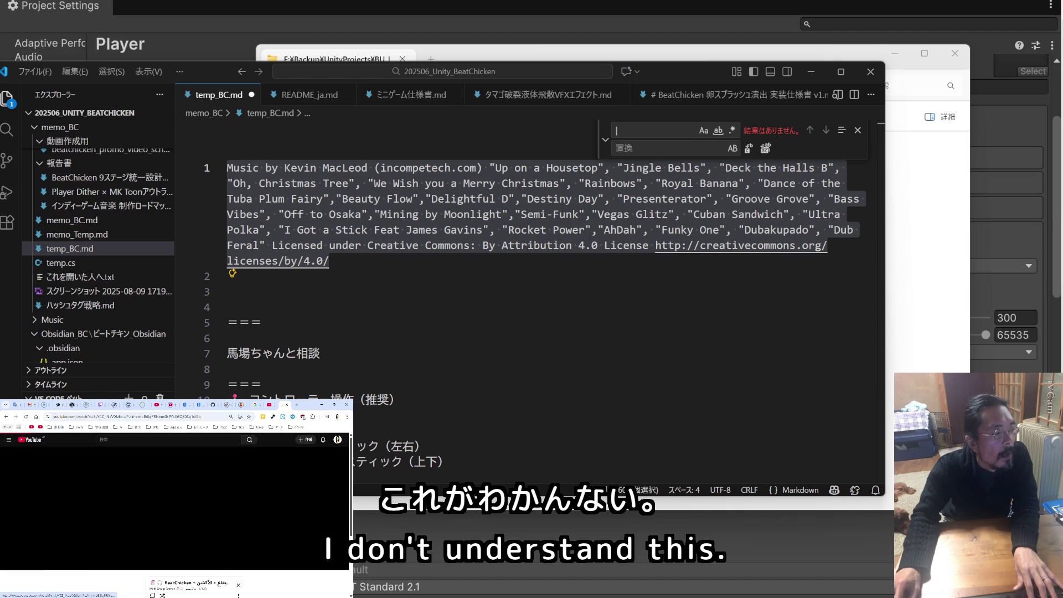
left_click(6, 416)
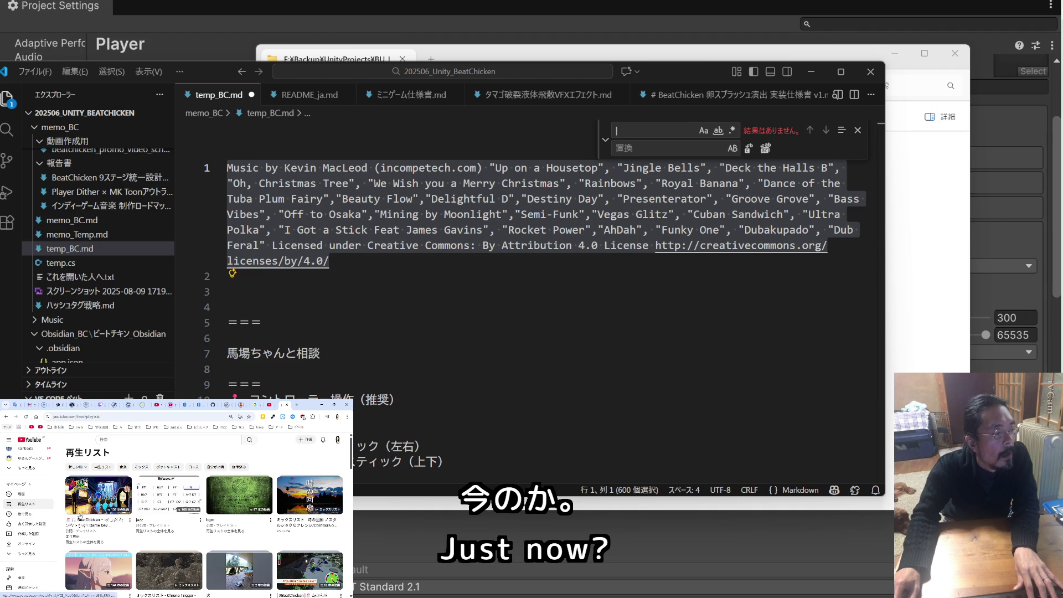
Copy the BeatChicken playlist's share link and open the Multi-Group Games article for editing
left_click(130, 521)
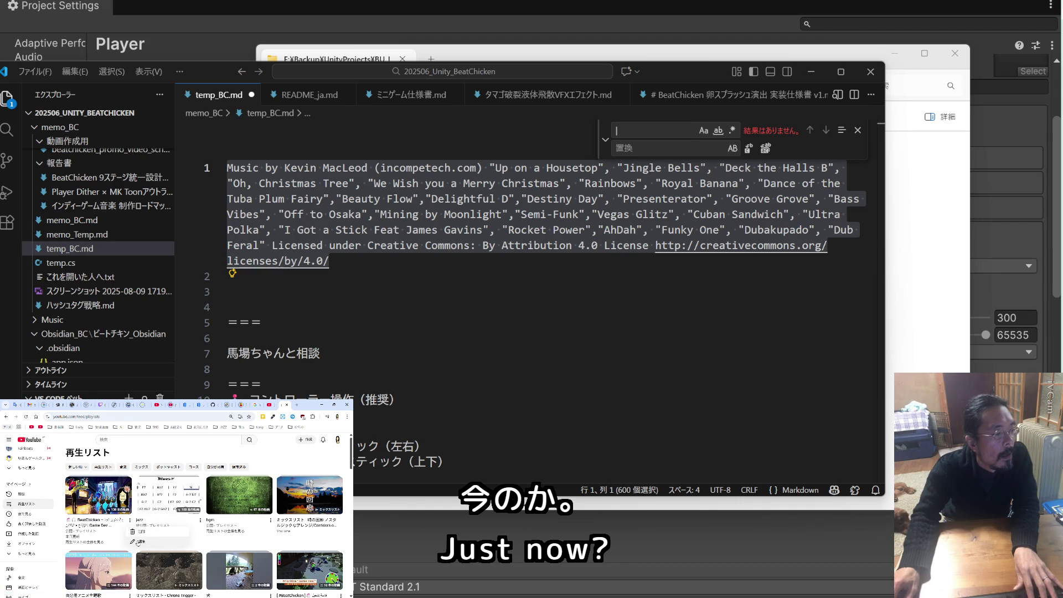
left_click(137, 542)
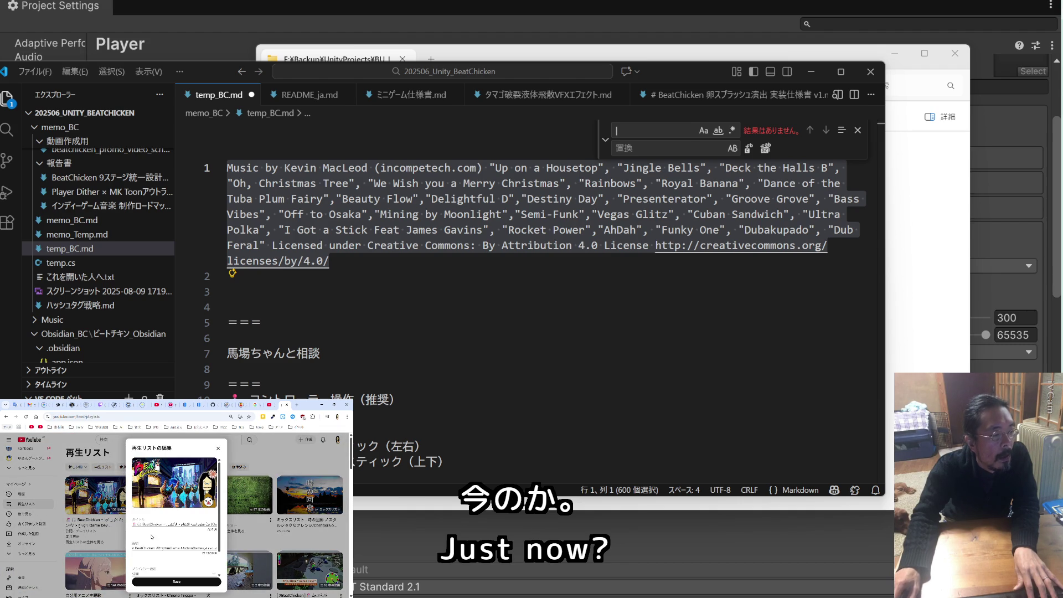
scroll(152, 537, "down", 2)
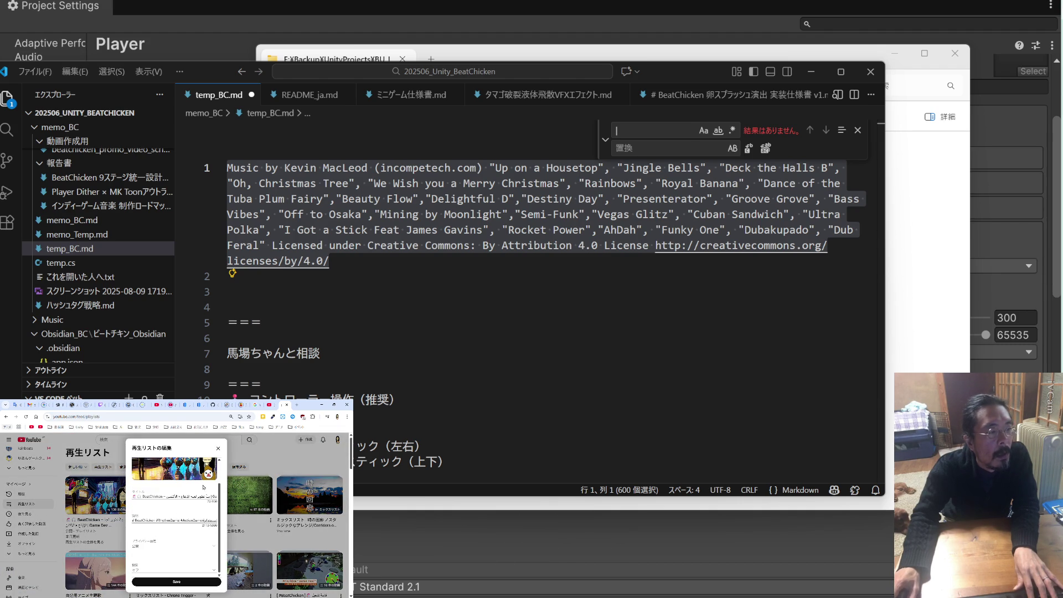
left_click(92, 509)
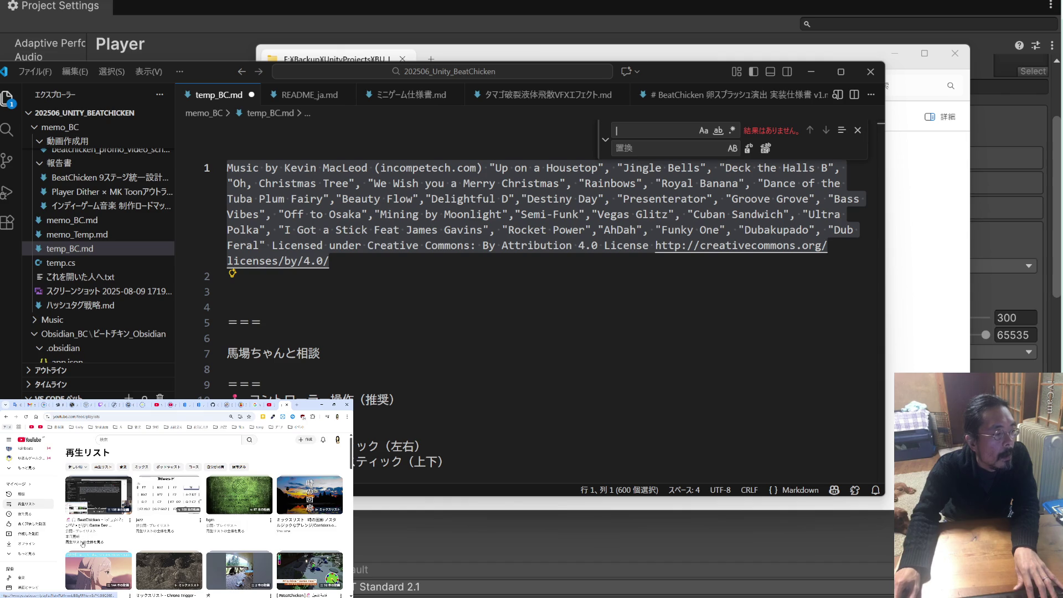
left_click(92, 520)
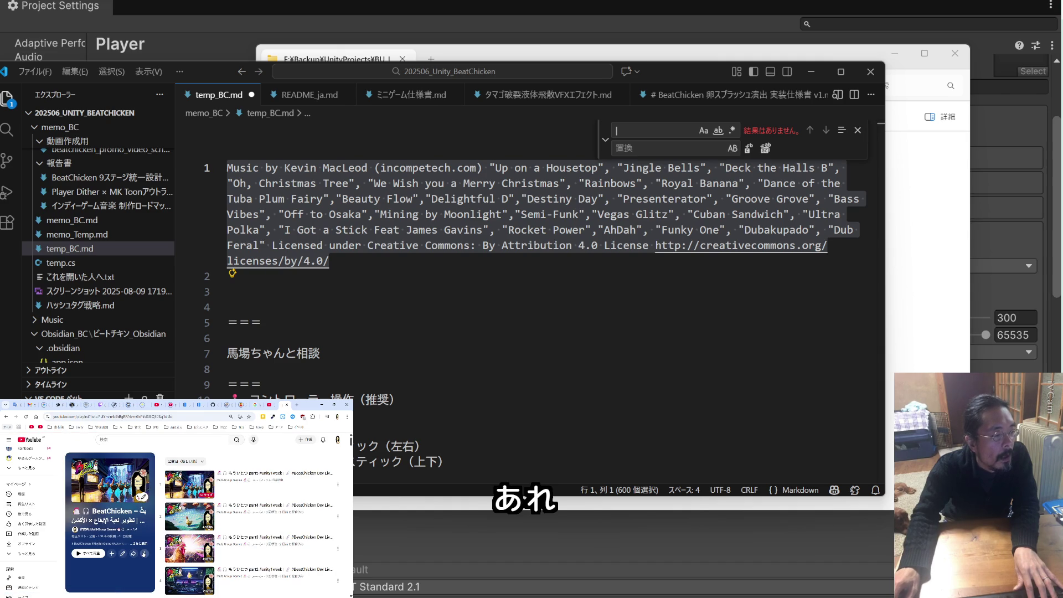
left_click(144, 553)
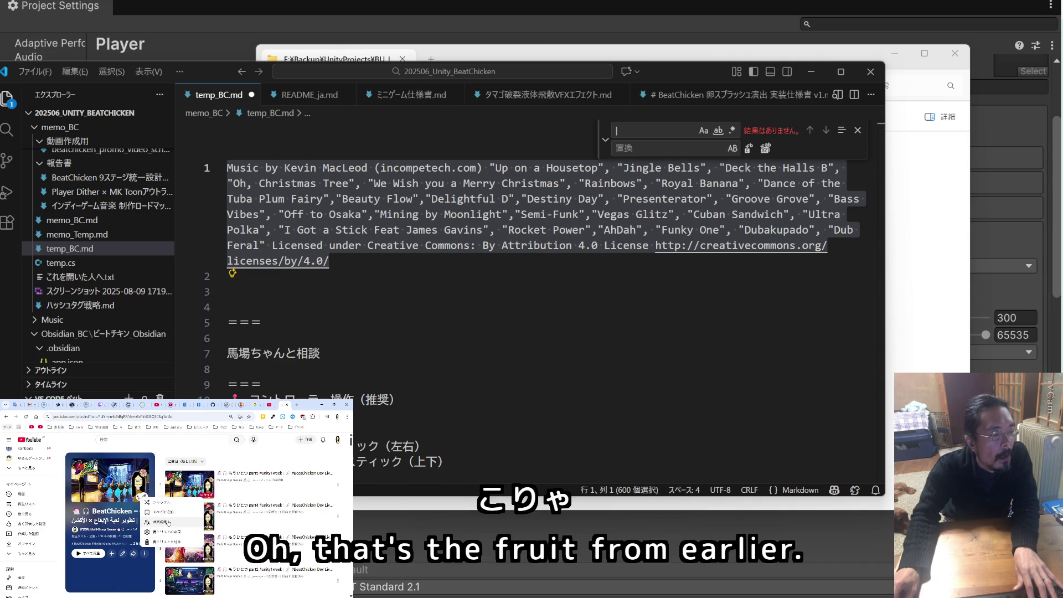
left_click(134, 553)
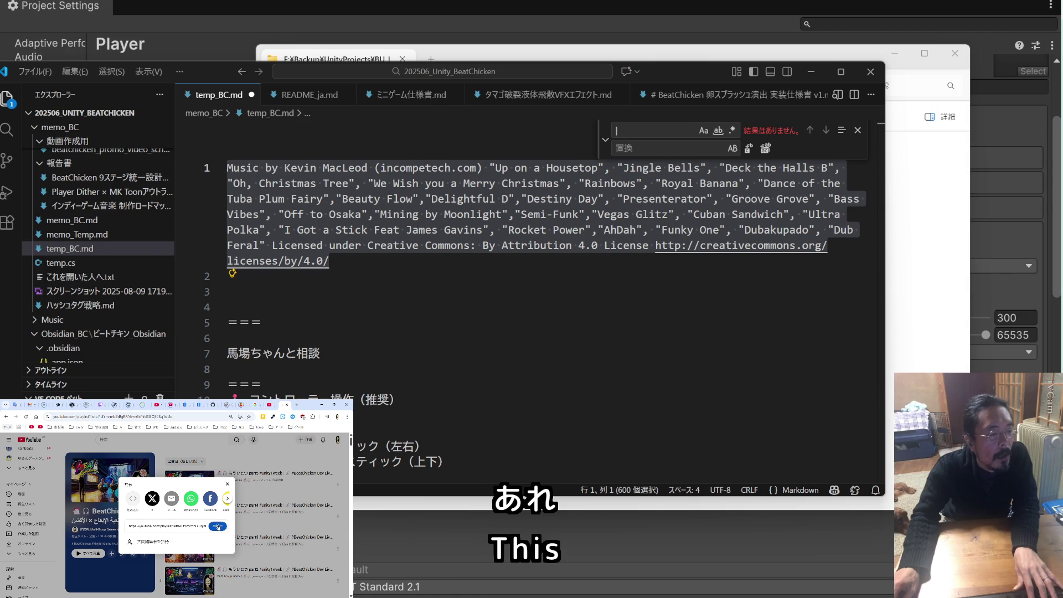
left_click(217, 526)
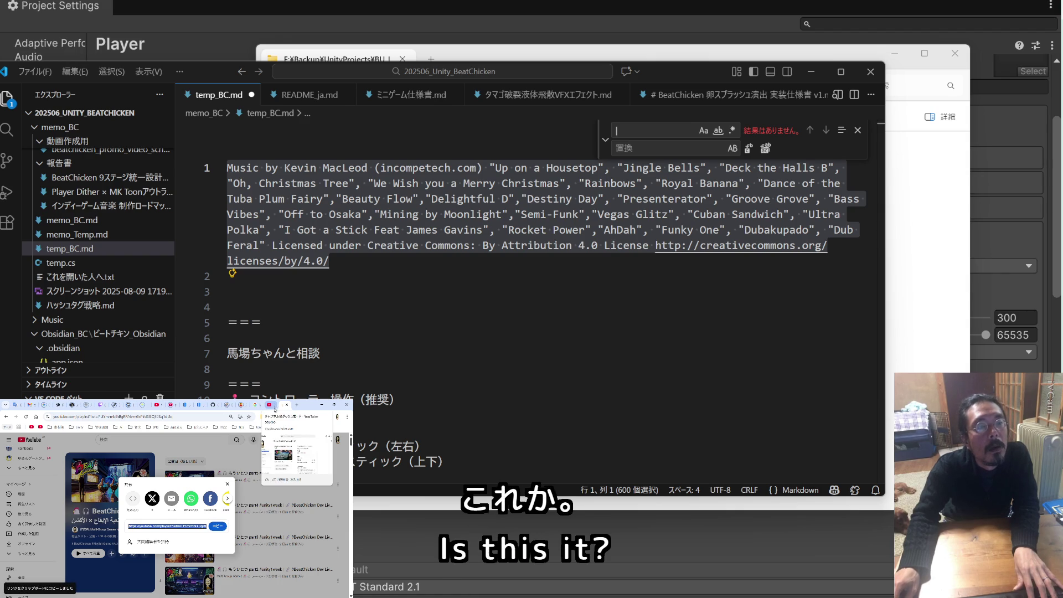
left_click(179, 405)
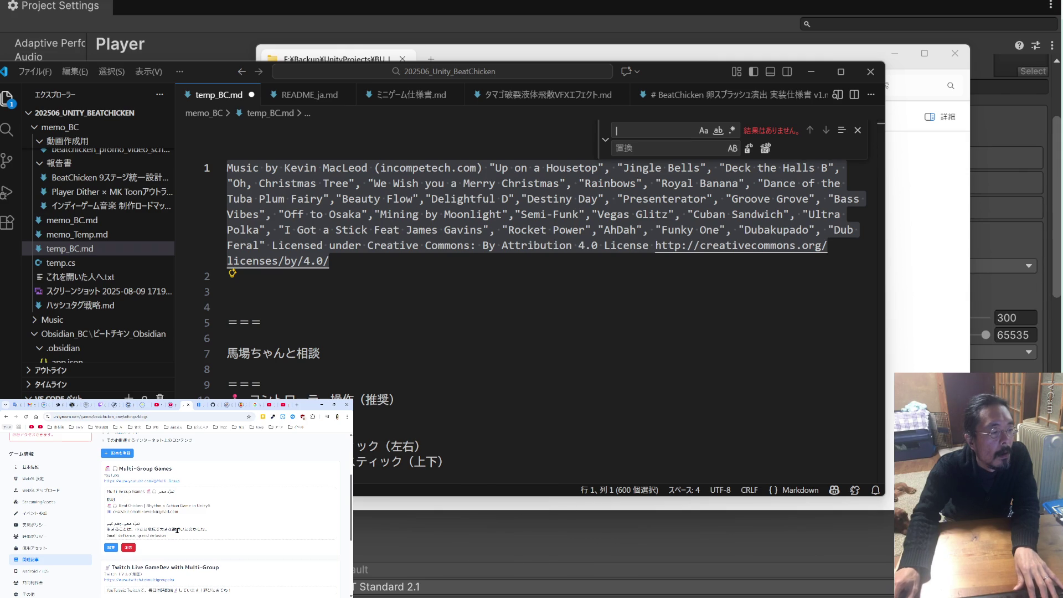
left_click(111, 548)
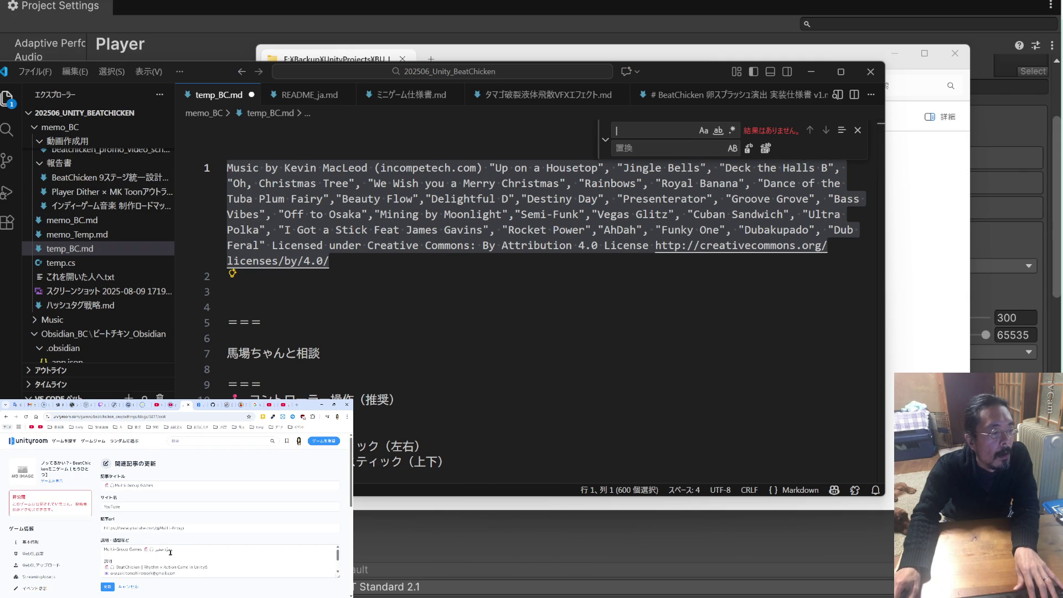
Add the playlist link and a 'BeatChicken | Rhythm × Action Game in Unity6' line to the description, then save
left_click(131, 554)
key("Return")
key("Return")
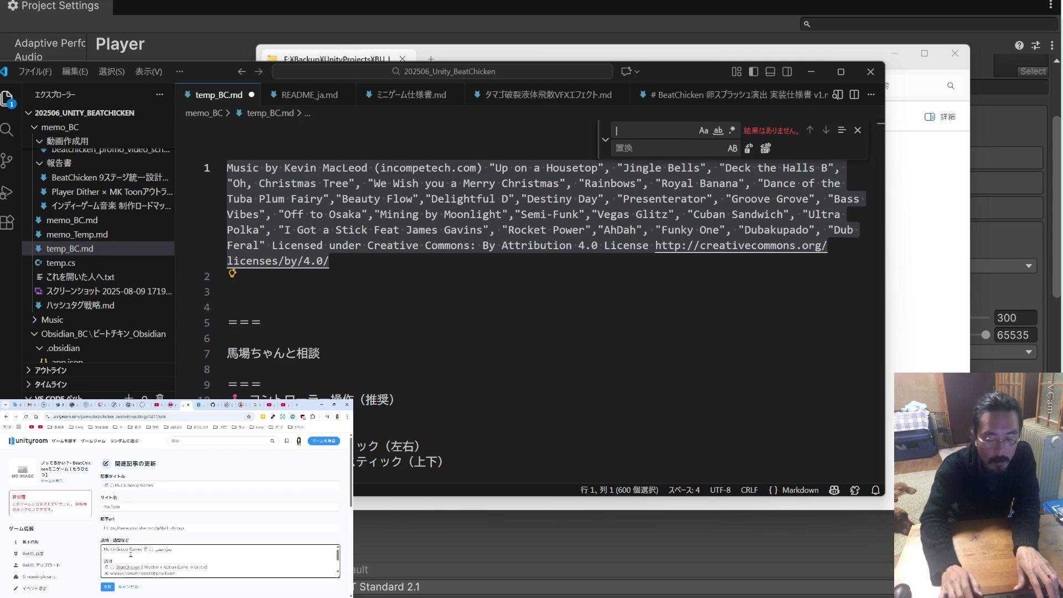
key("ctrl+v")
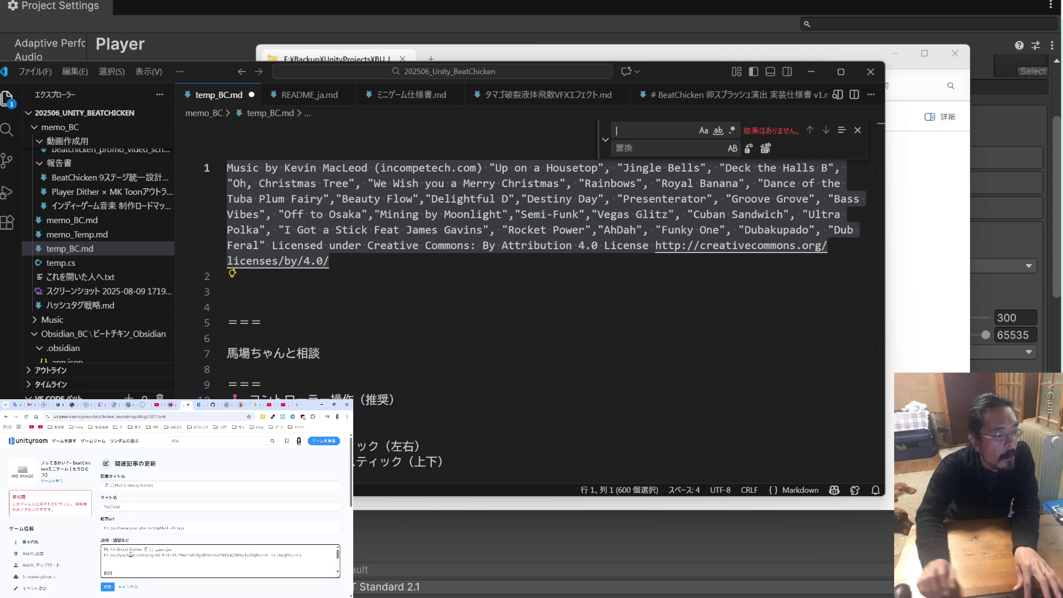
key("ctrl+v")
scroll(131, 554, "up", 5)
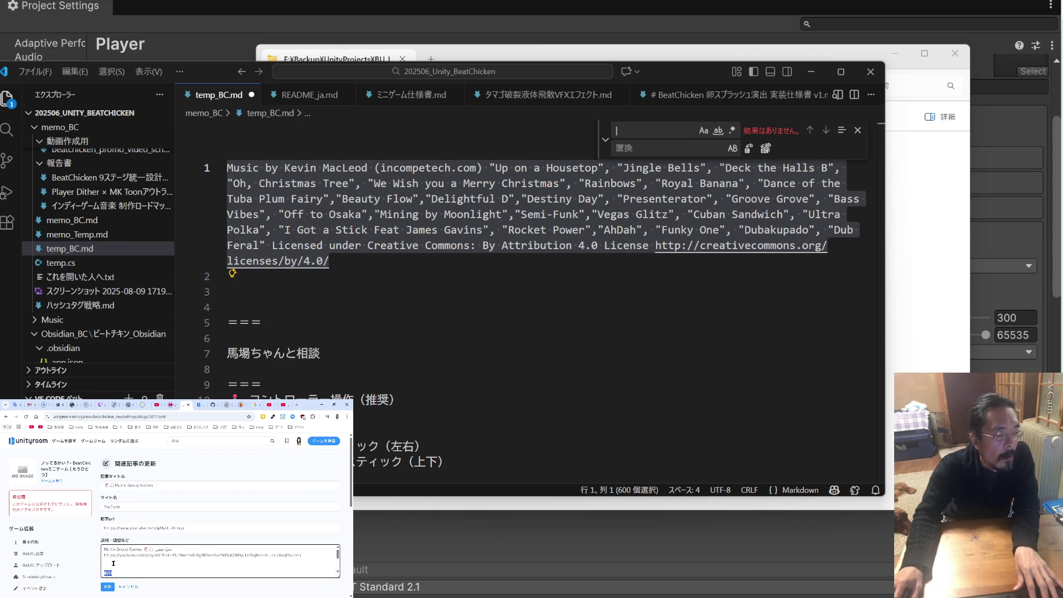
key("ctrl+v")
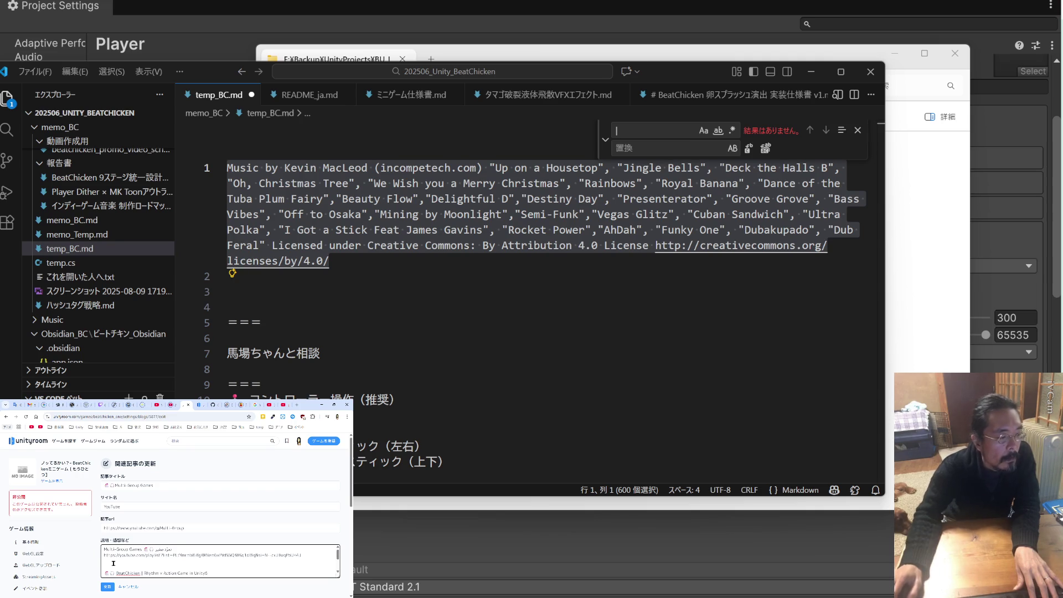
scroll(114, 563, "down", 5)
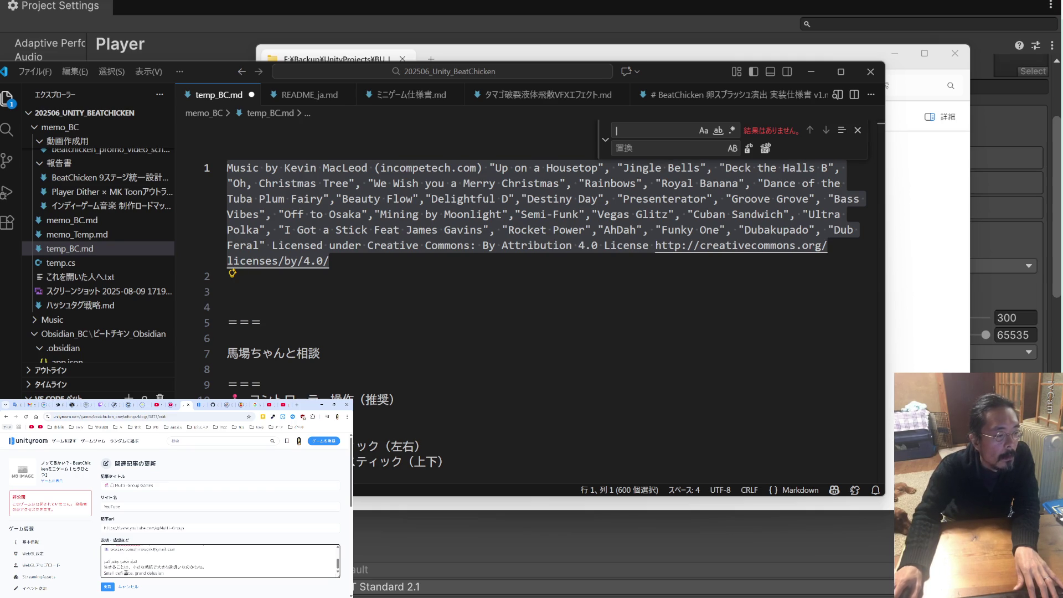
left_click(109, 588)
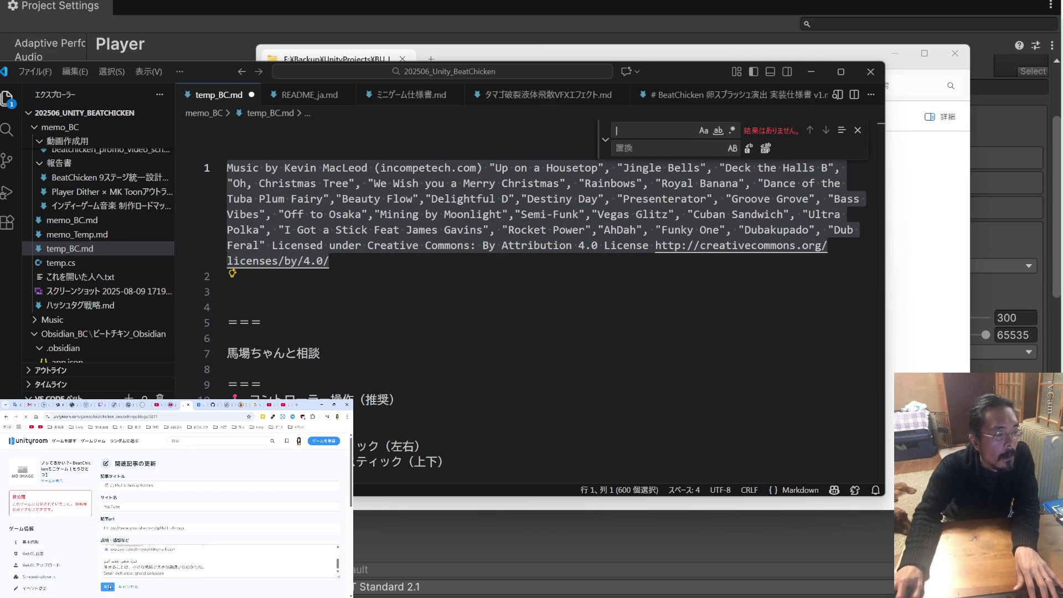
After the rejected save, delete the YouTube link line from the description and save again
left_click(128, 563)
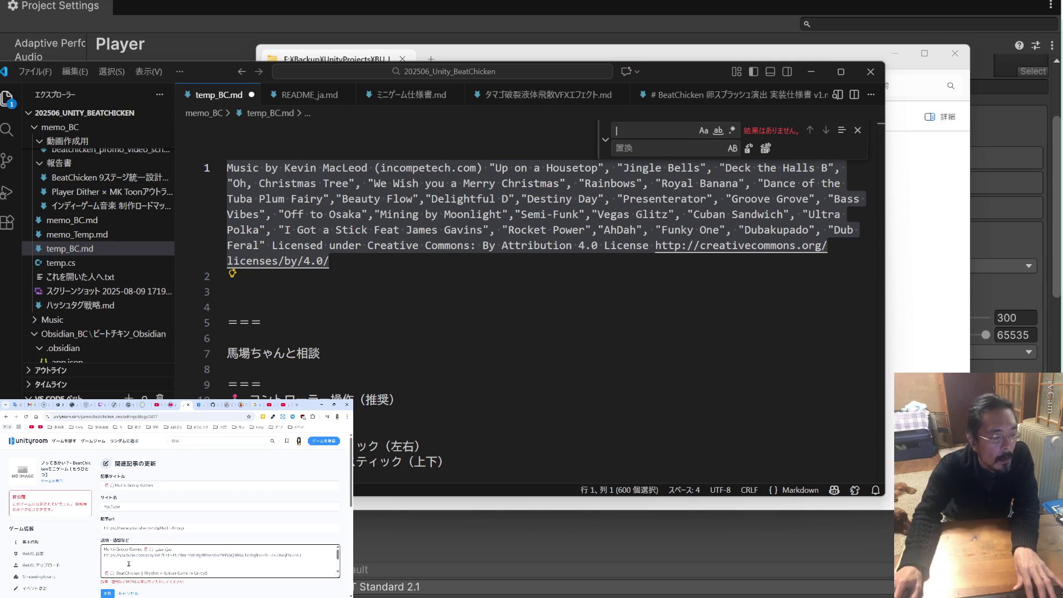
key("BackSpace")
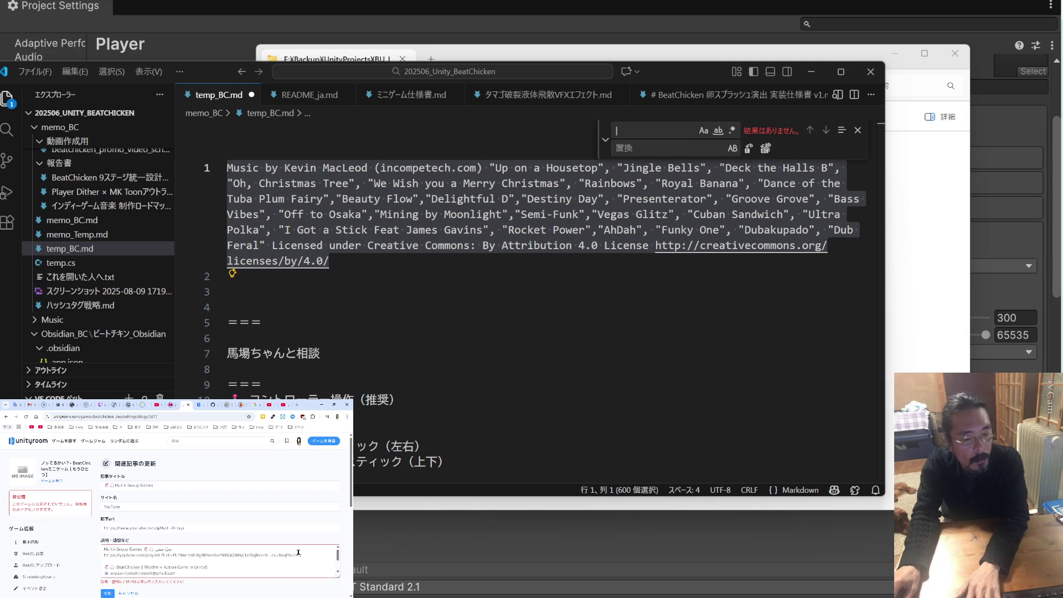
left_click_drag(302, 555, 86, 555)
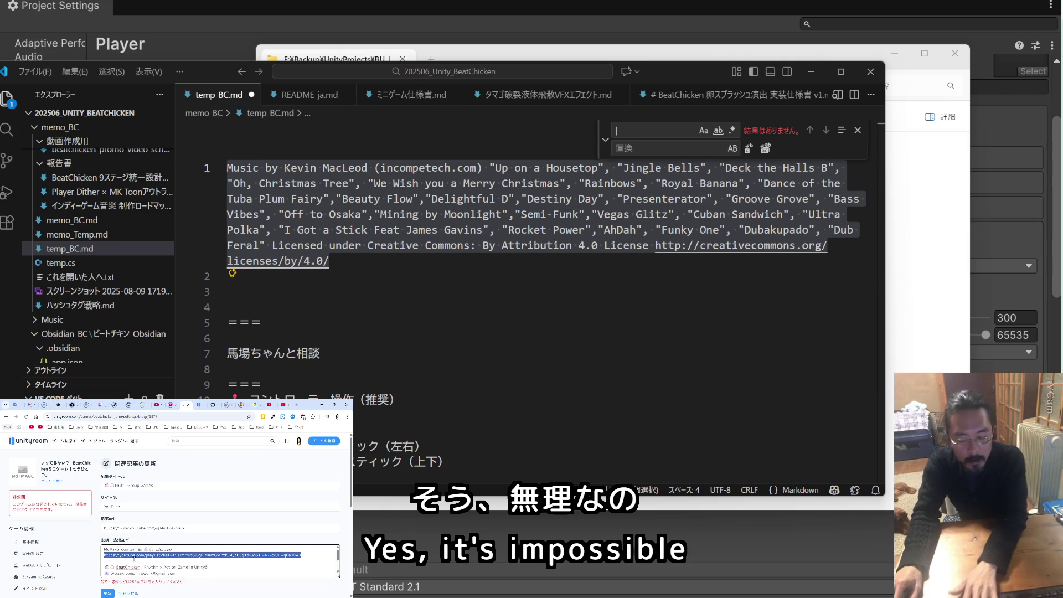
key("BackSpace")
key("BackSpace")
left_click(107, 593)
scroll(153, 546, "down", 5)
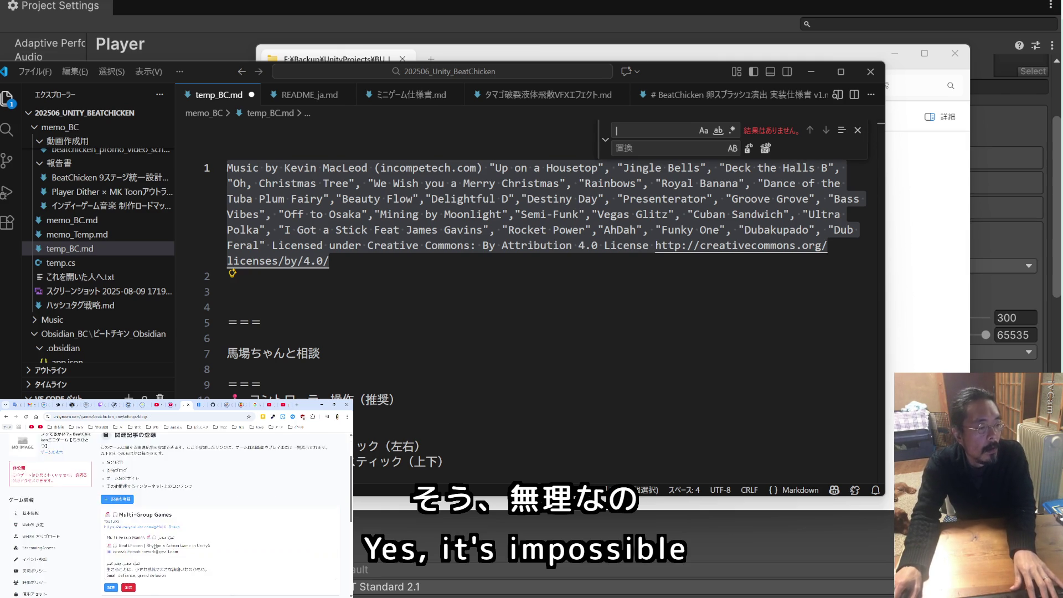
Scroll through the BeatChicken admin page and visit the Android / iOS store link settings
scroll(156, 547, "down", 3)
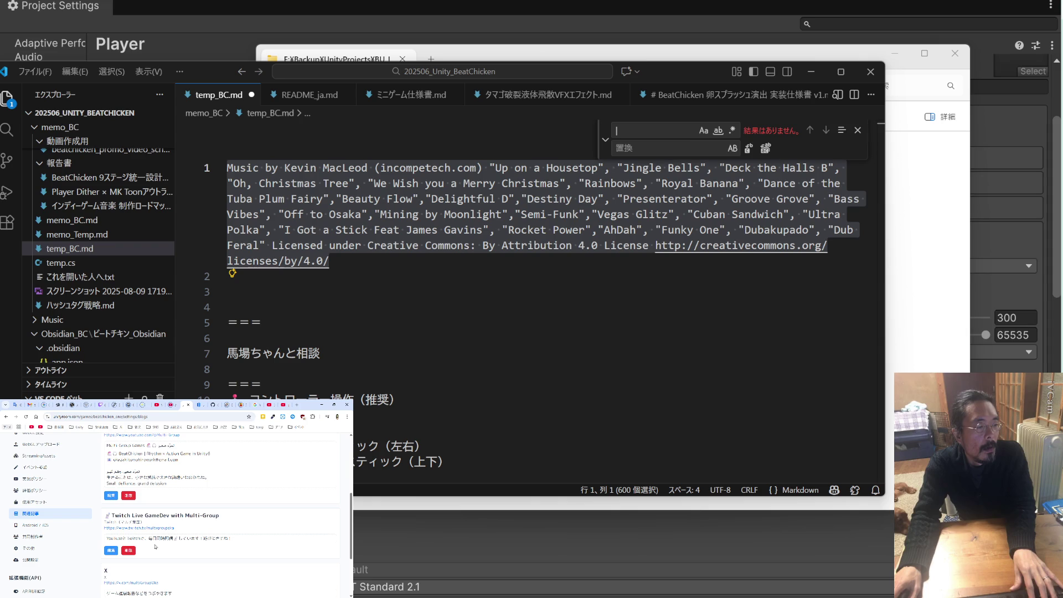
scroll(155, 546, "down", 3)
scroll(155, 547, "up", 10)
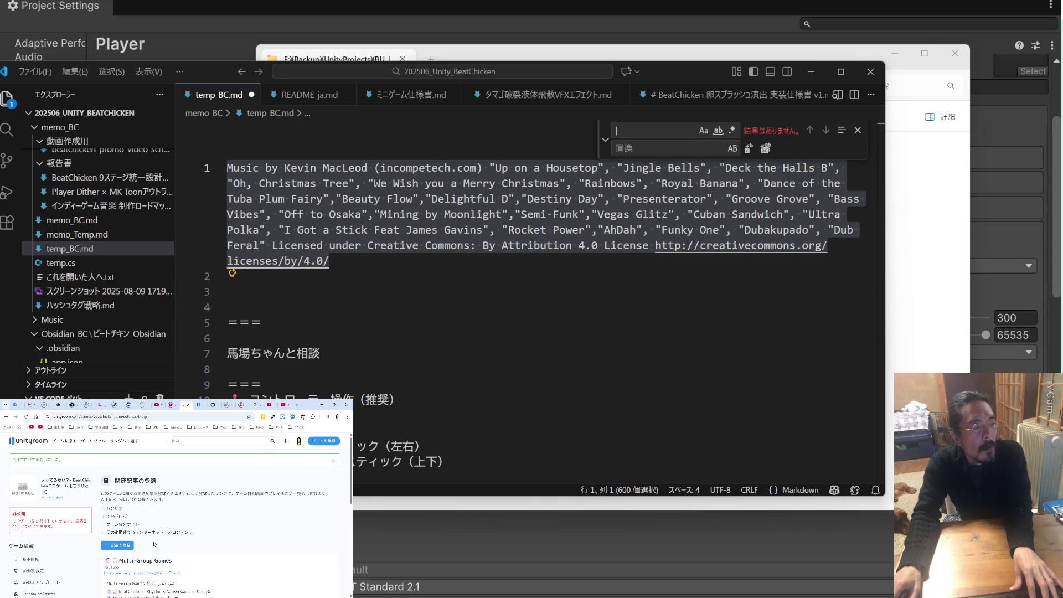
scroll(154, 544, "down", 2)
scroll(154, 544, "down", 5)
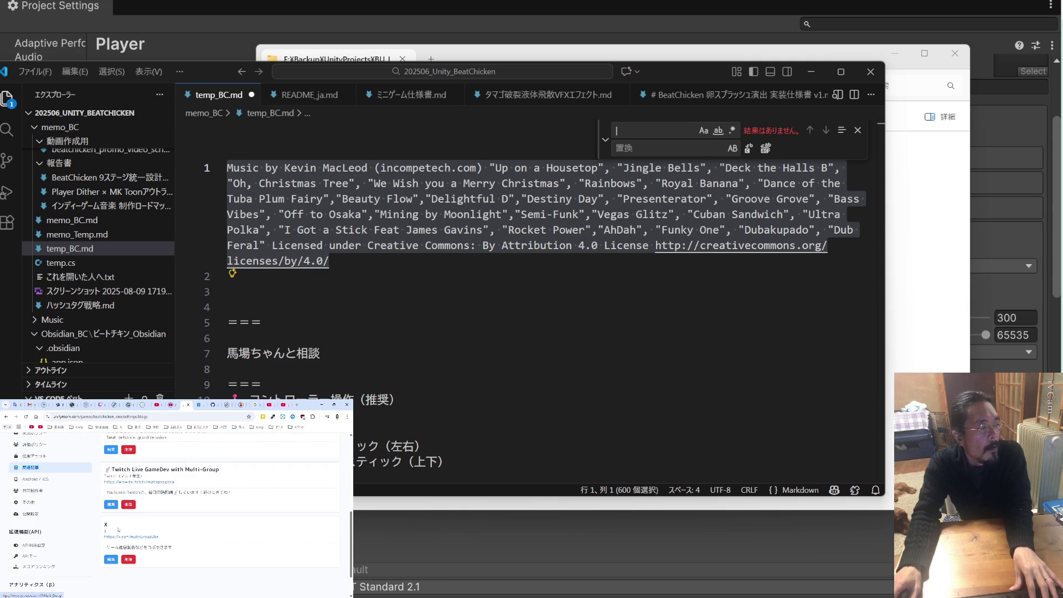
left_click(43, 479)
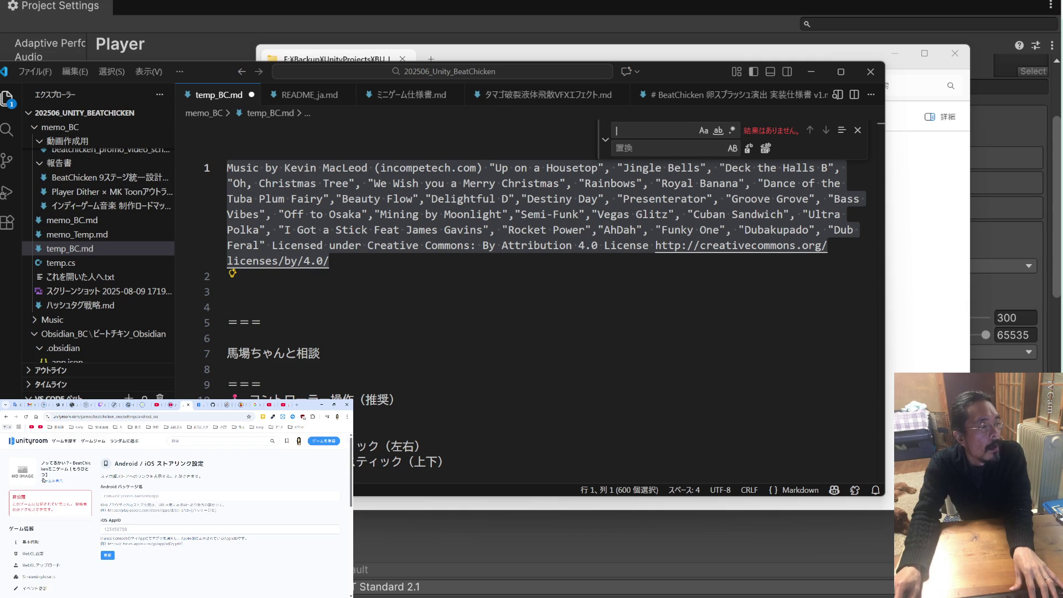
scroll(49, 500, "down", 3)
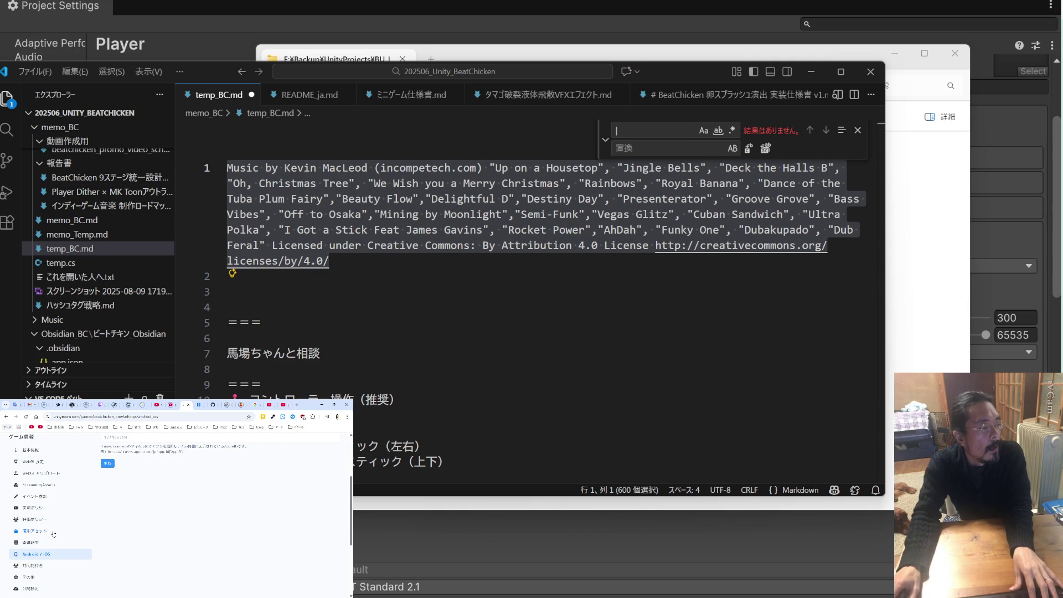
Pass through the co-creator and その他設定 pages to reach the 公開設定 publish settings page
left_click(38, 566)
scroll(44, 551, "down", 5)
left_click(38, 531)
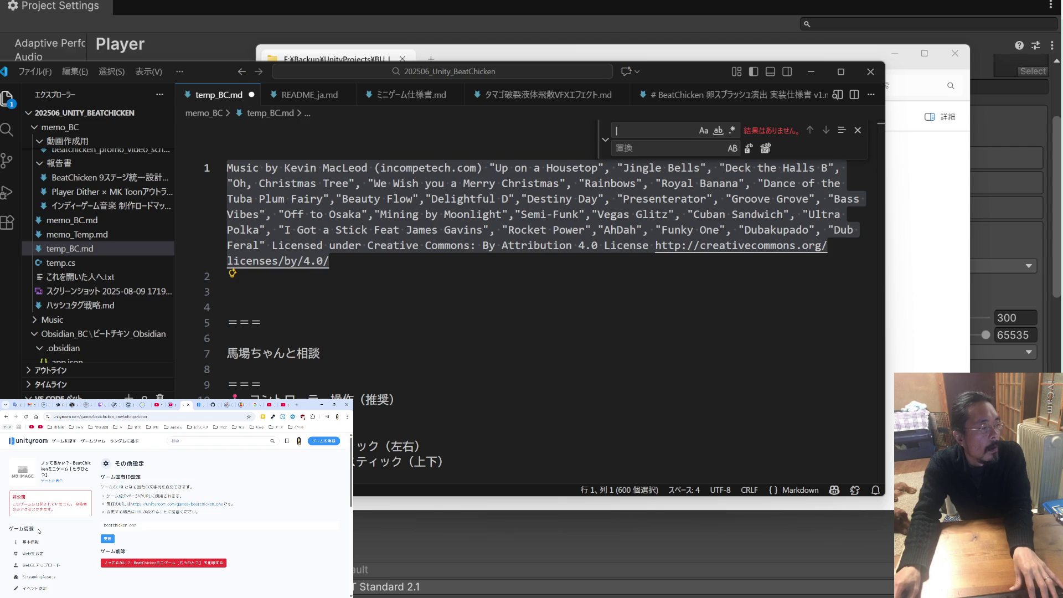
scroll(40, 530, "down", 5)
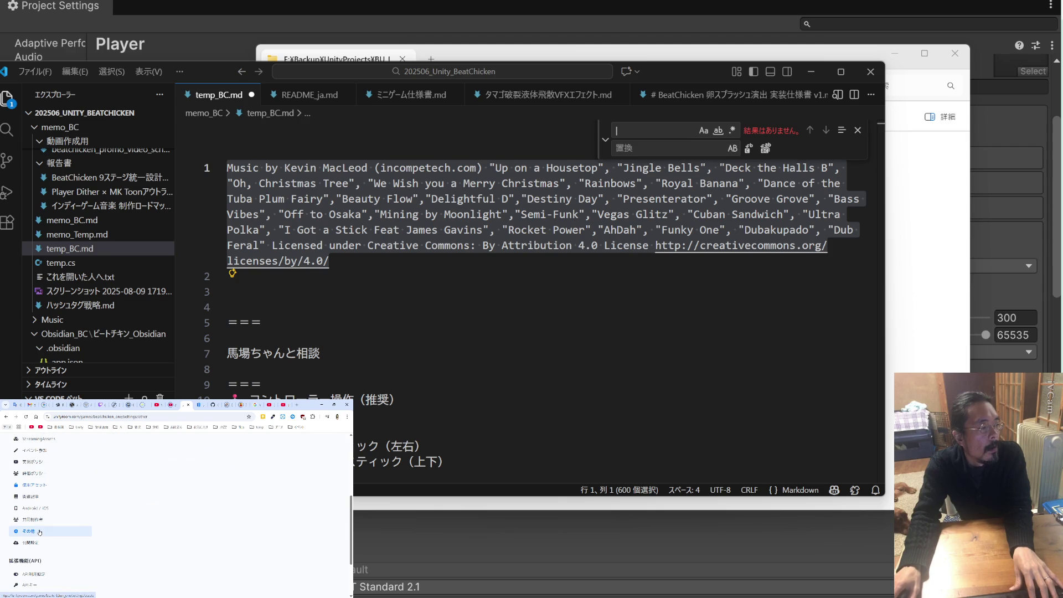
left_click(43, 544)
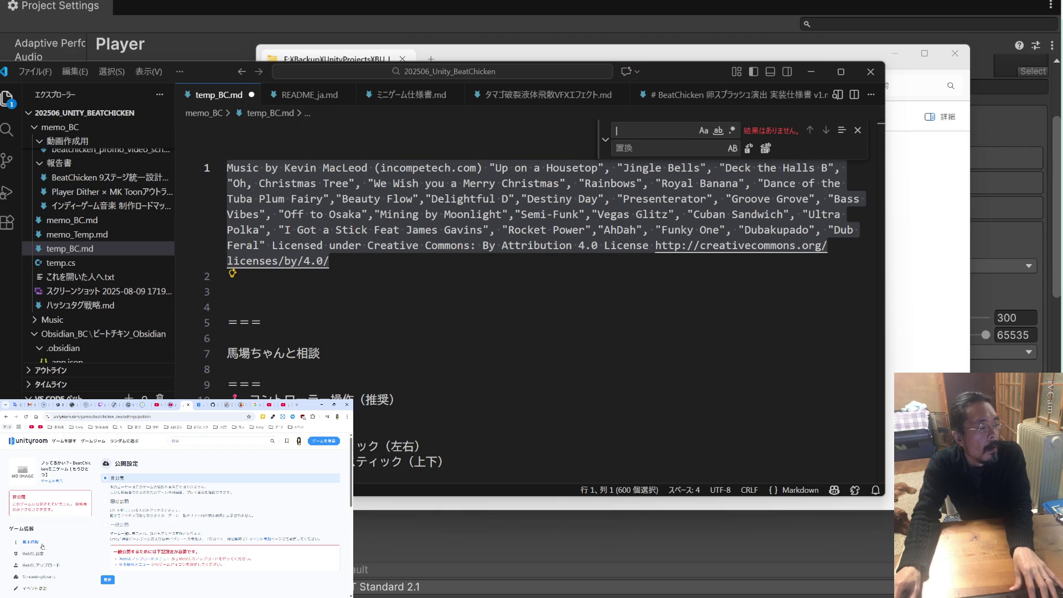
left_click(584, 276)
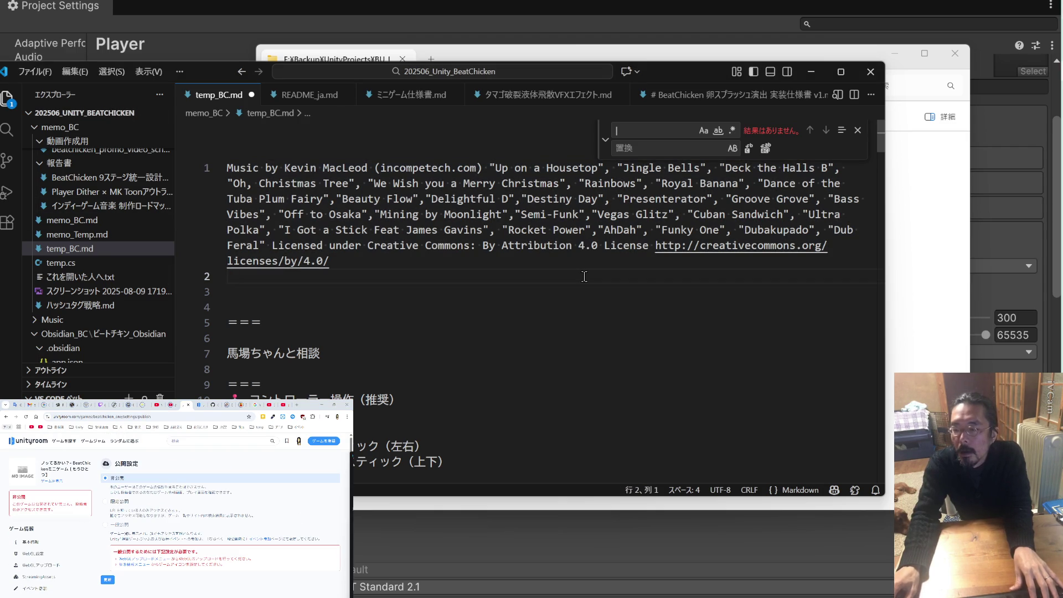
Save the temp_BC.md notes file in Visual Studio Code
key("ctrl+s")
scroll(553, 265, "down", 2)
scroll(553, 265, "down", 2)
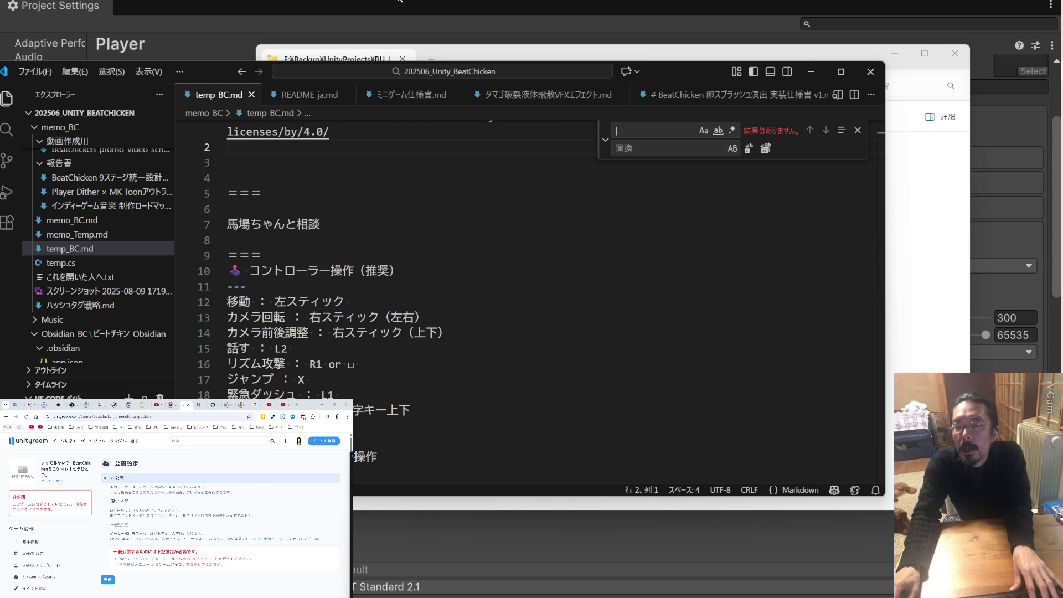
Bring Unity's Player settings forward and move the notes window aside to uncover them
left_click(328, 5)
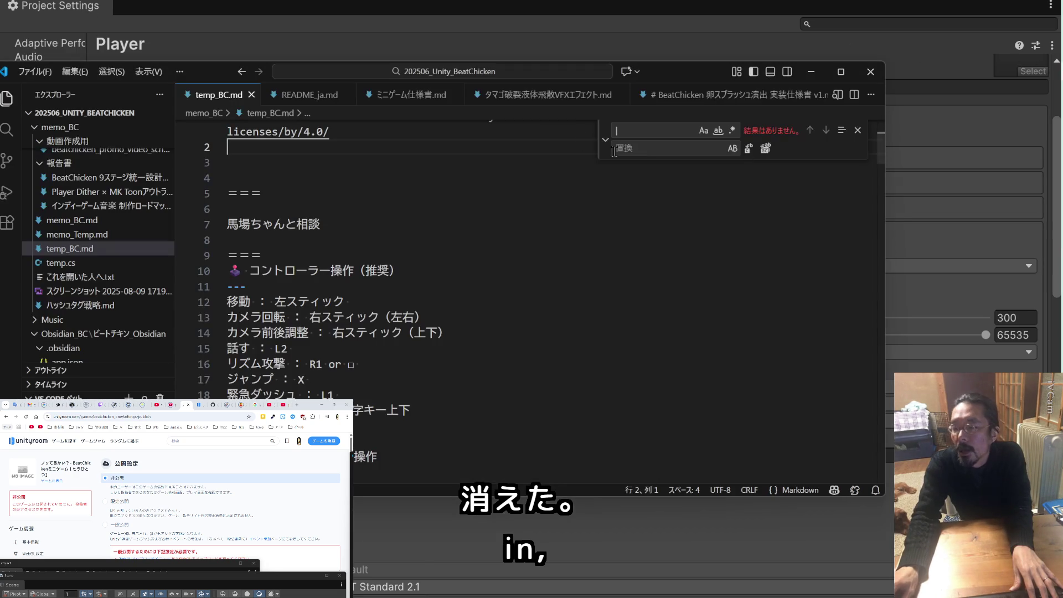
key("alt+Tab")
mouse_move(410, 72)
left_mouse_down()
mouse_move(436, 95)
mouse_move(0, 0)
left_mouse_up()
Delete the finished Color Space, Auto Graphics API and Strip Engine Code lines from the checklist
scroll(252, 517, "down", 5)
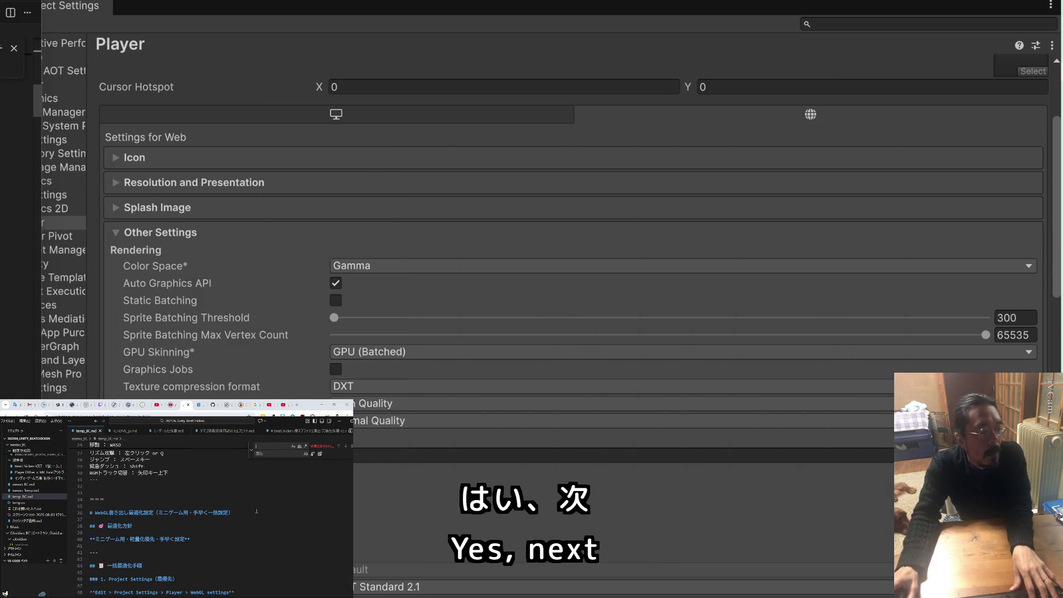
scroll(235, 510, "down", 2)
scroll(227, 507, "down", 5)
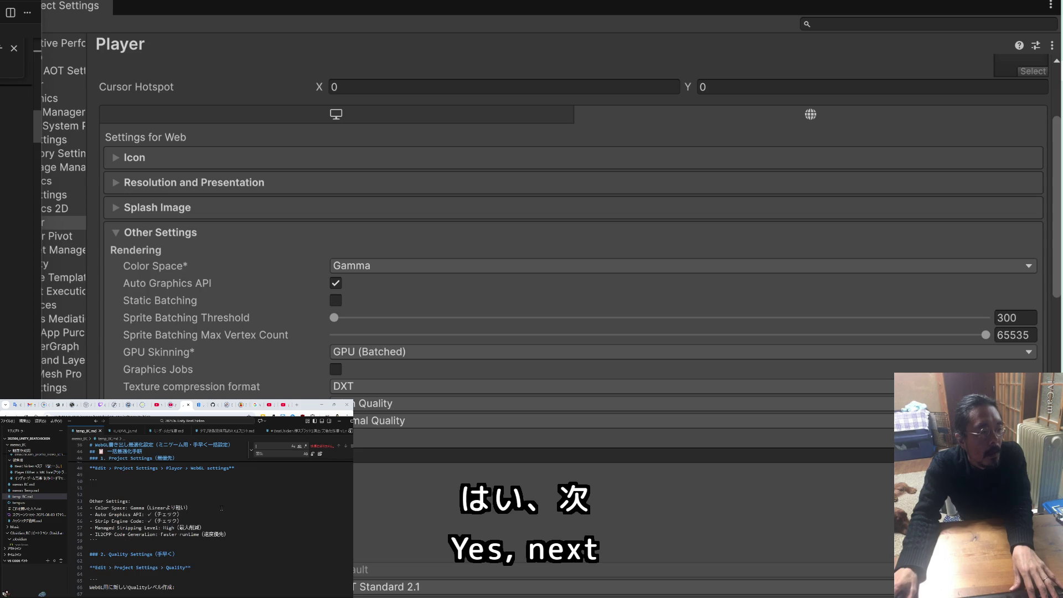
left_click(192, 508)
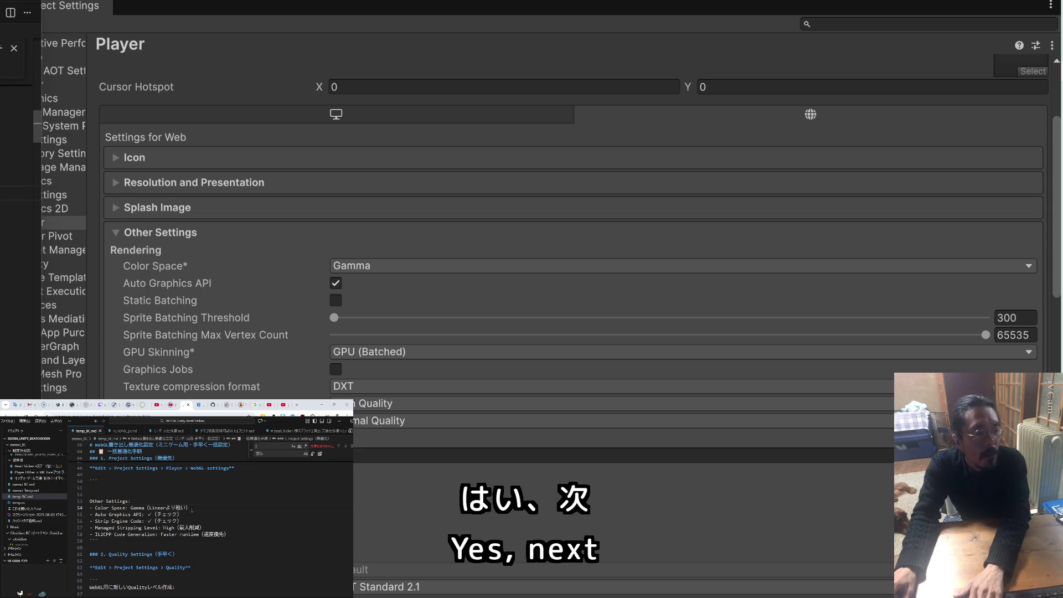
left_click_drag(193, 508, 90, 508)
key("BackSpace")
key("BackSpace")
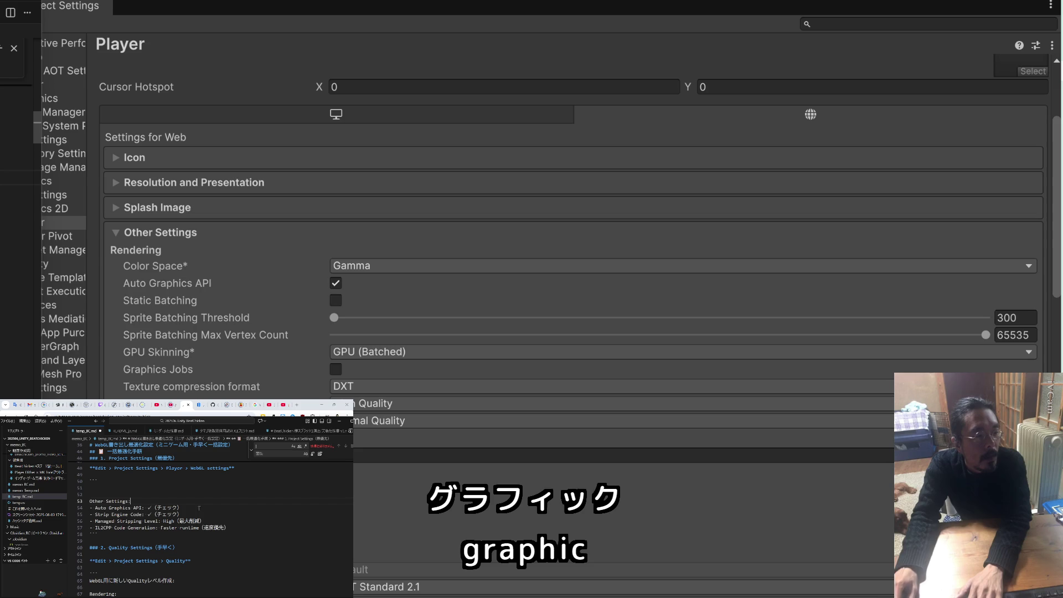
key("ctrl+shift+k")
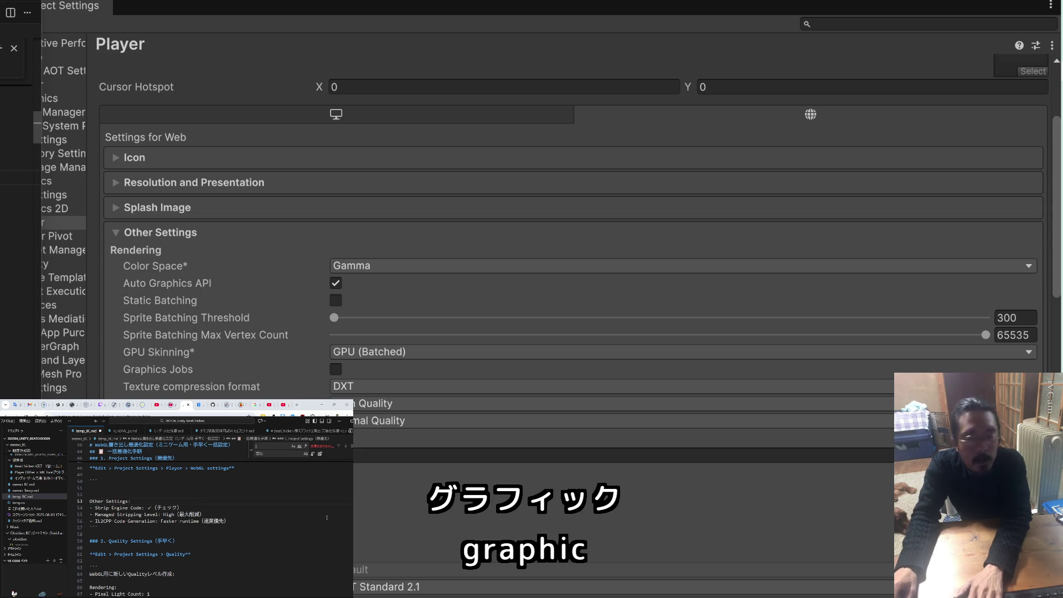
scroll(211, 326, "down", 3)
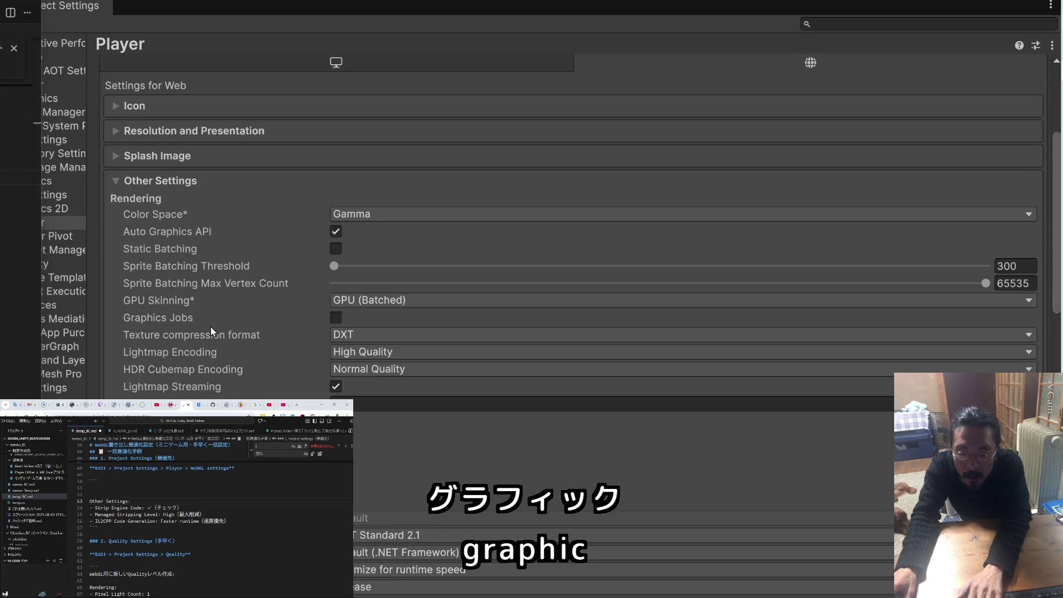
scroll(211, 331, "down", 6)
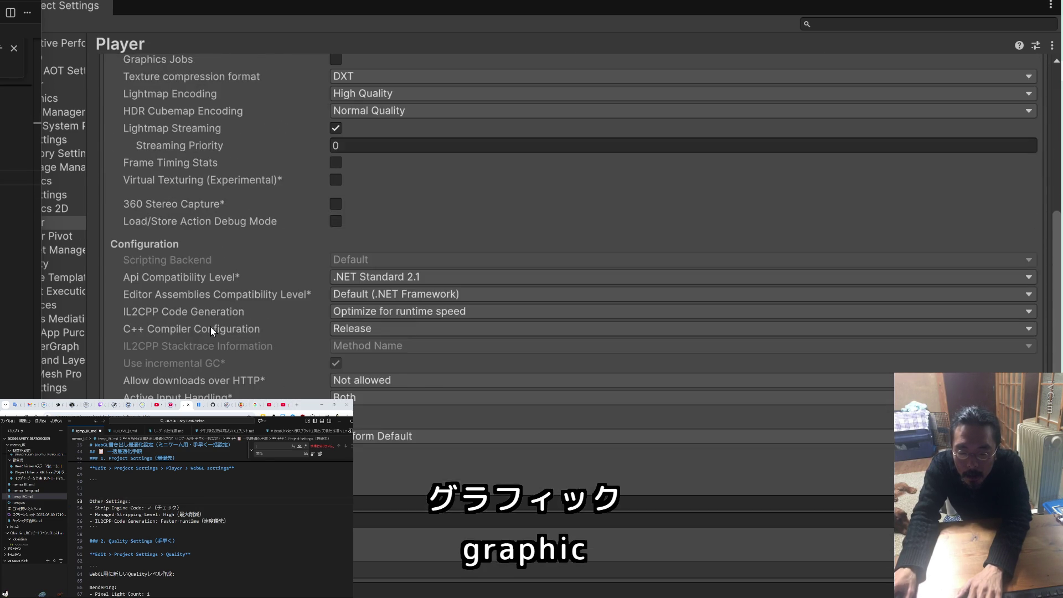
scroll(212, 330, "down", 6)
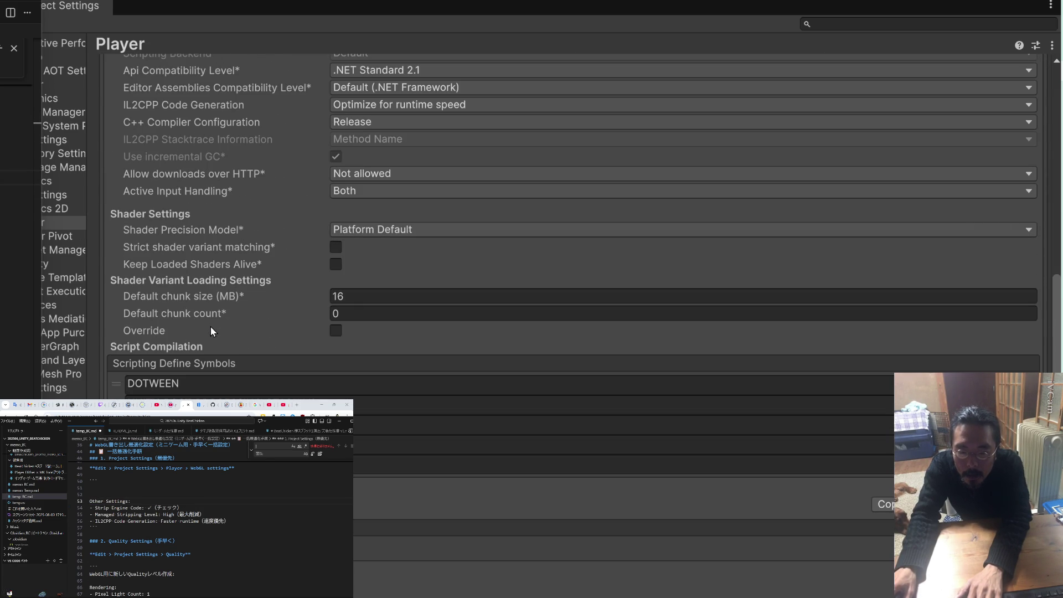
scroll(207, 342, "down", 9)
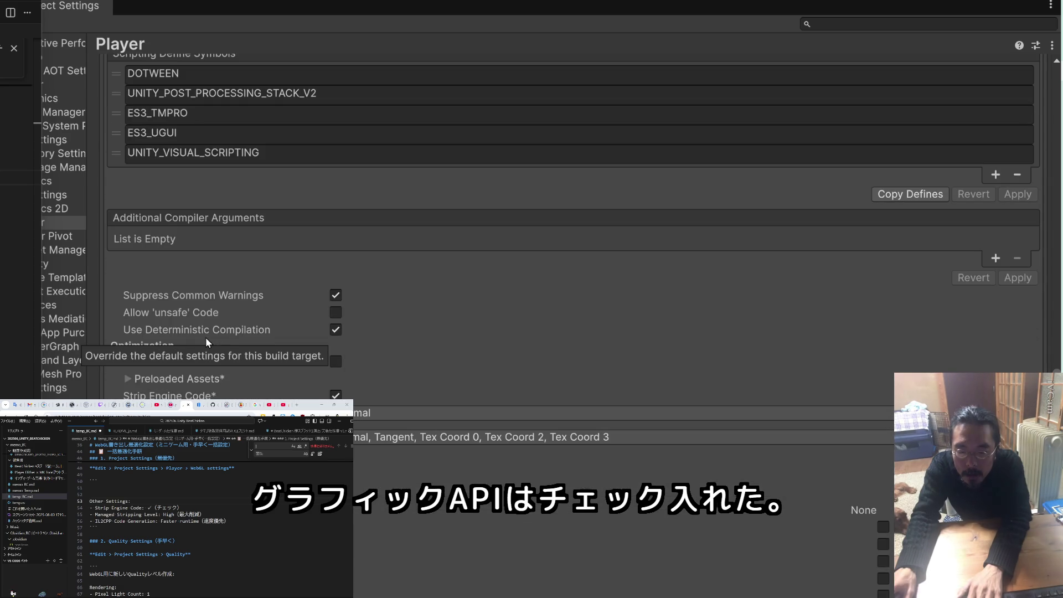
scroll(204, 337, "down", 3)
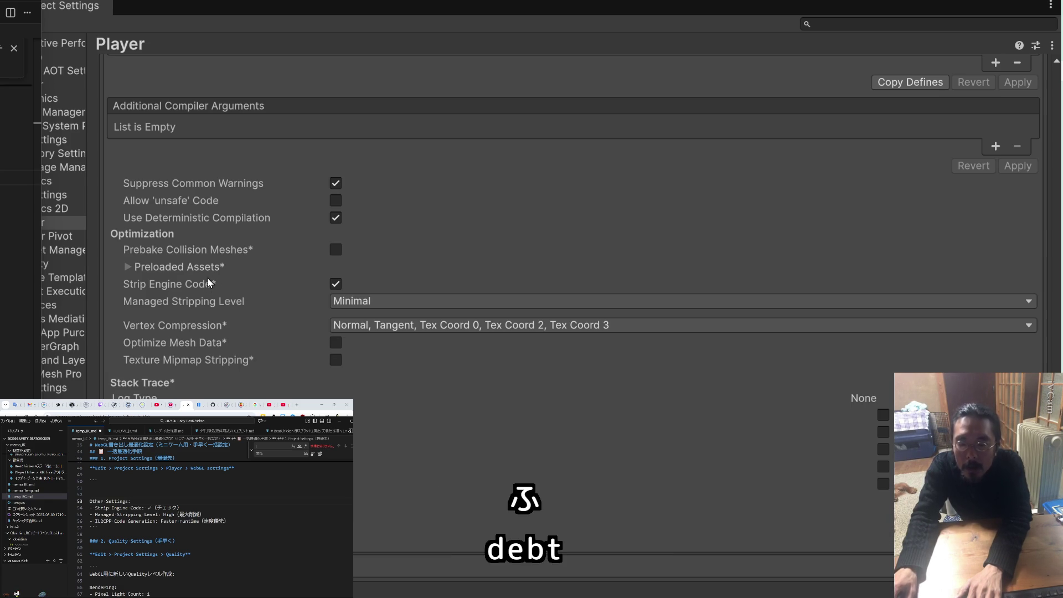
left_click_drag(178, 507, 79, 508)
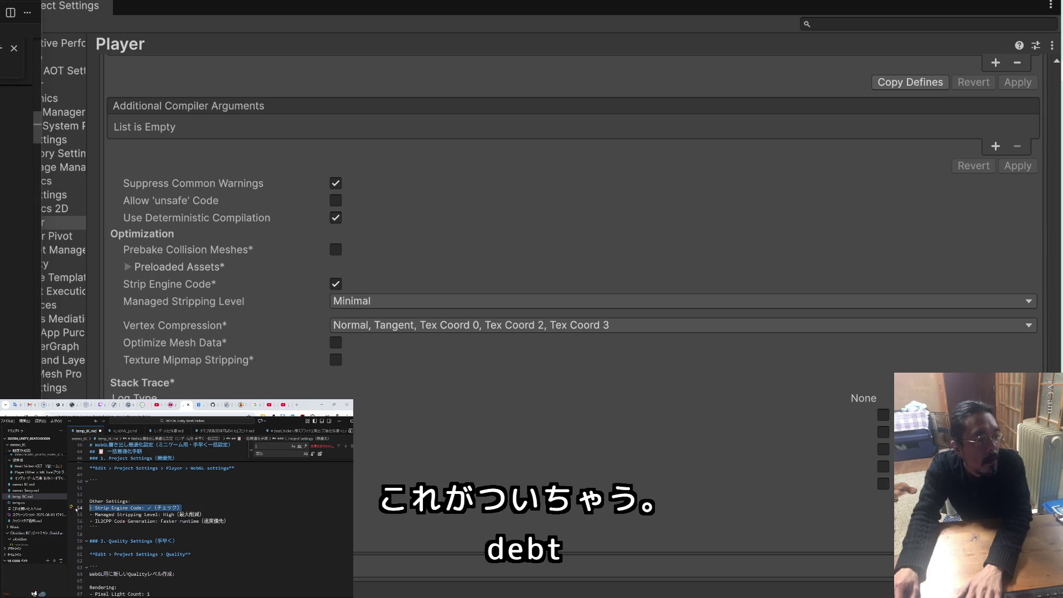
key("BackSpace")
key("BackSpace")
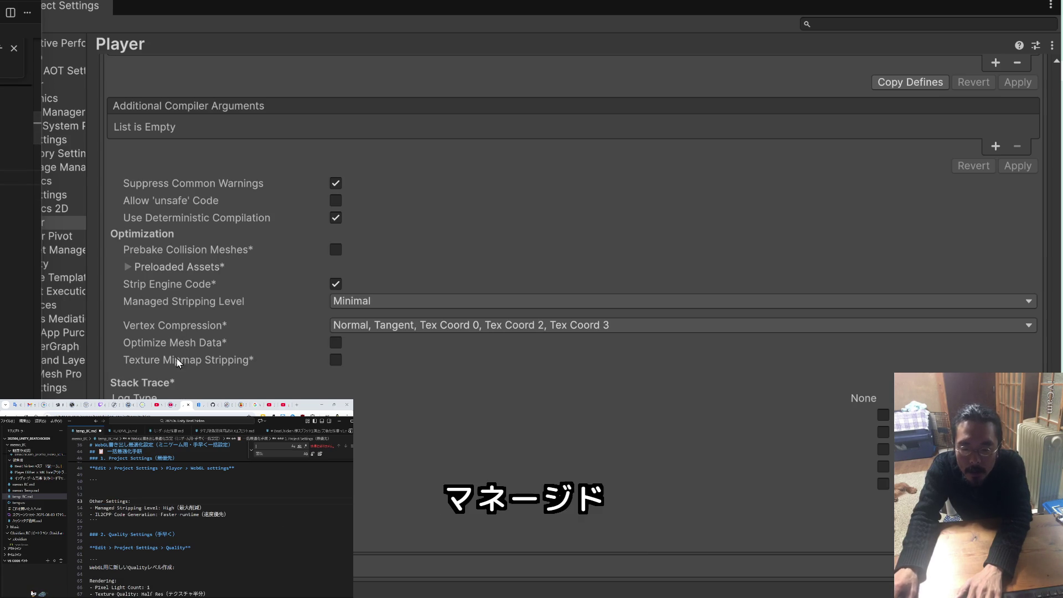
Set Managed Stripping Level to High and remove its line from the checklist
left_click(355, 304)
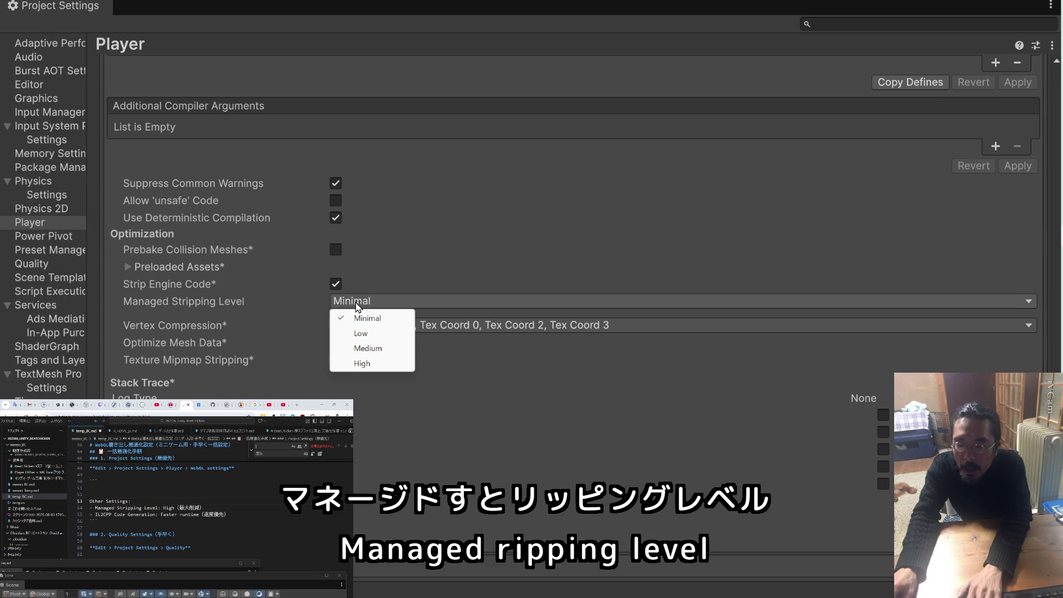
left_click(362, 363)
left_click_drag(204, 508, 83, 508)
key("BackSpace")
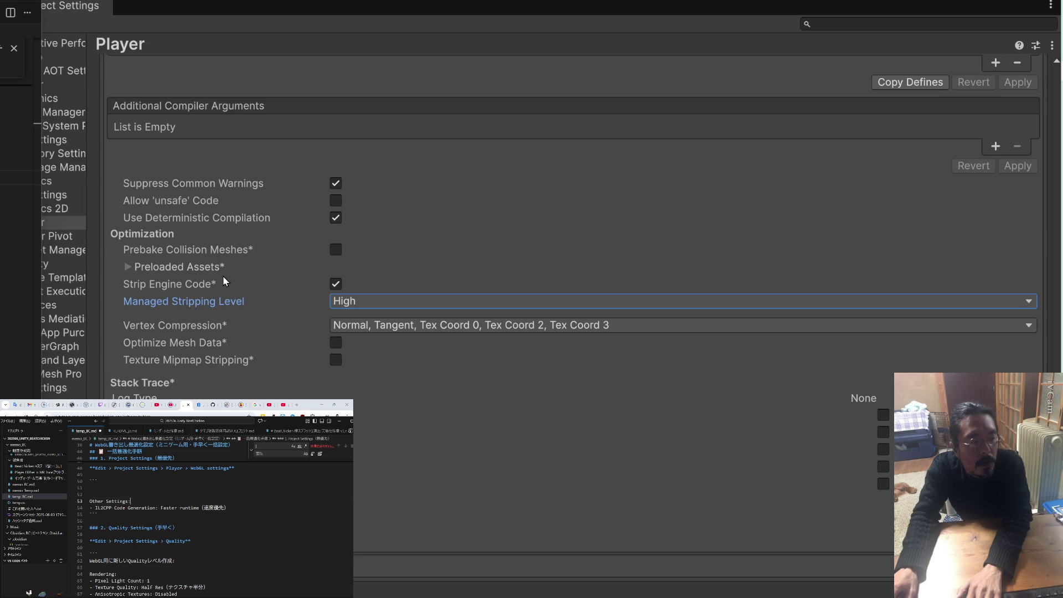
Keep IL2CPP Code Generation at Optimize for runtime speed and delete the remaining Other Settings notes
scroll(277, 308, "up", 6)
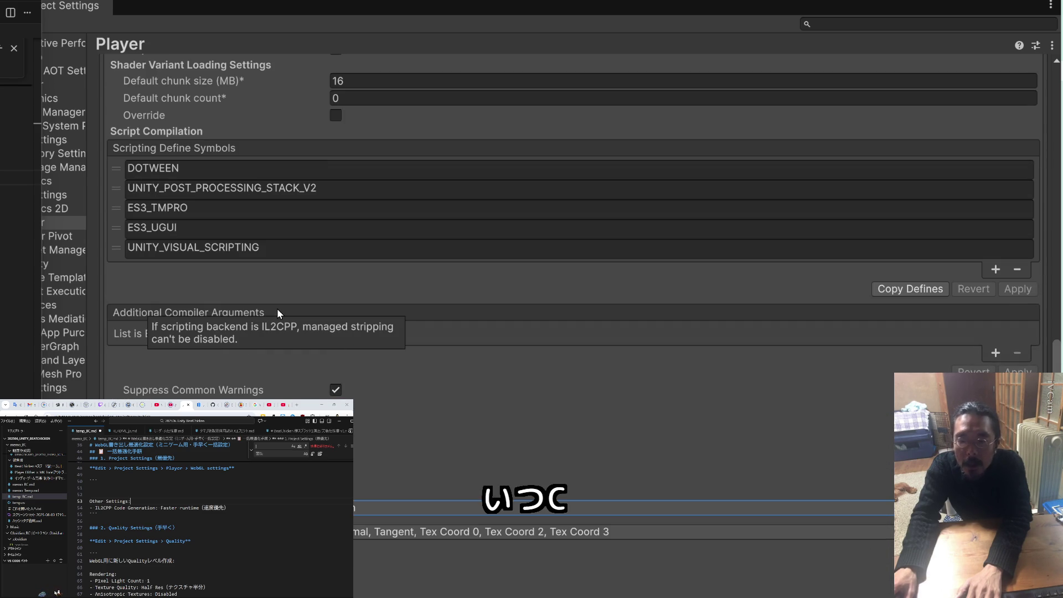
scroll(277, 308, "up", 10)
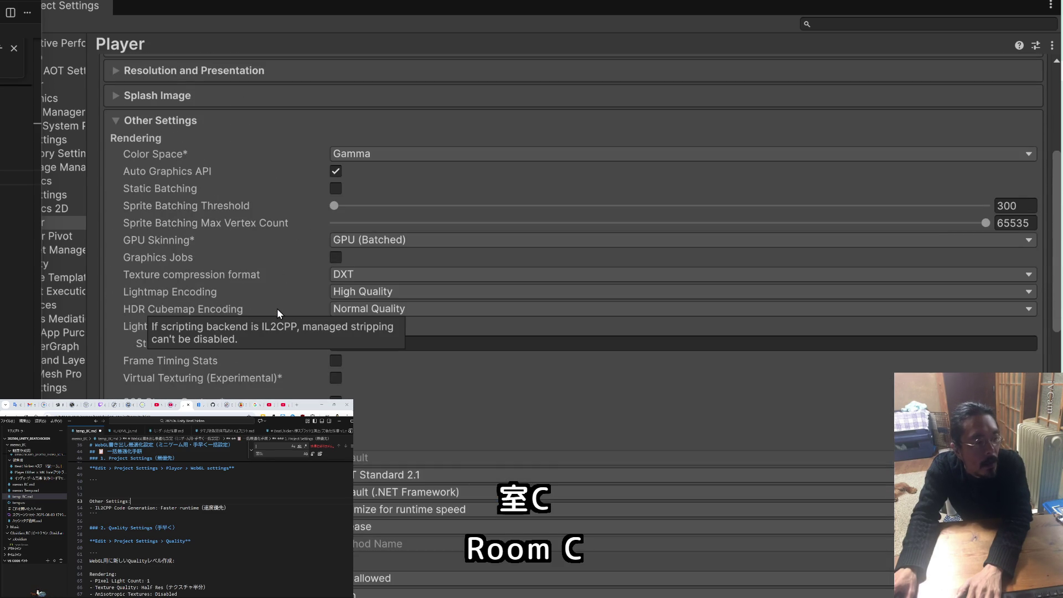
scroll(276, 307, "down", 4)
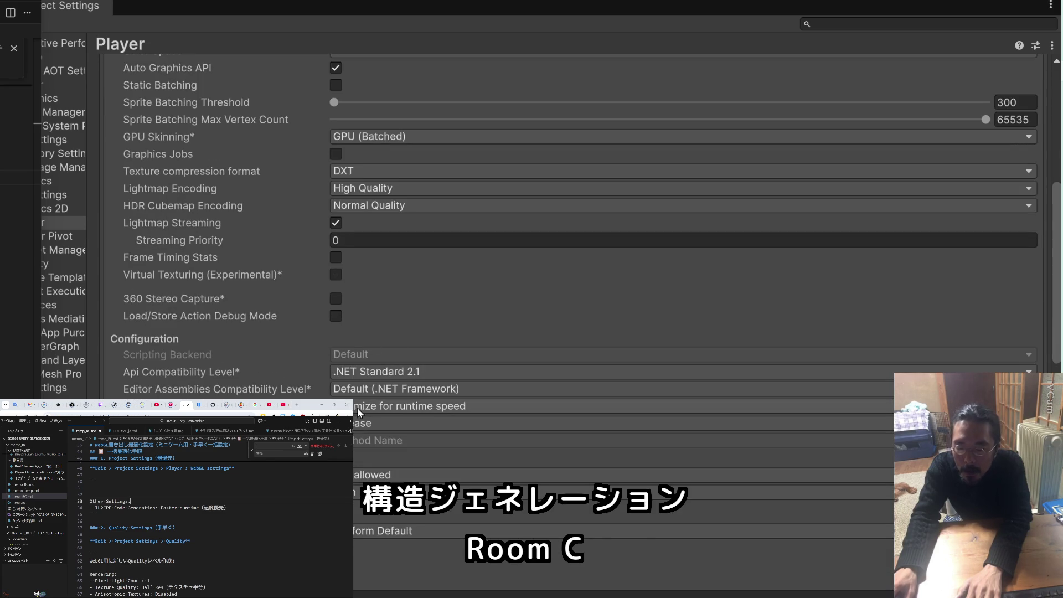
left_click(367, 408)
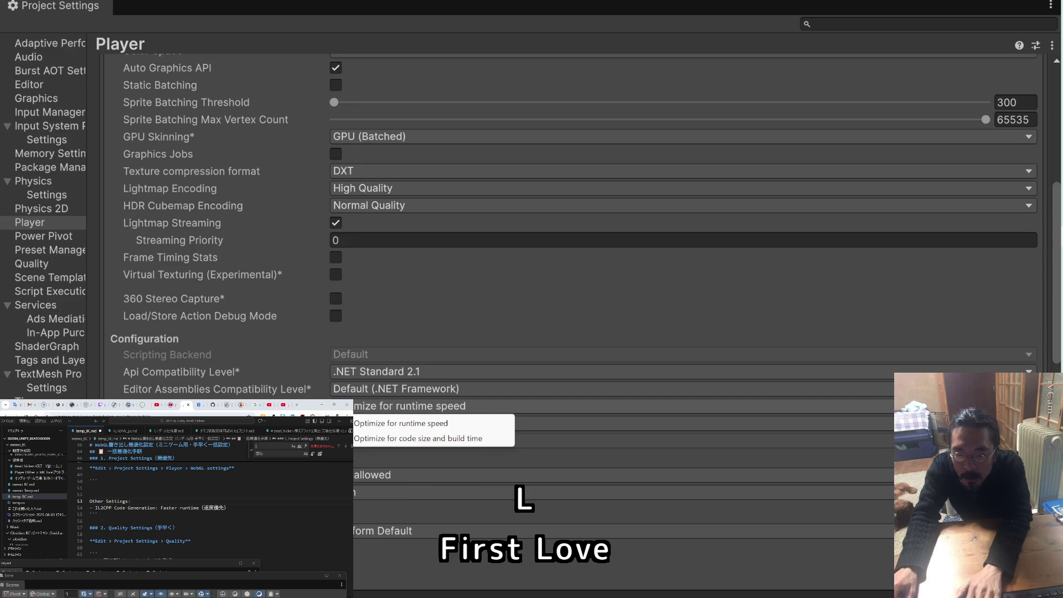
left_click(370, 411)
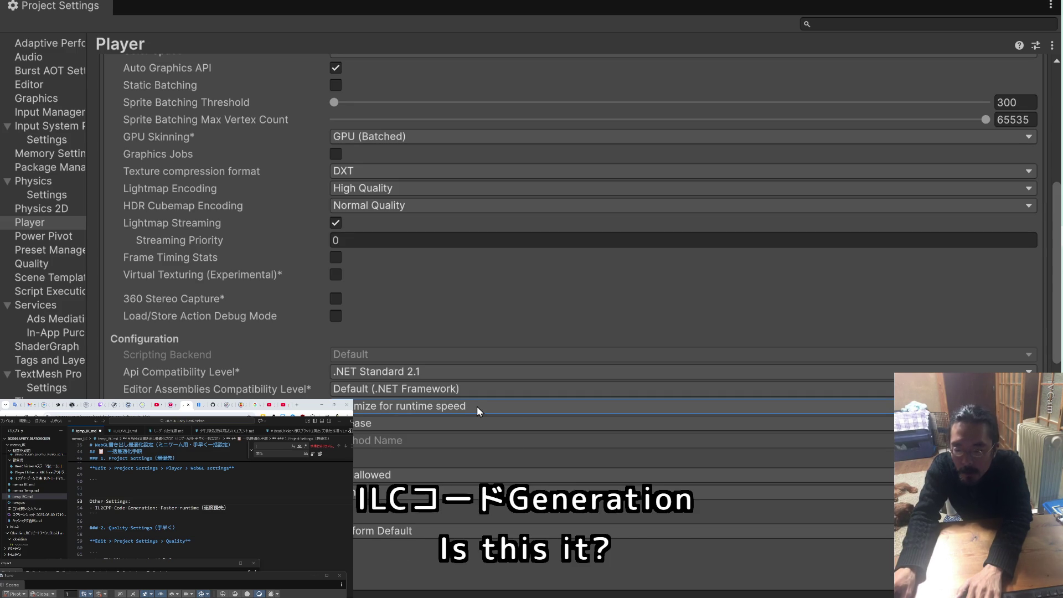
left_click(476, 406)
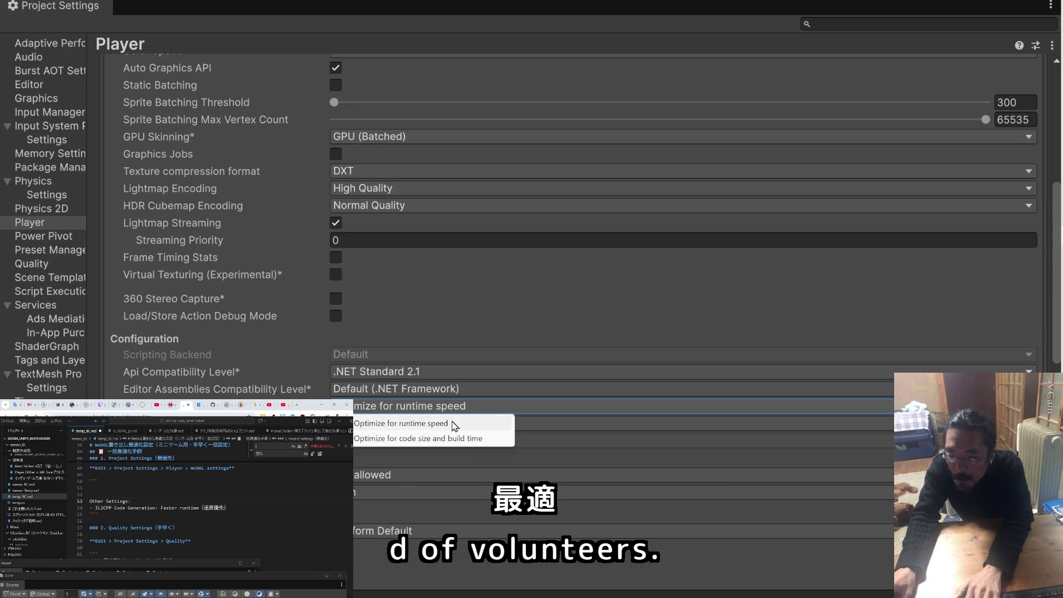
left_click(456, 423)
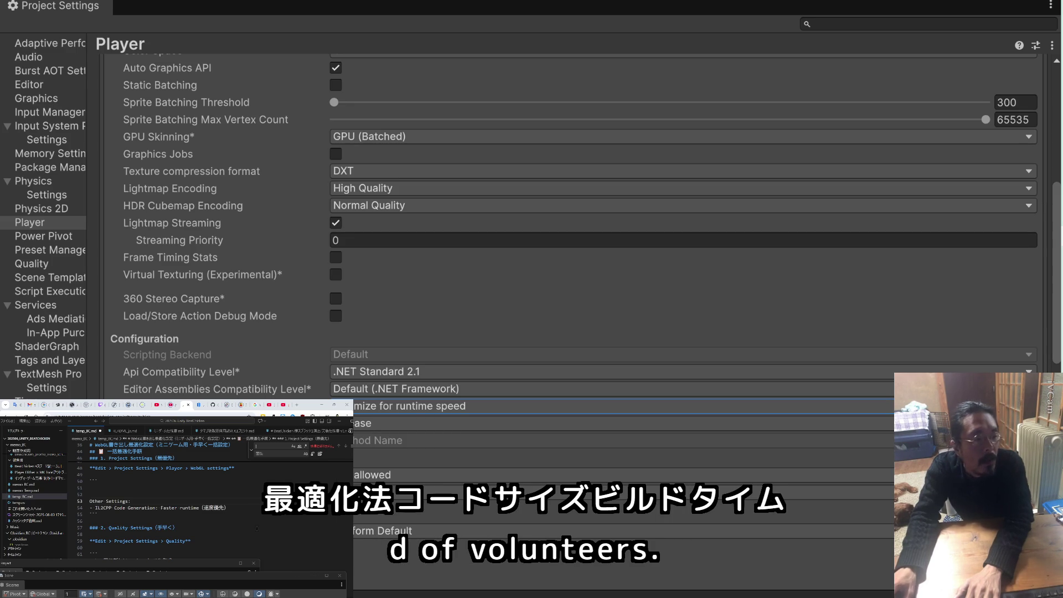
mouse_move(98, 514)
left_mouse_down()
mouse_move(186, 507)
mouse_move(90, 500)
left_mouse_up()
key("BackSpace")
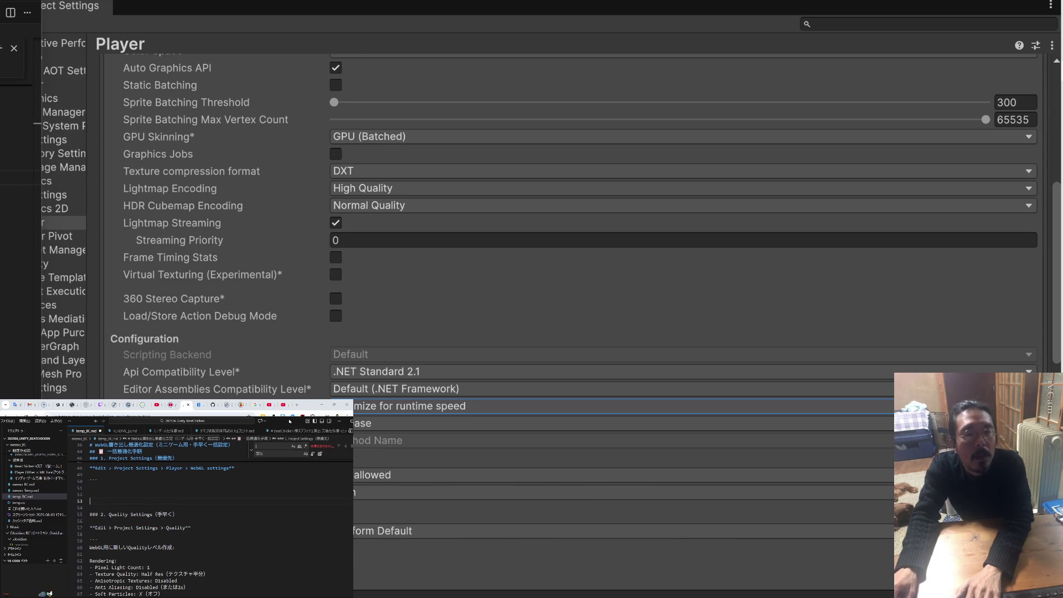
left_click(81, 222)
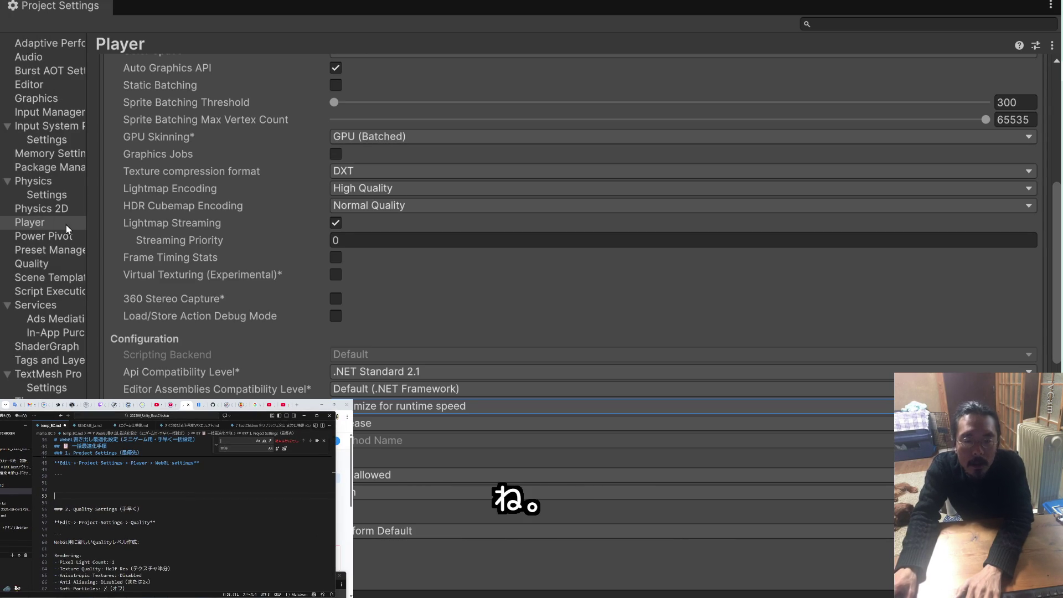
In Quality settings, untick the PC level for Web and select the Mobile level
left_click(45, 263)
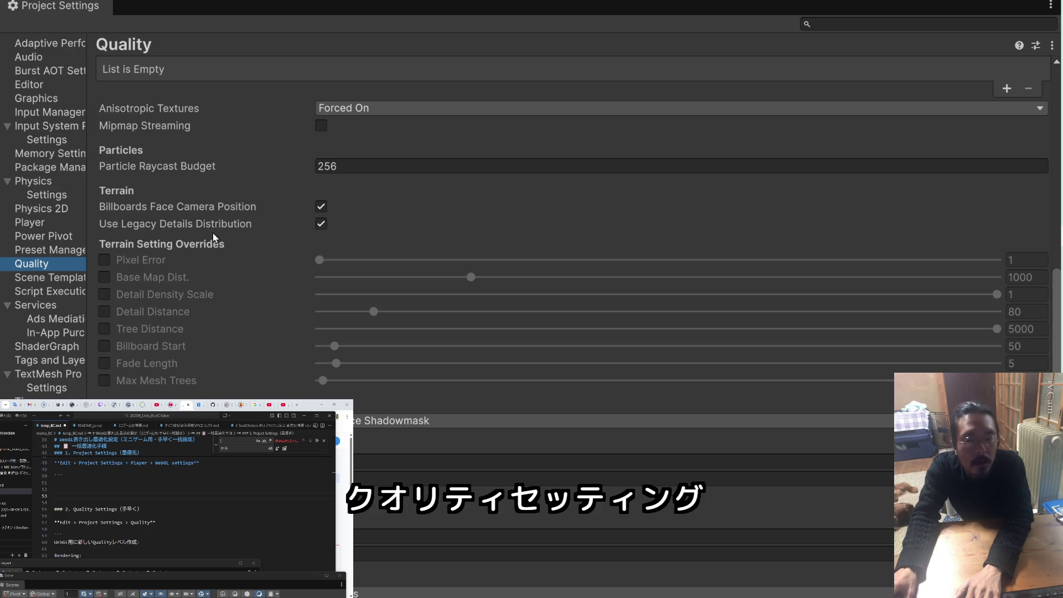
scroll(201, 247, "up", 10)
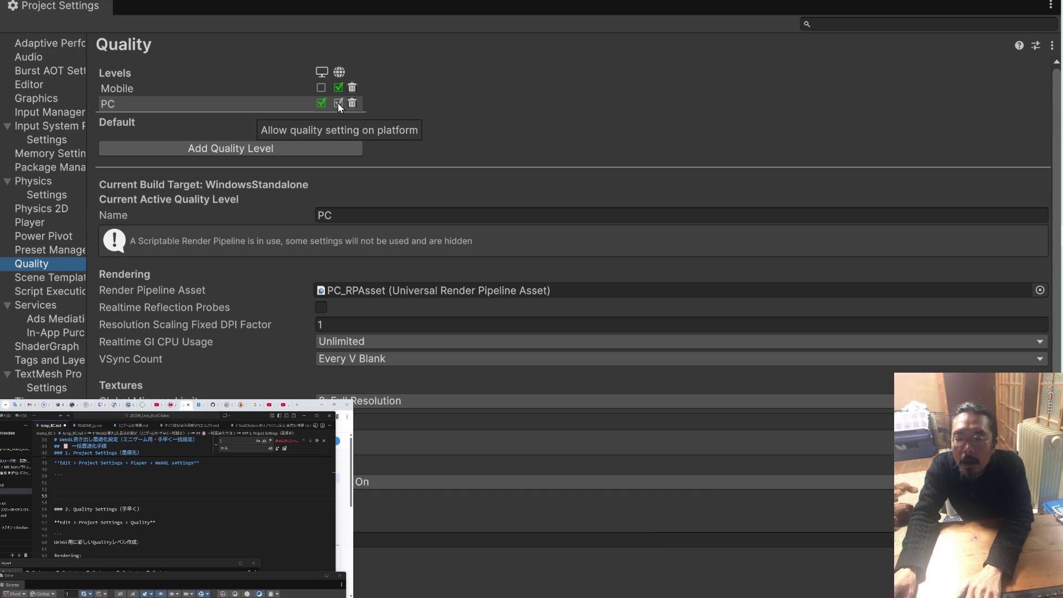
left_click(338, 103)
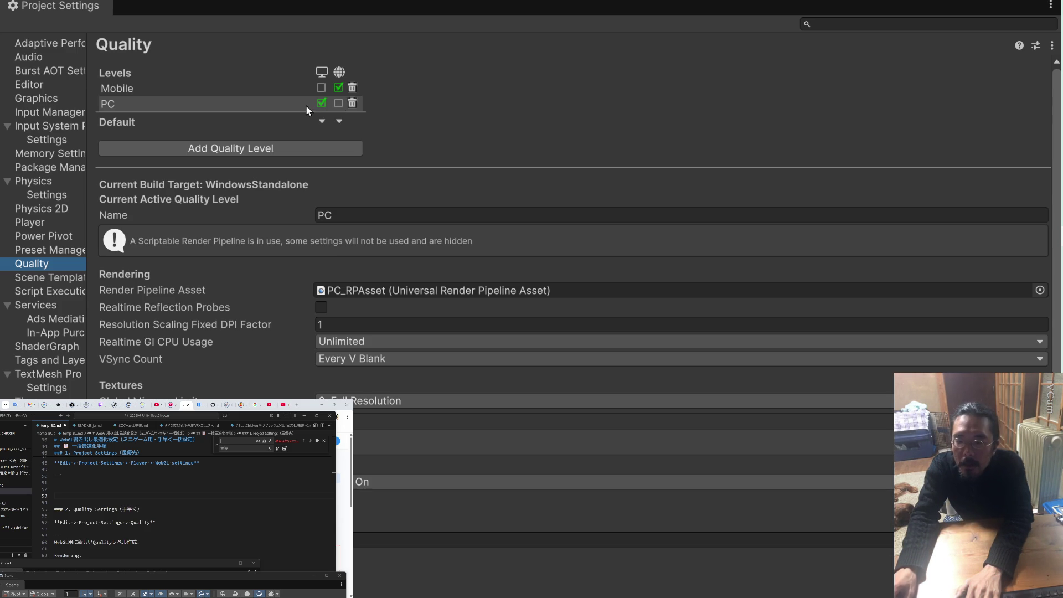
left_click(187, 94)
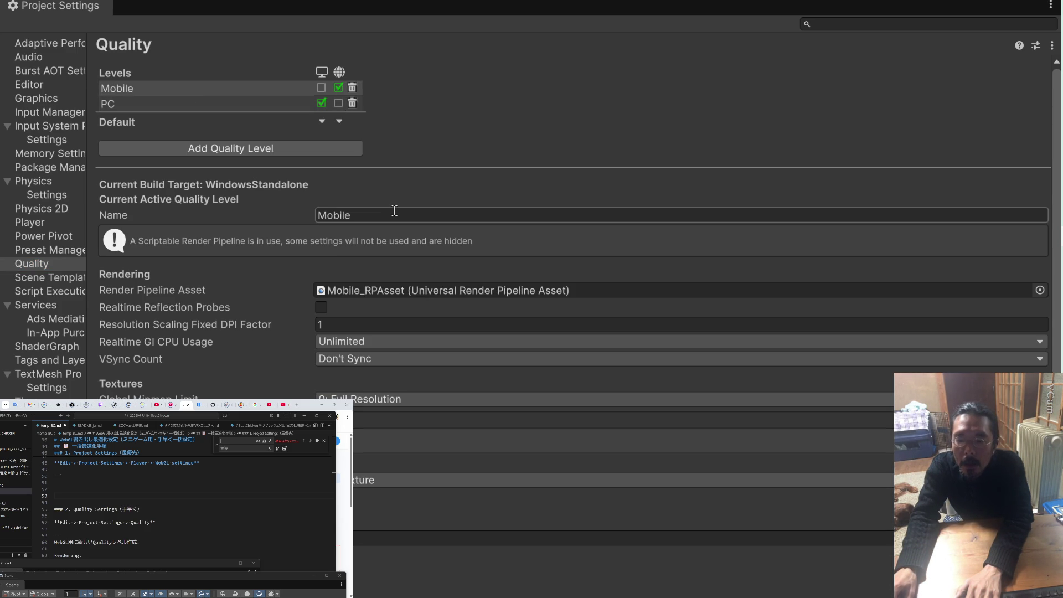
Replace the Mobile level's name with WebGL, copied from the notes
key("ctrl+a")
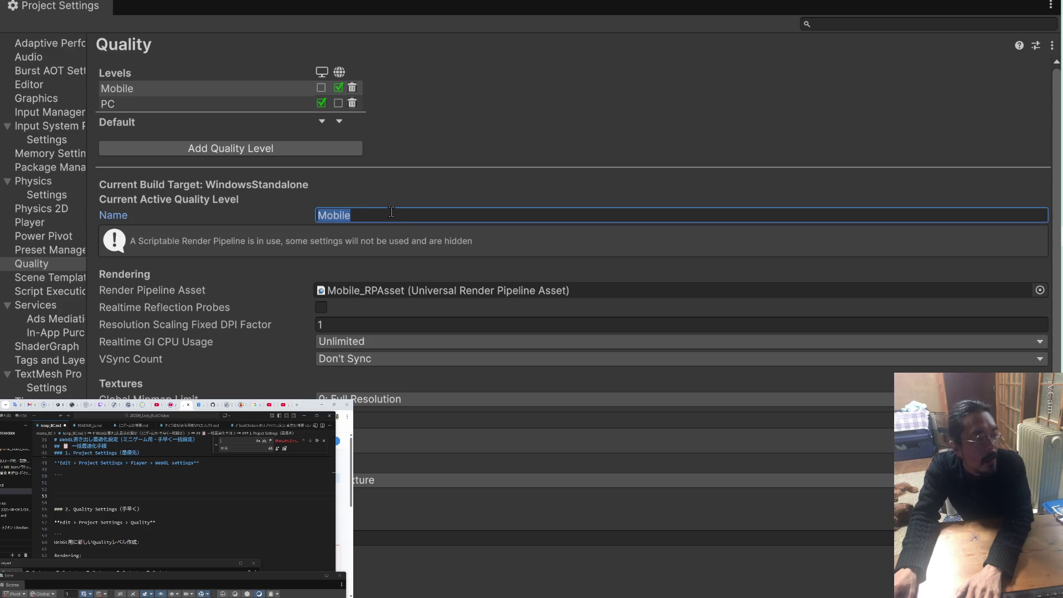
scroll(170, 516, "down", 1)
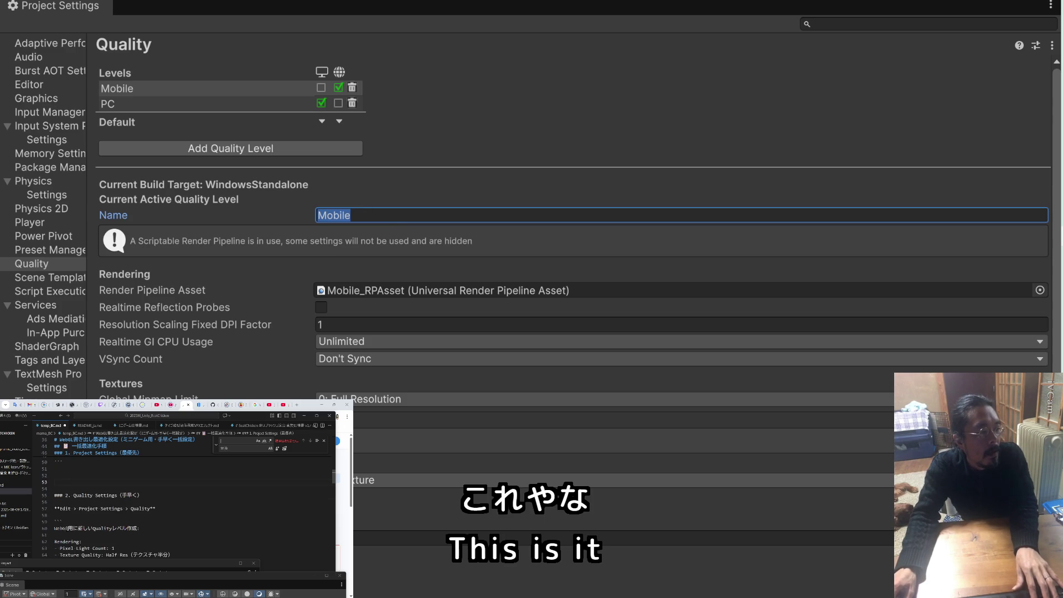
double_click(62, 527)
key("ctrl+c")
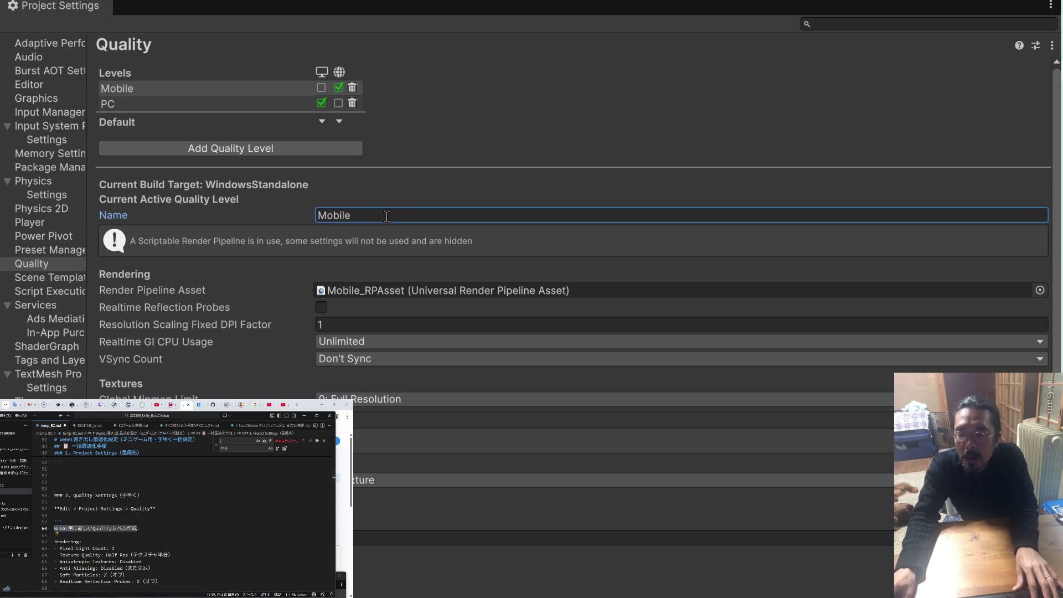
left_click(364, 214)
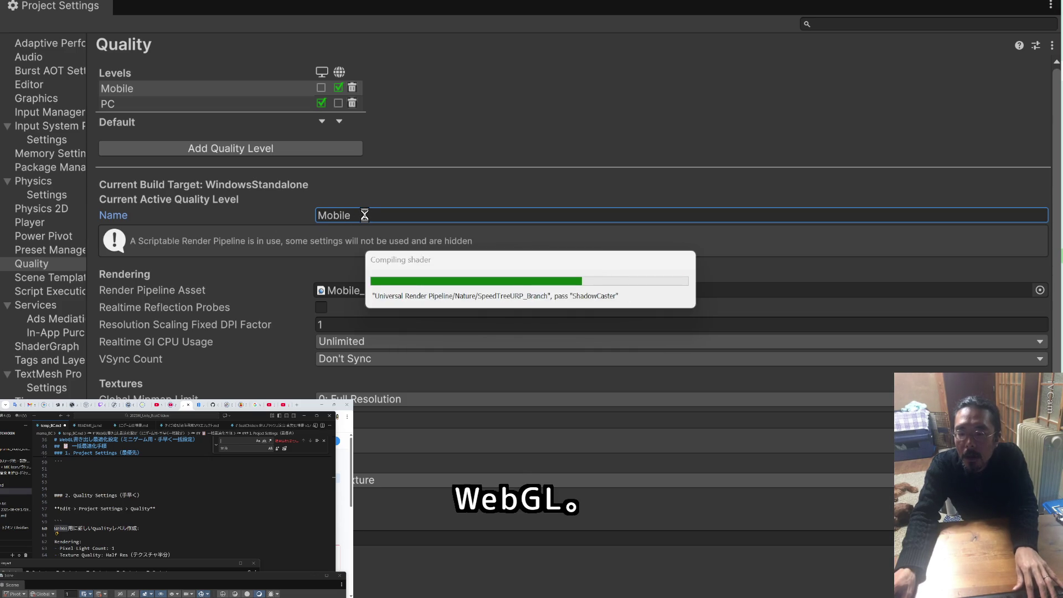
key("ctrl+v")
left_click_drag(353, 214, 325, 219)
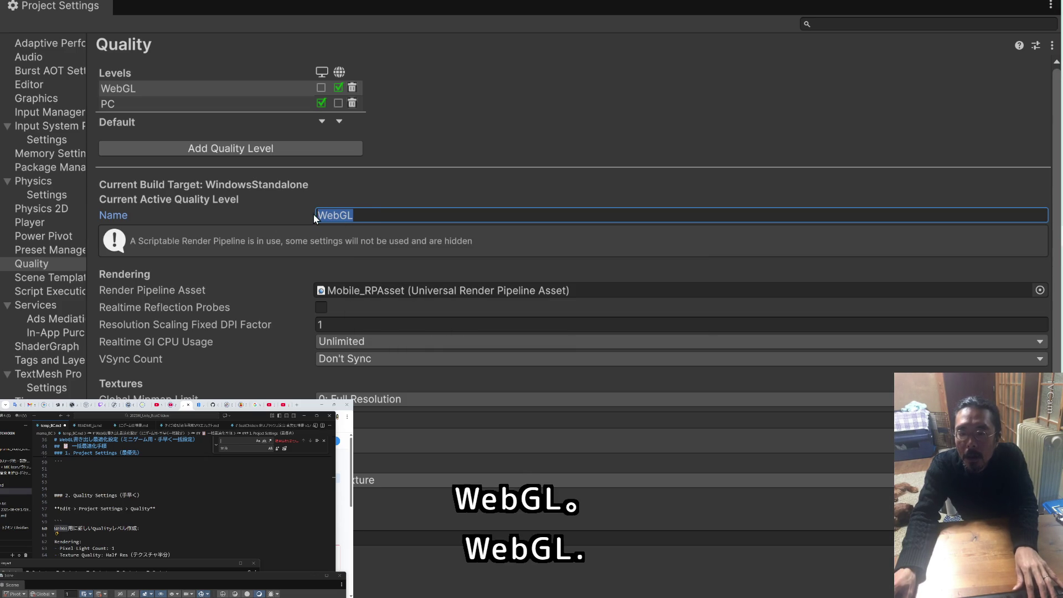
left_click(370, 212)
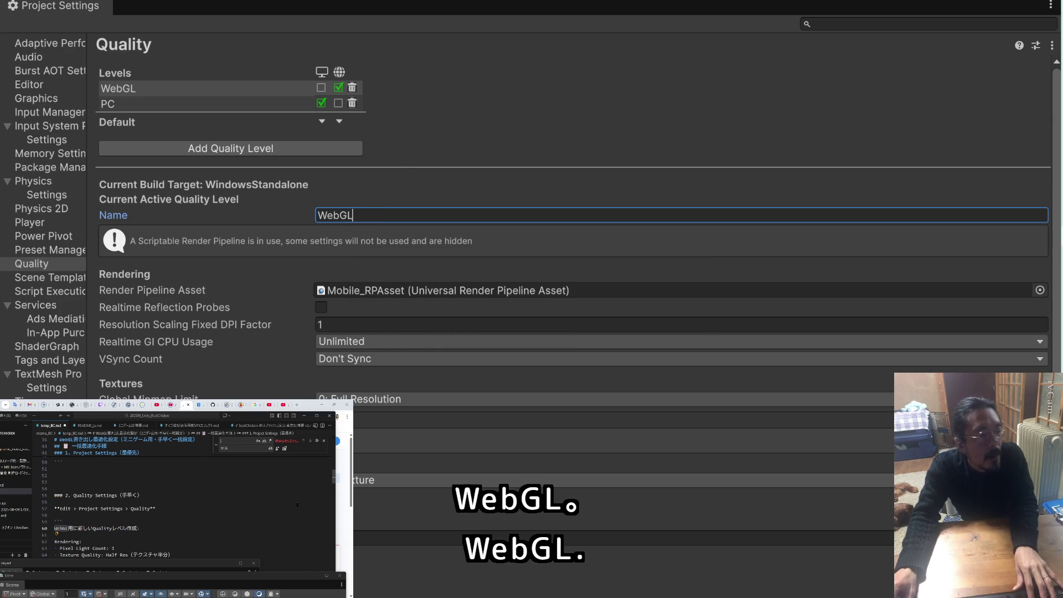
scroll(167, 510, "down", 2)
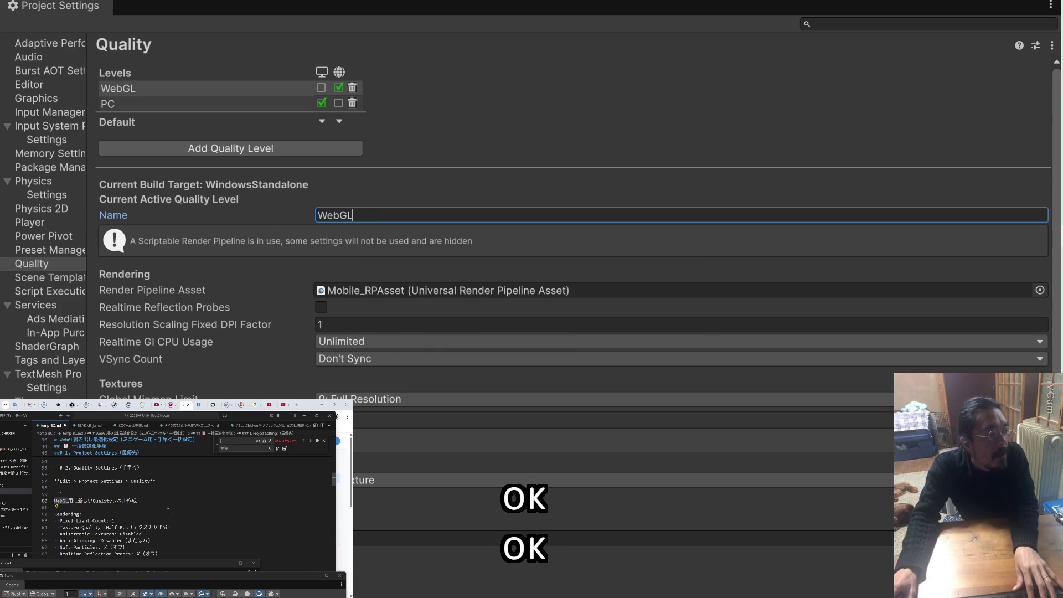
scroll(168, 510, "down", 1)
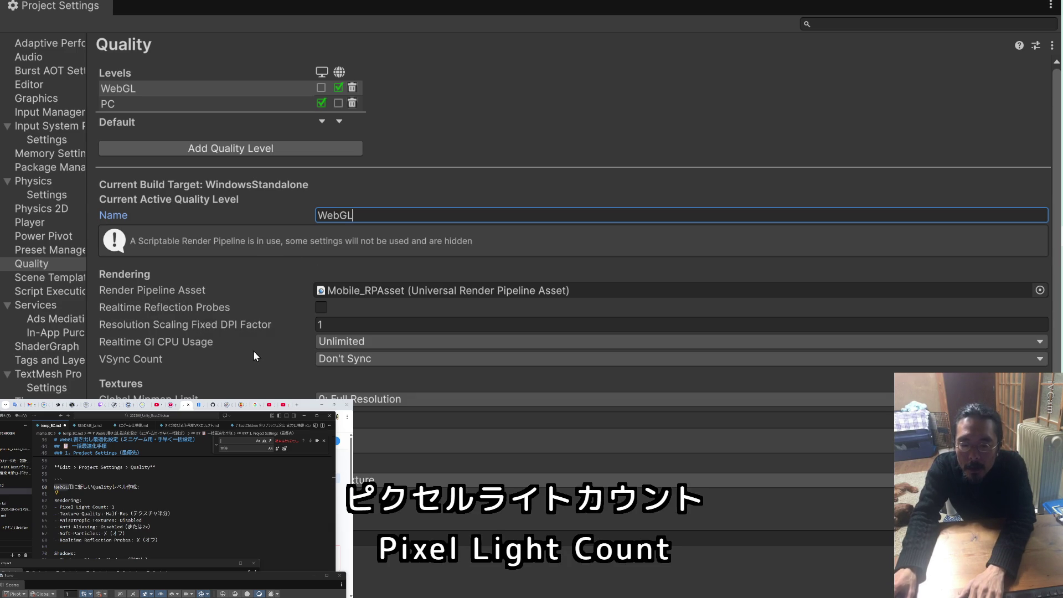
scroll(253, 350, "down", 3)
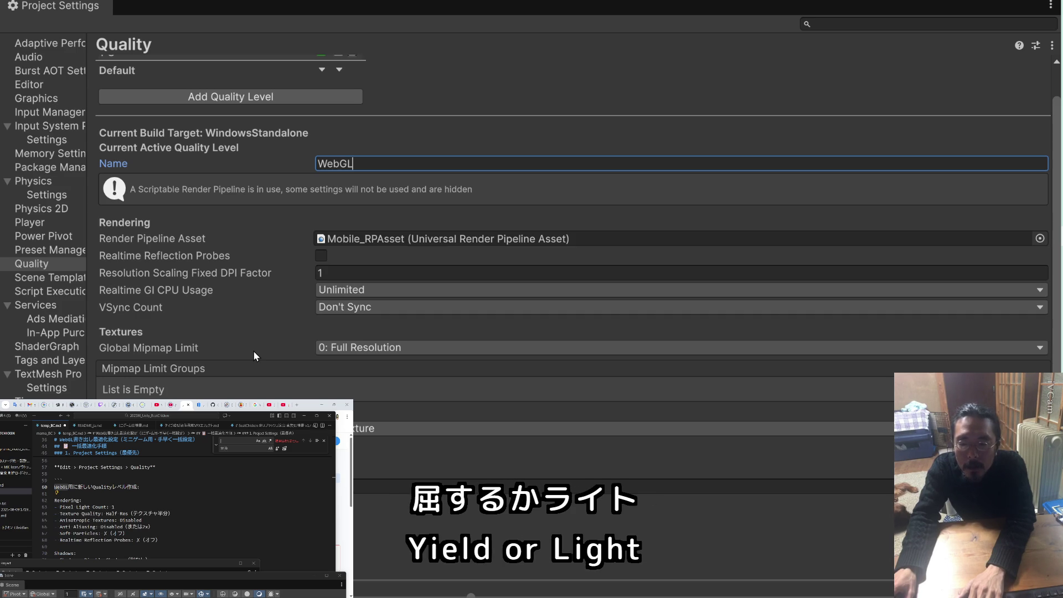
scroll(253, 350, "up", 3)
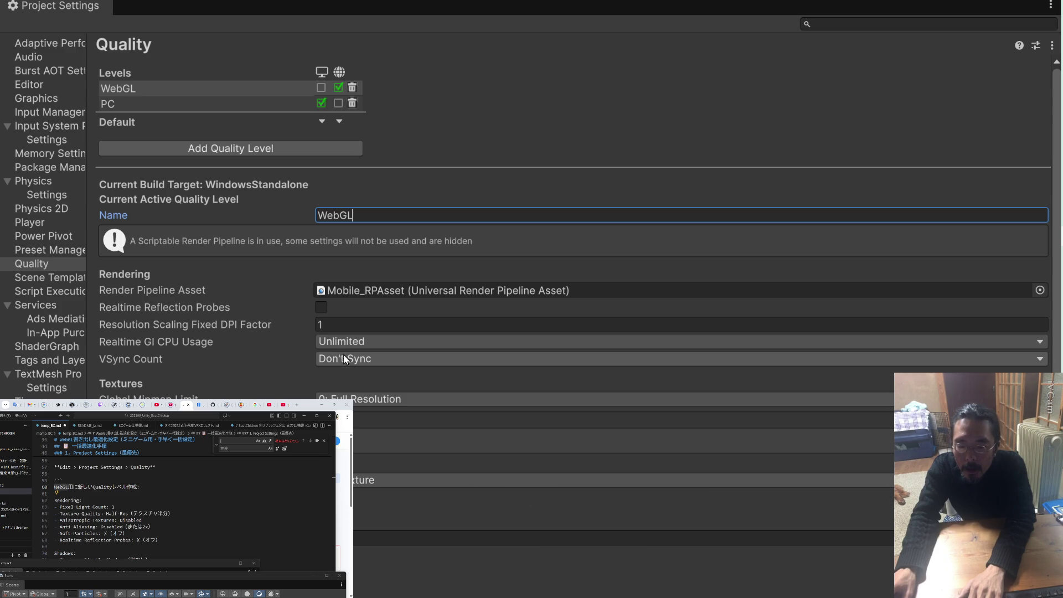
scroll(343, 360, "down", 8)
scroll(342, 363, "down", 2)
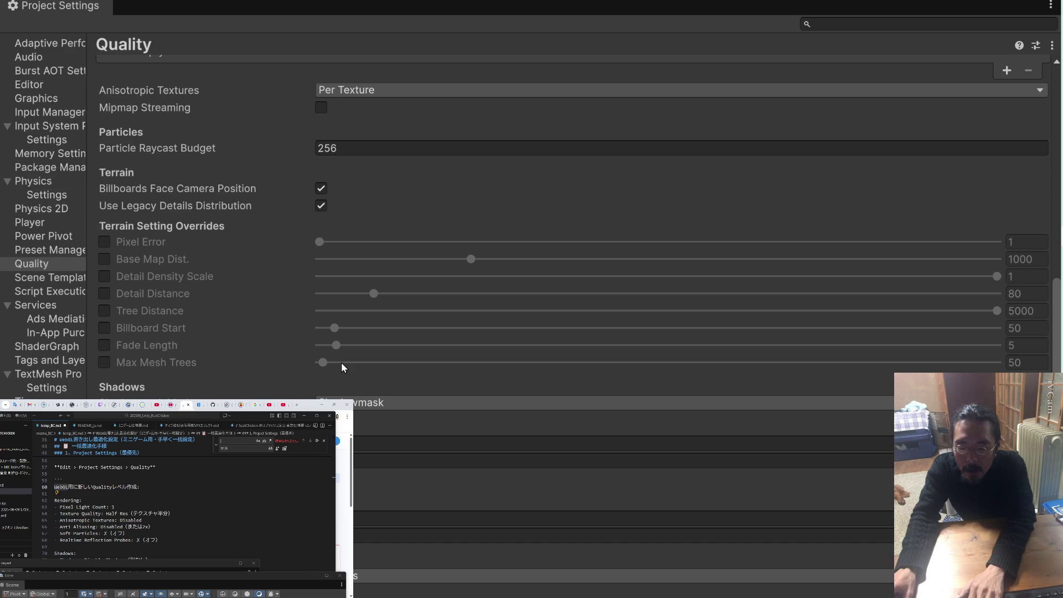
scroll(341, 362, "up", 8)
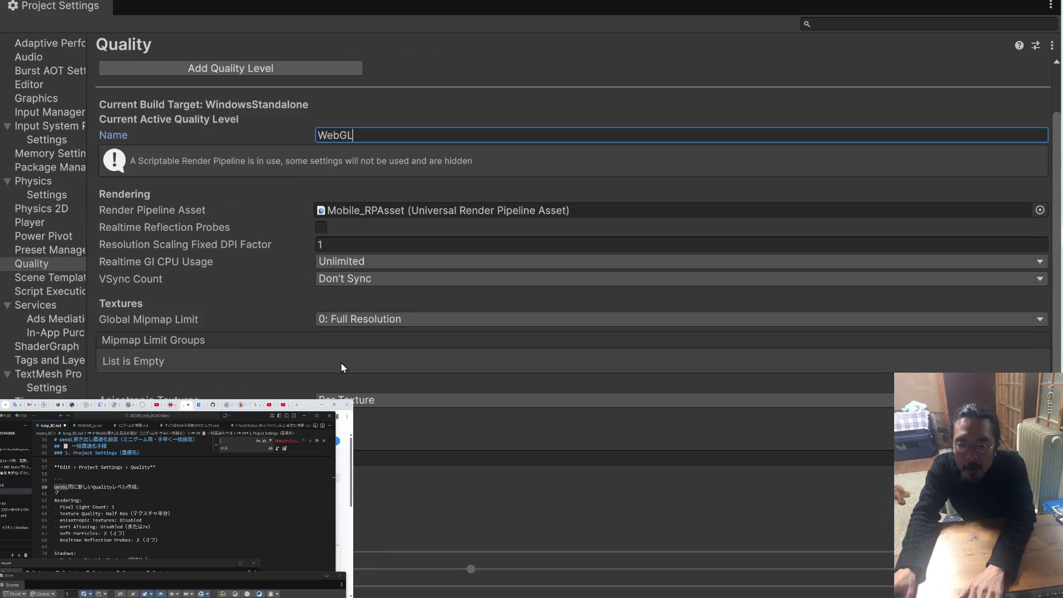
scroll(341, 362, "up", 2)
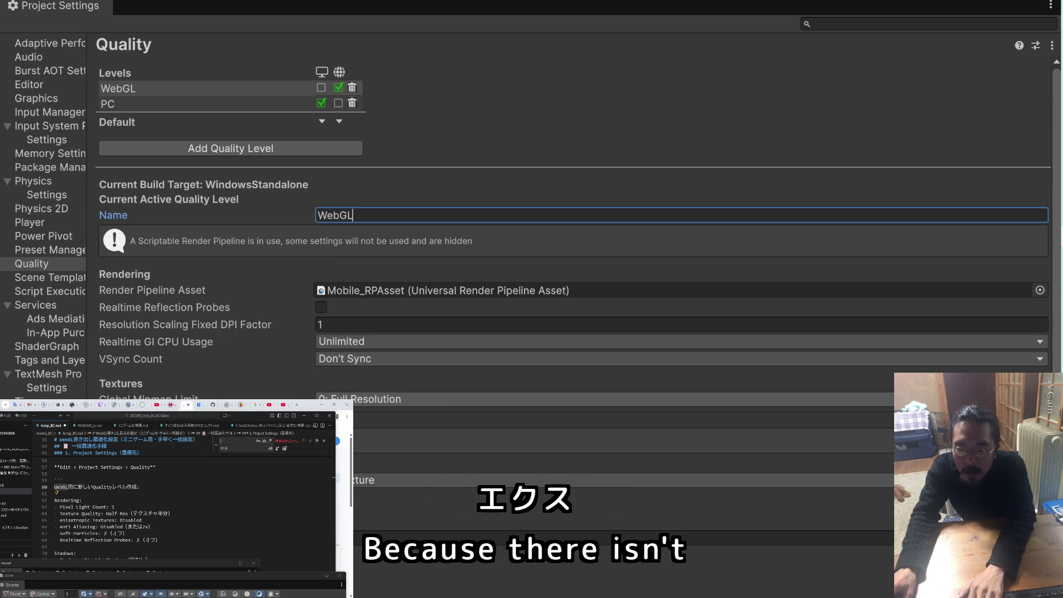
Set the WebGL level's Global Mipmap Limit to 1: Half Resolution and delete the Texture Quality note
left_click(366, 398)
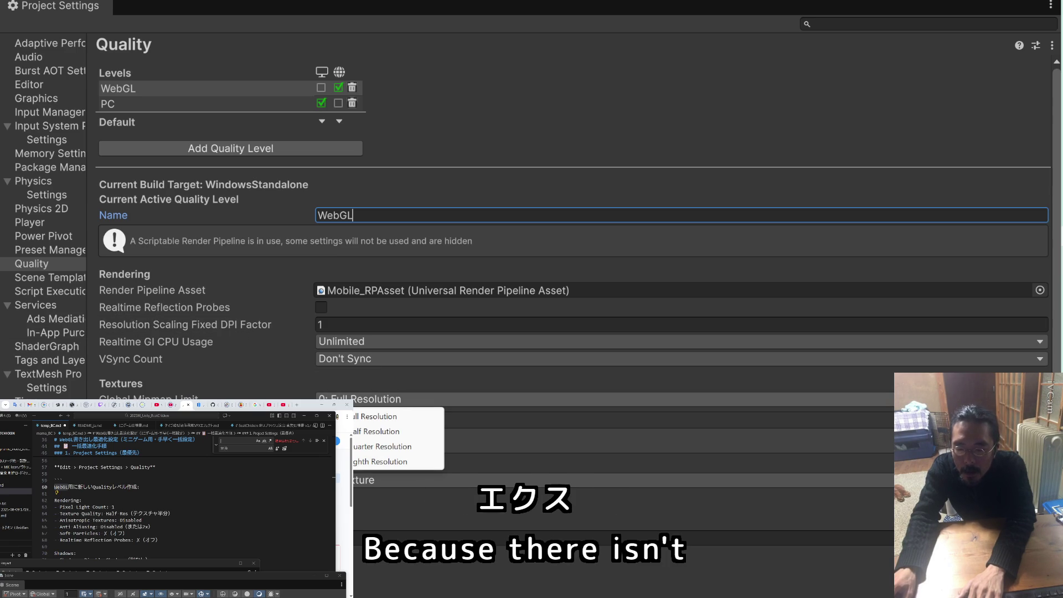
left_click(367, 431)
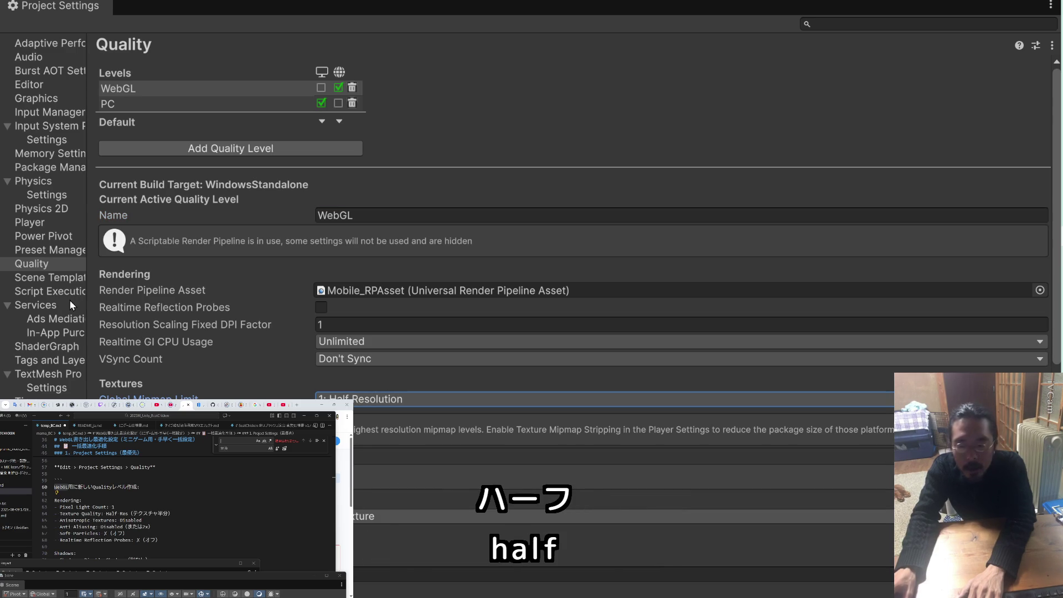
left_click_drag(172, 513, 54, 513)
key("BackSpace")
key("BackSpace")
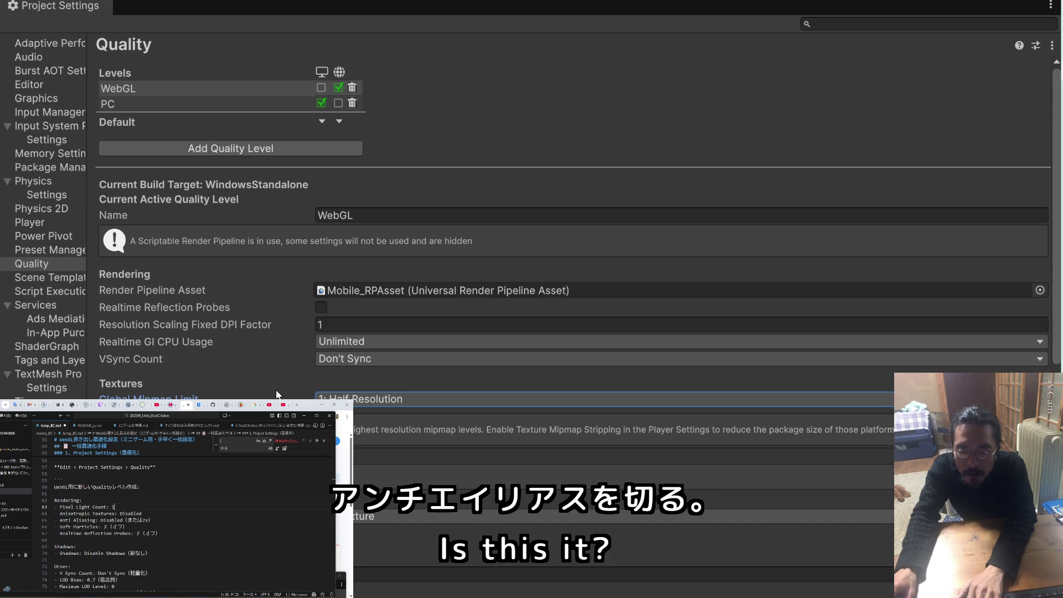
scroll(278, 394, "down", 2)
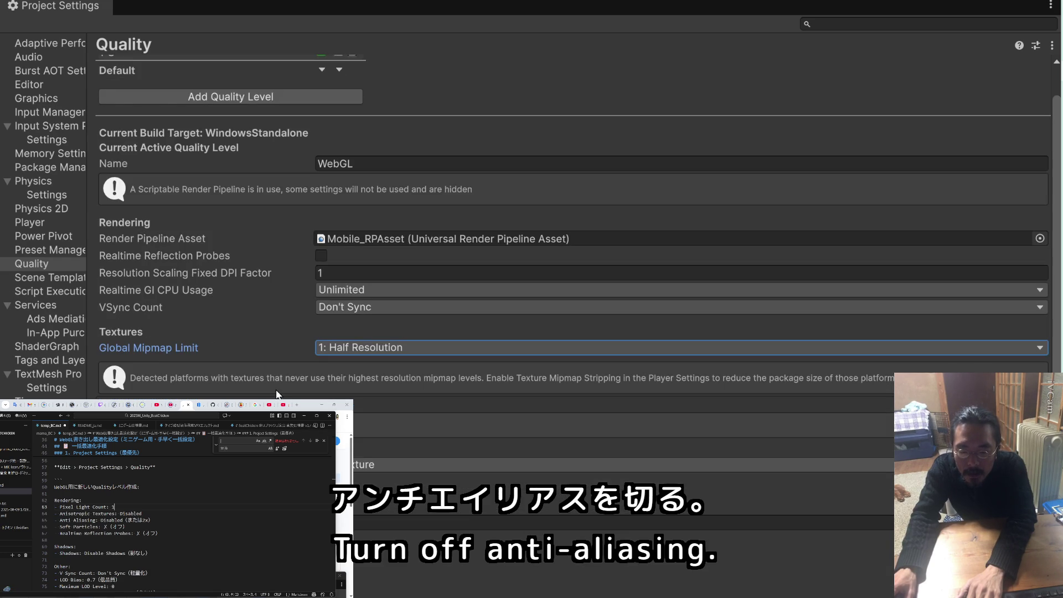
scroll(278, 394, "down", 4)
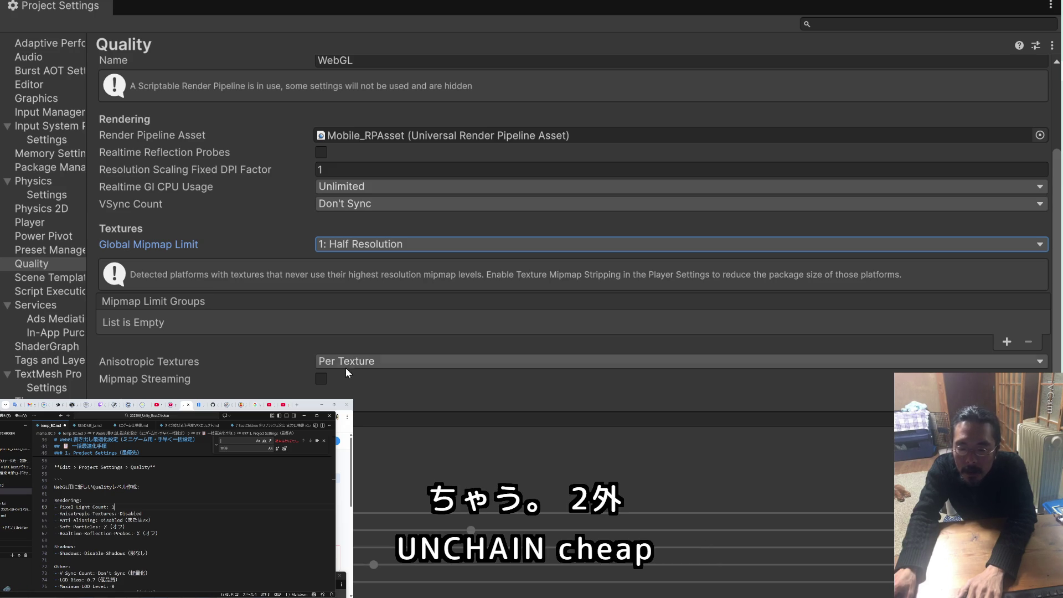
Switch Anisotropic Textures to Disabled, delete its note, and look over the WebGL quality settings
left_click(344, 363)
left_click(373, 378)
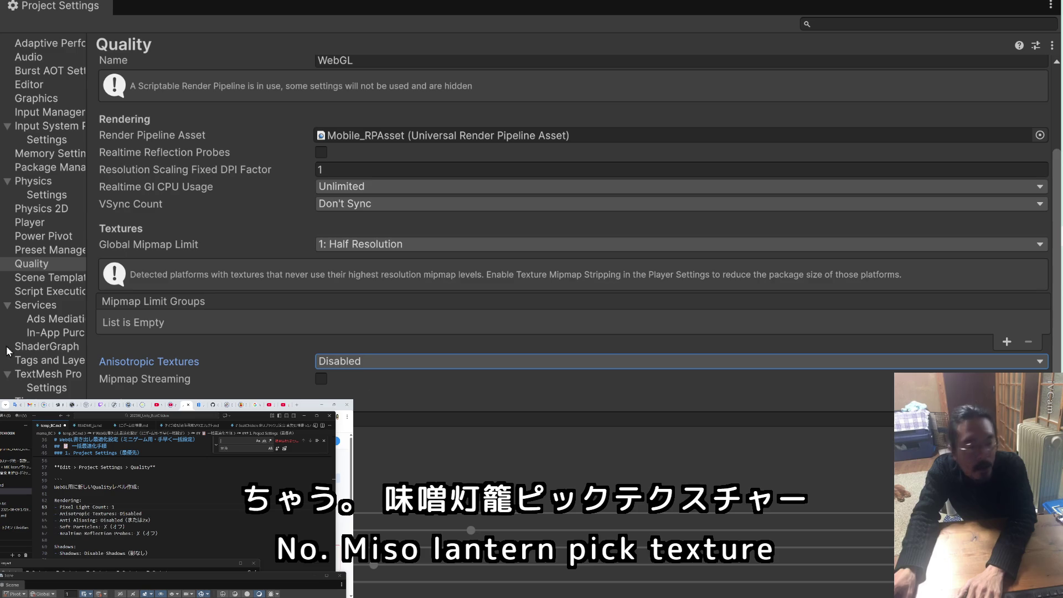
left_click_drag(55, 513, 149, 519)
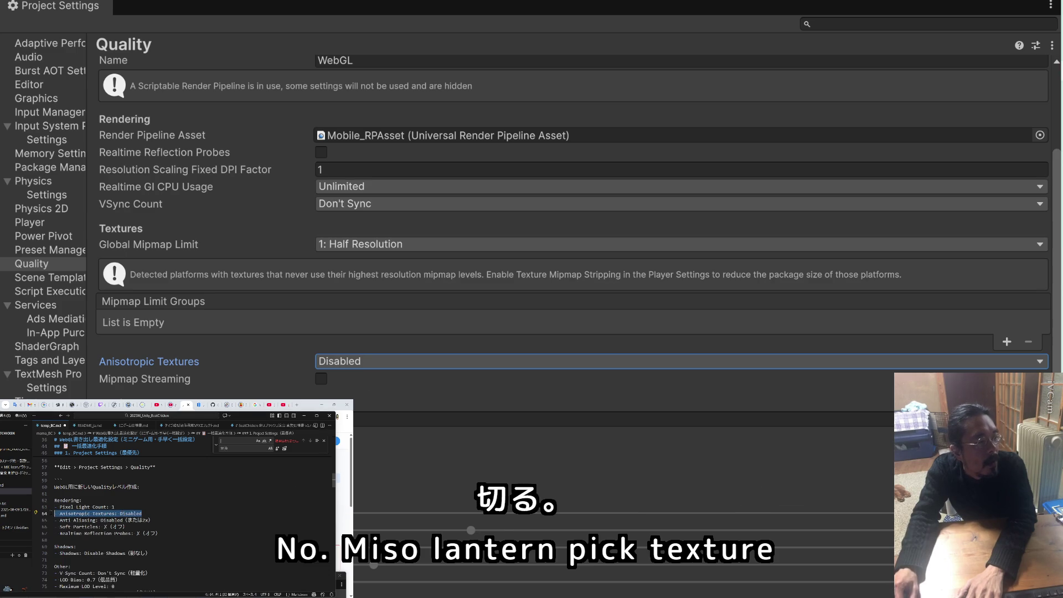
key("BackSpace")
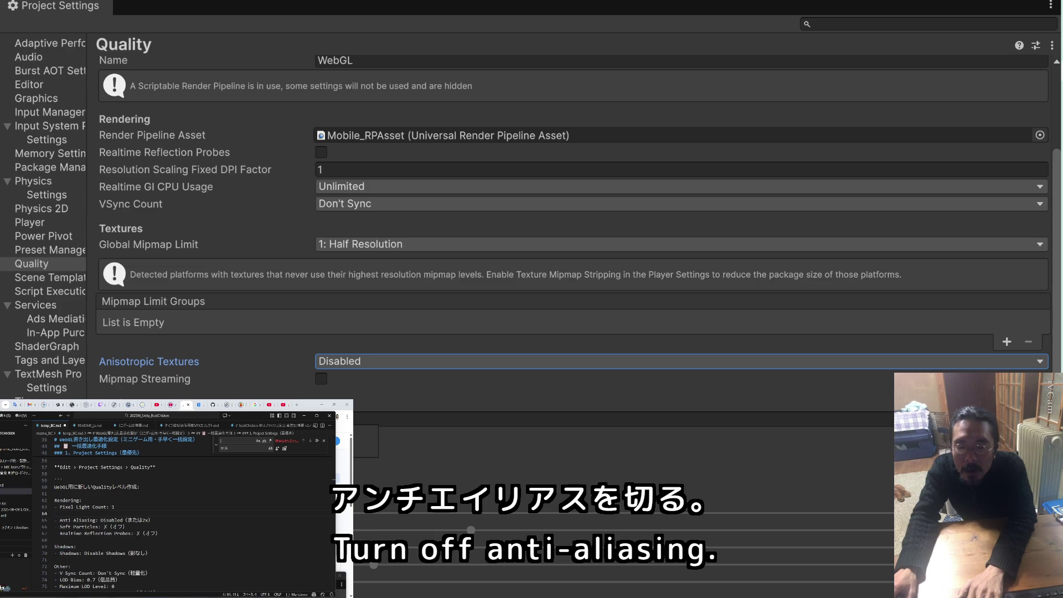
scroll(578, 327, "down", 8)
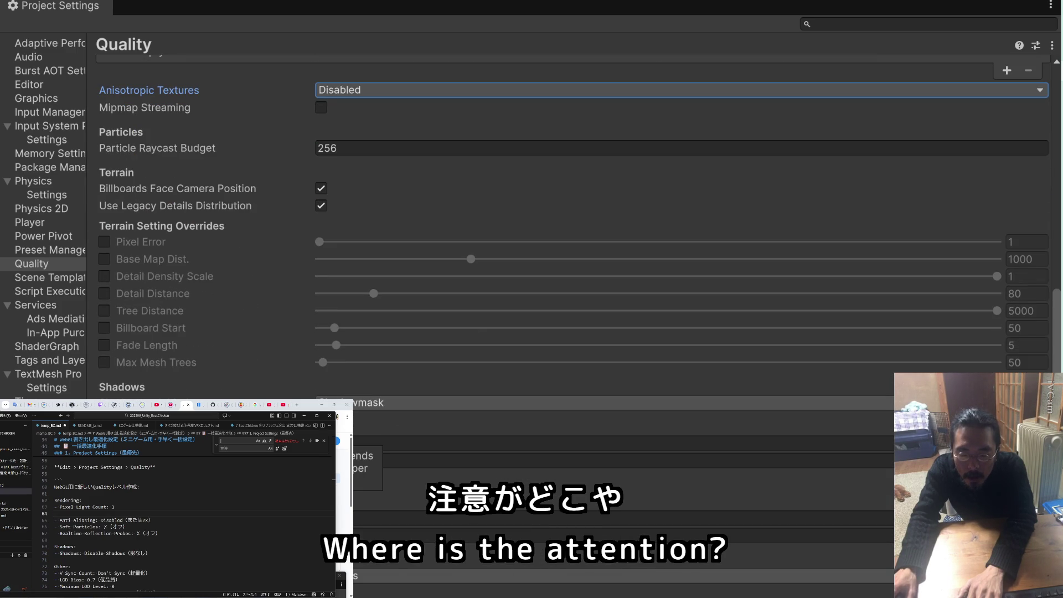
scroll(238, 364, "up", 6)
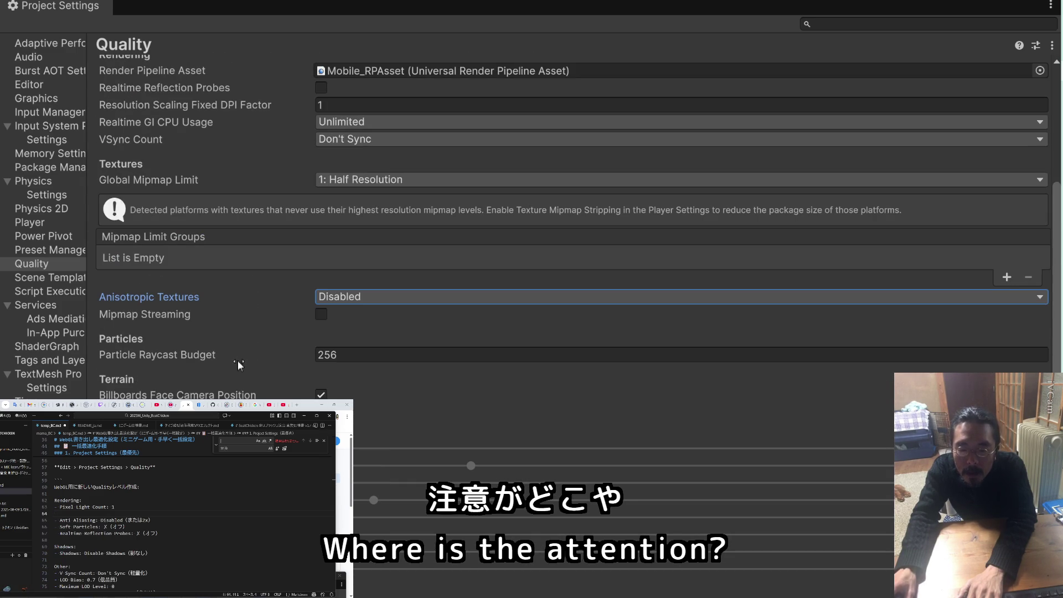
scroll(238, 346, "up", 6)
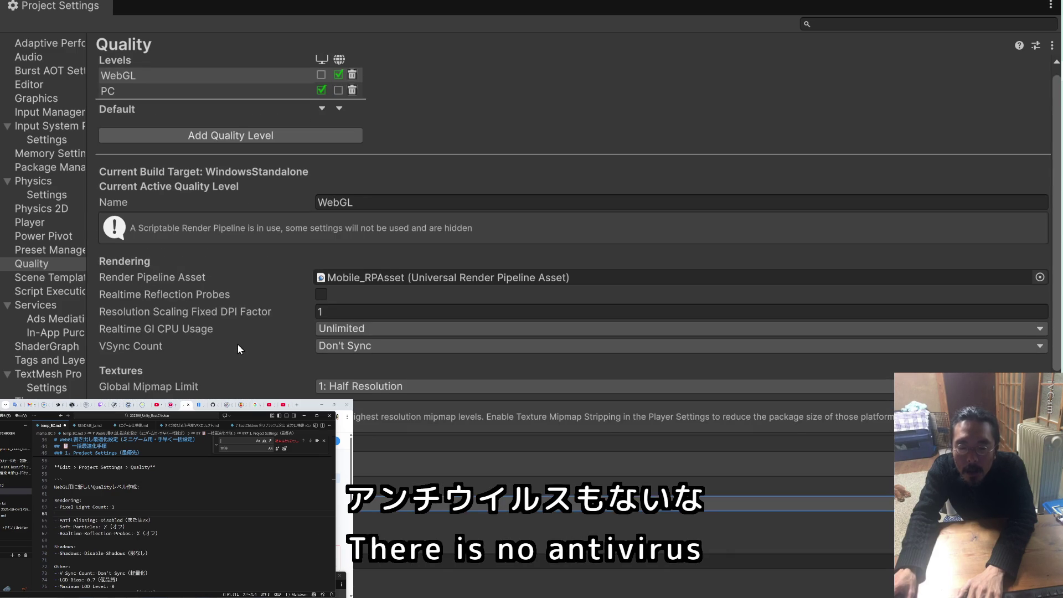
scroll(238, 344, "up", 2)
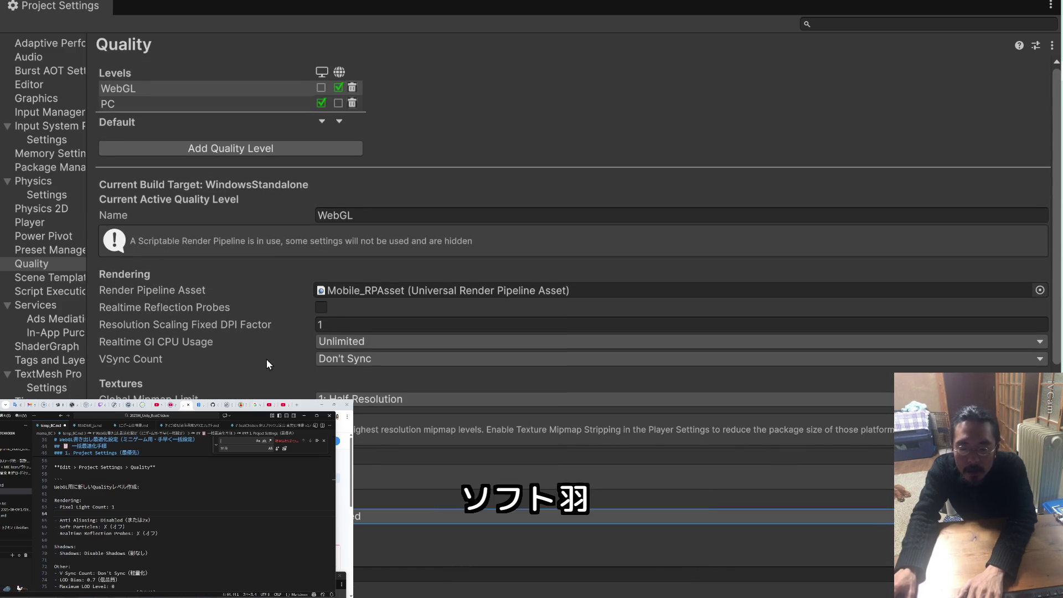
scroll(261, 360, "down", 3)
scroll(261, 360, "down", 5)
scroll(262, 360, "down", 5)
scroll(260, 357, "down", 1)
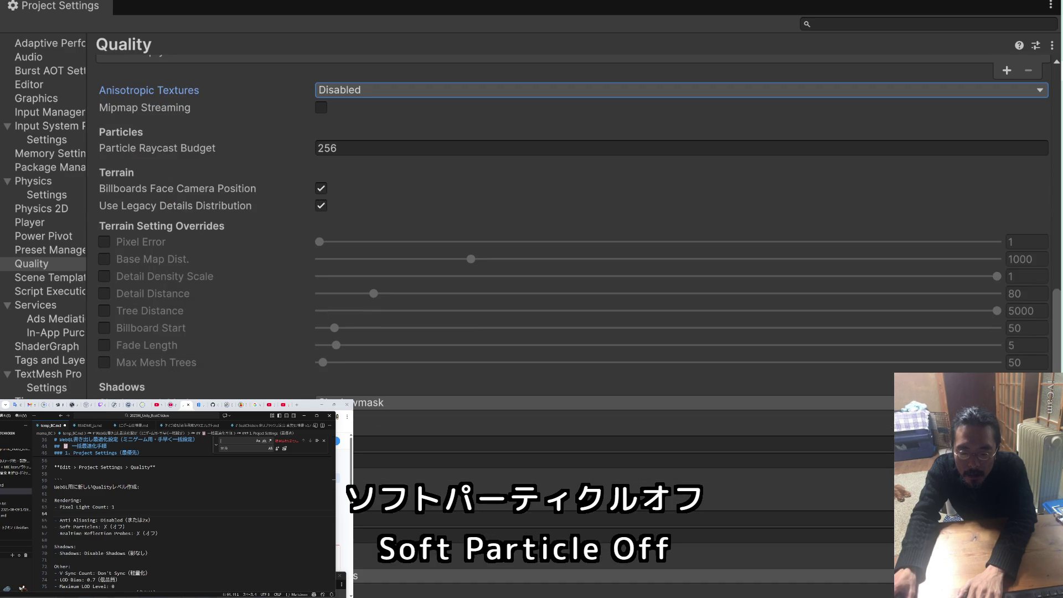
scroll(573, 222, "up", 4)
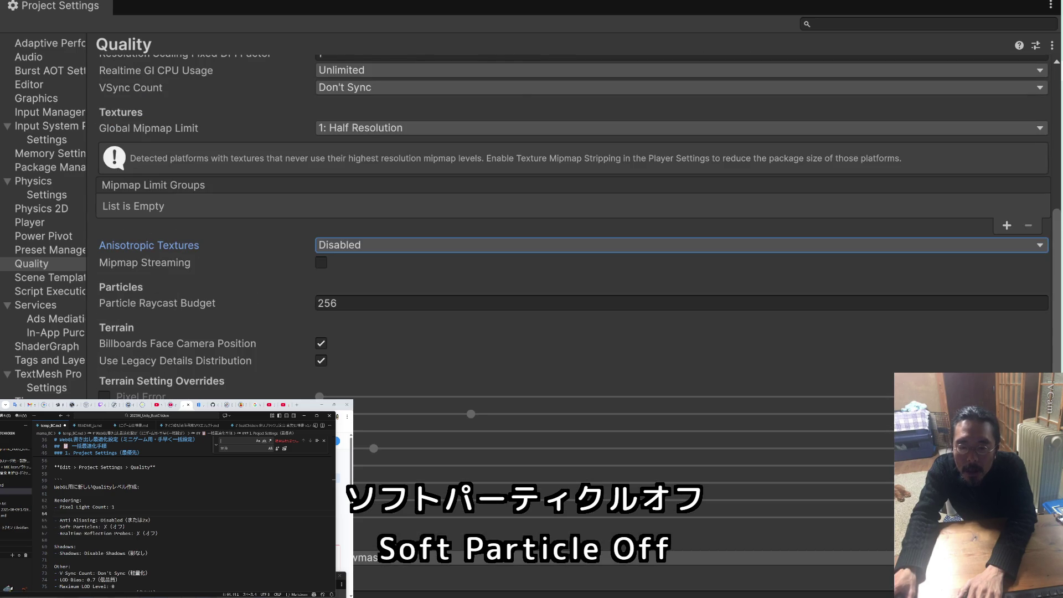
scroll(573, 221, "up", 4)
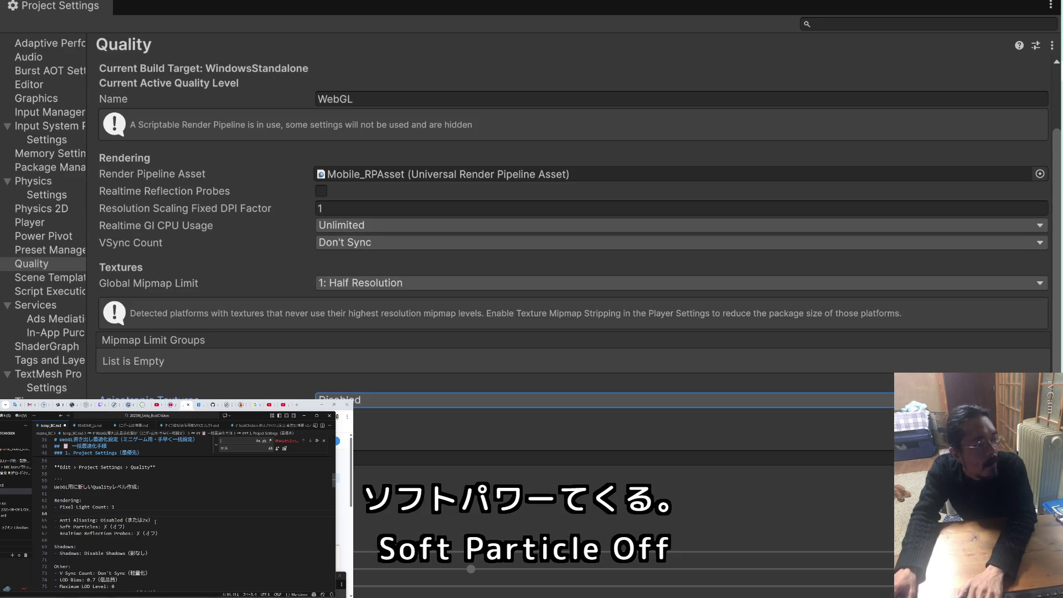